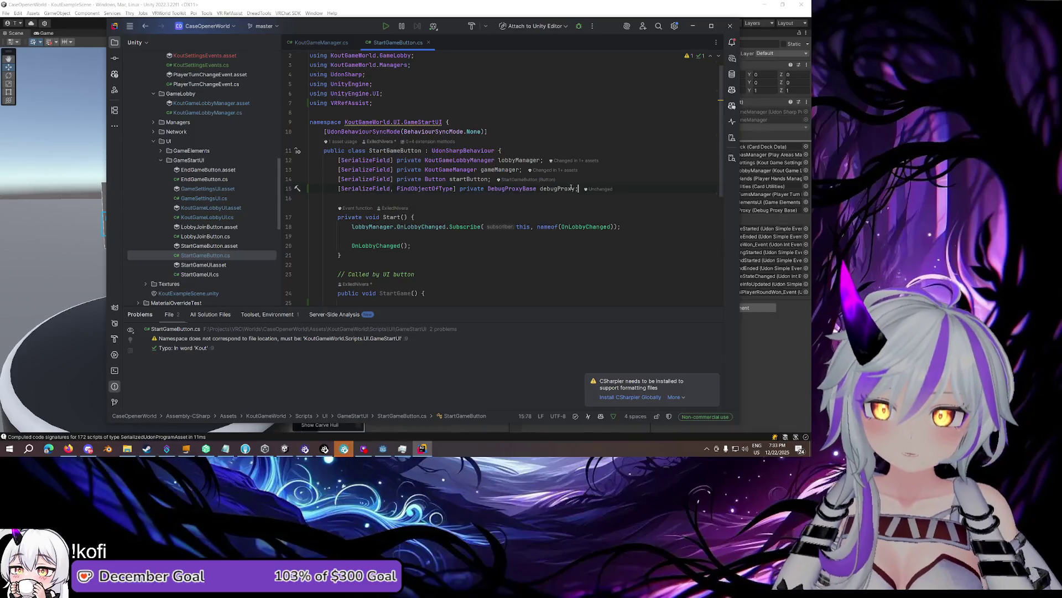
Add a debug.Log at the top of StartGame logging 'StartGame button pressed.' with LobbyFull, LocalPlayerInLobby and LocalPlayerHost
{"action": "scroll", "coordinate": [469, 181], "scroll_direction": "down", "scroll_amount": 5}
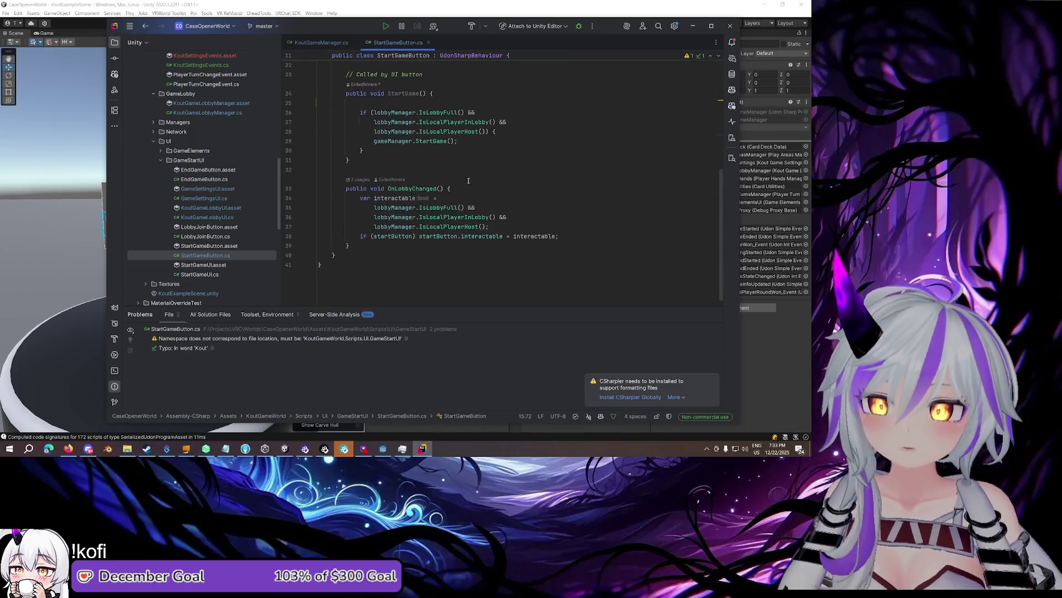
{"action": "left_click", "coordinate": [440, 103]}
{"action": "type", "text": "de"}
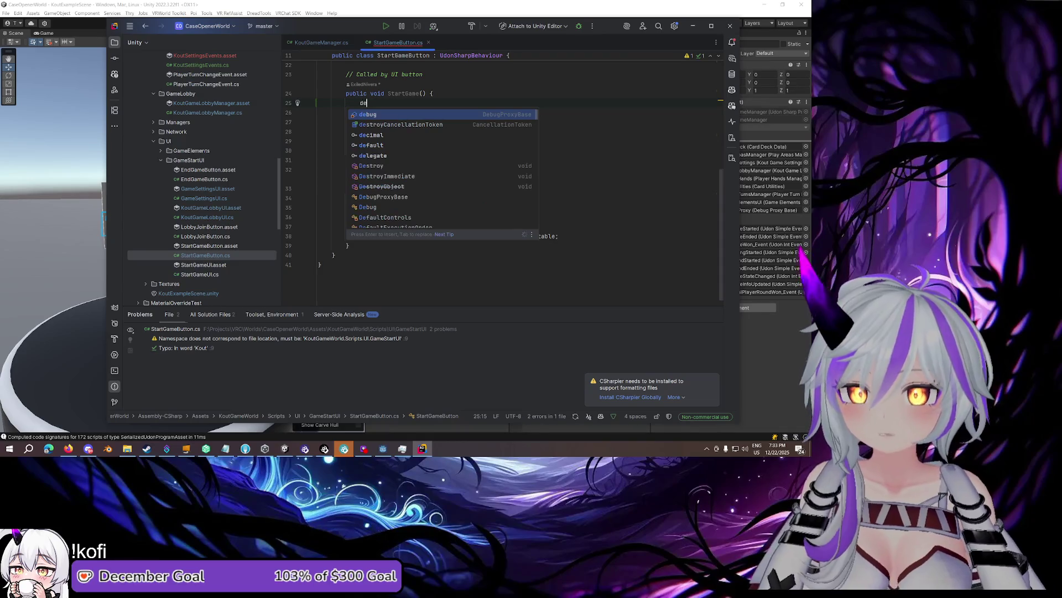
{"action": "type", "text": "bug.Log("}
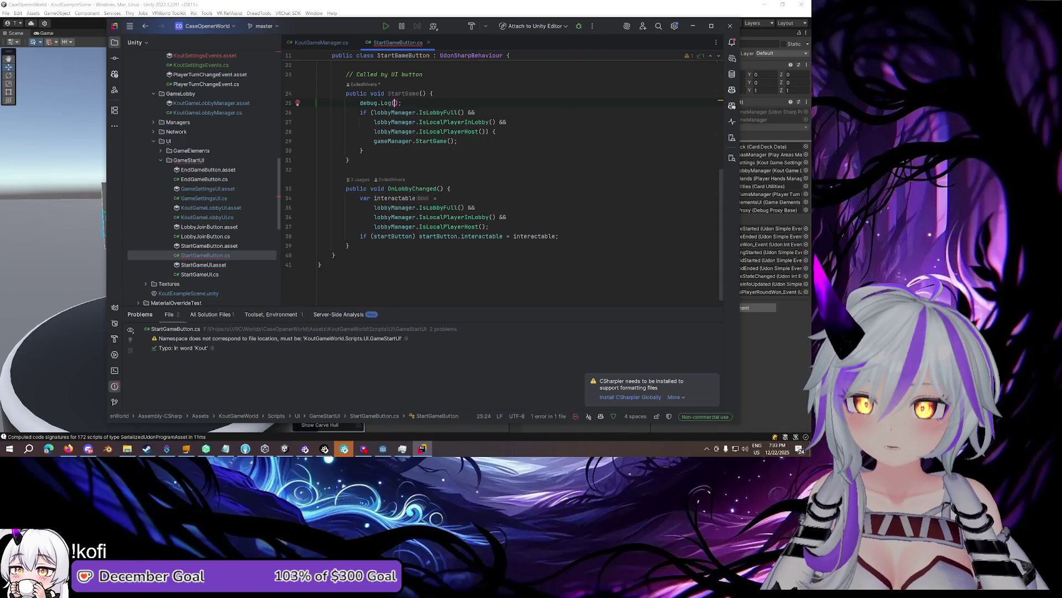
{"action": "type", "text": "this, "}
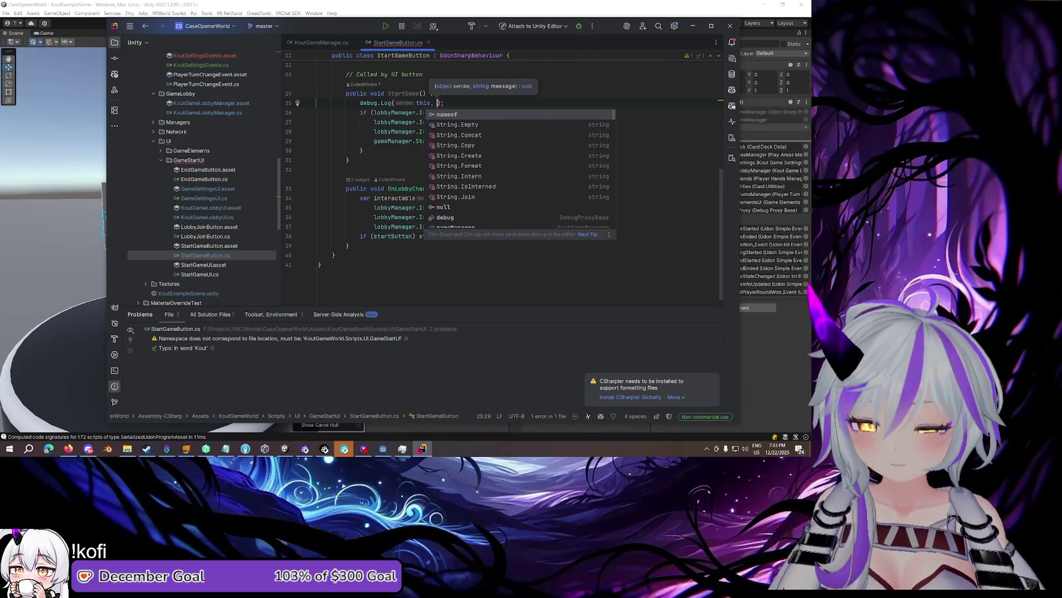
{"action": "type", "text": "$\""}
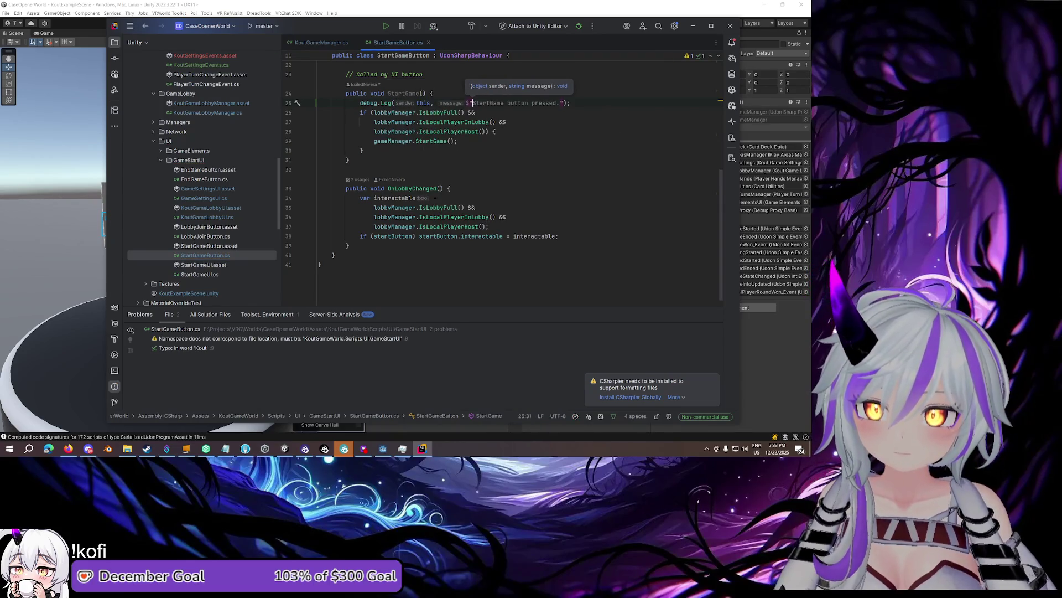
{"action": "key", "text": "Tab"}
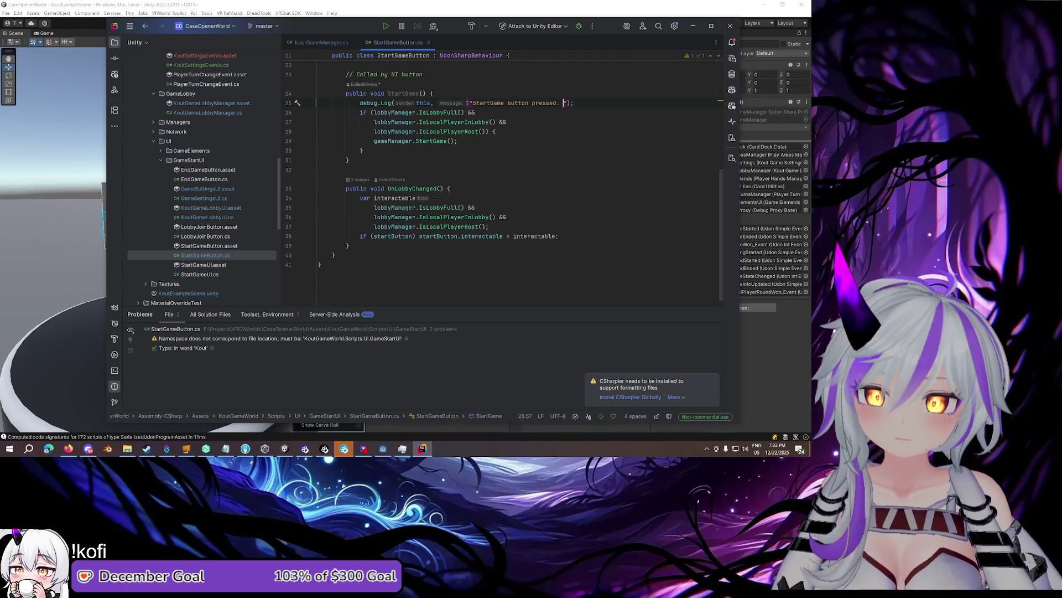
{"action": "key", "text": "Tab"}
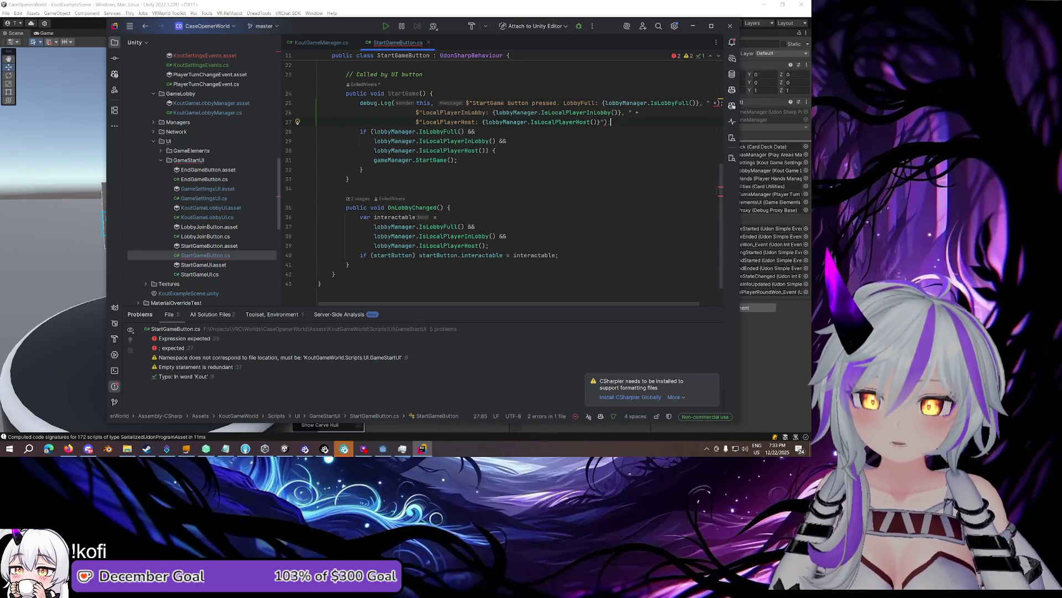
Remove the leftover ');' on line 25 and review the LocalPlayerHost check and gameManager.StartGame call
{"action": "left_click", "coordinate": [721, 103]}
{"action": "key", "text": "BackSpace"}
{"action": "key", "text": "BackSpace"}
{"action": "type", "text": ";"}
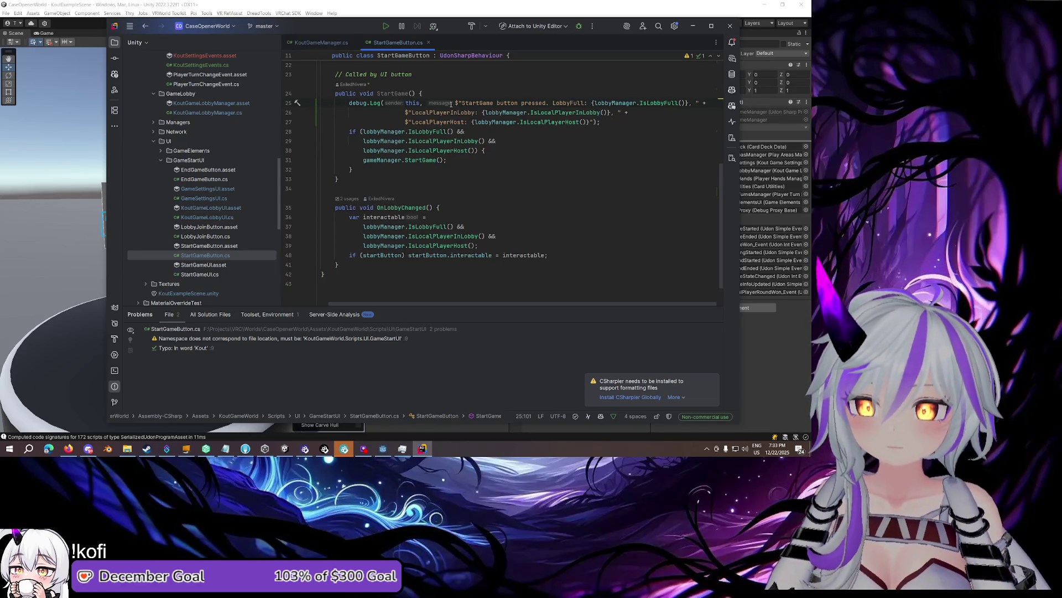
{"action": "double_click", "coordinate": [447, 122]}
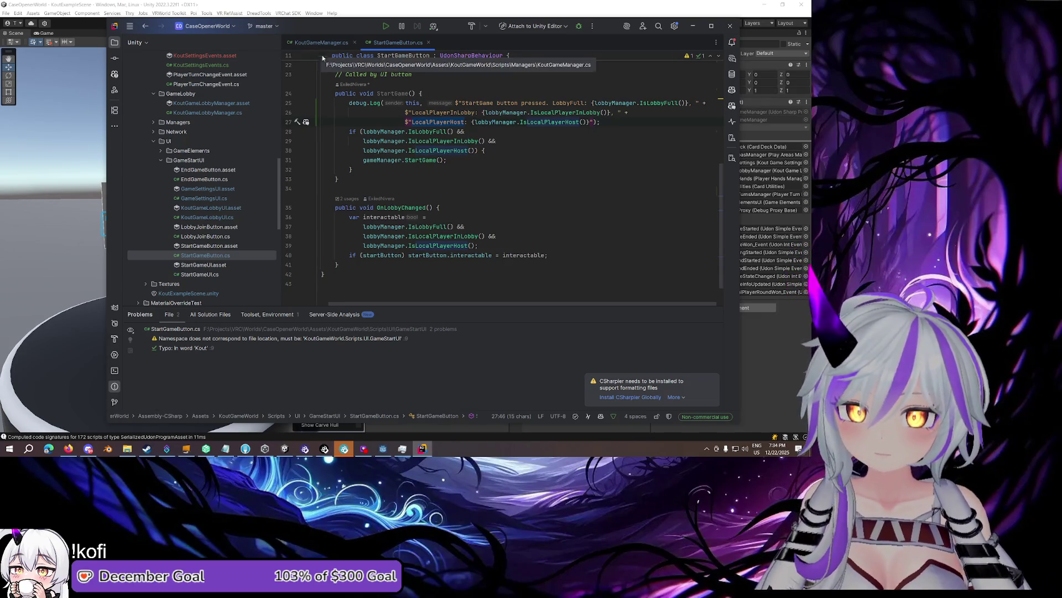
{"action": "left_click", "coordinate": [425, 131]}
{"action": "left_click", "coordinate": [416, 160]}
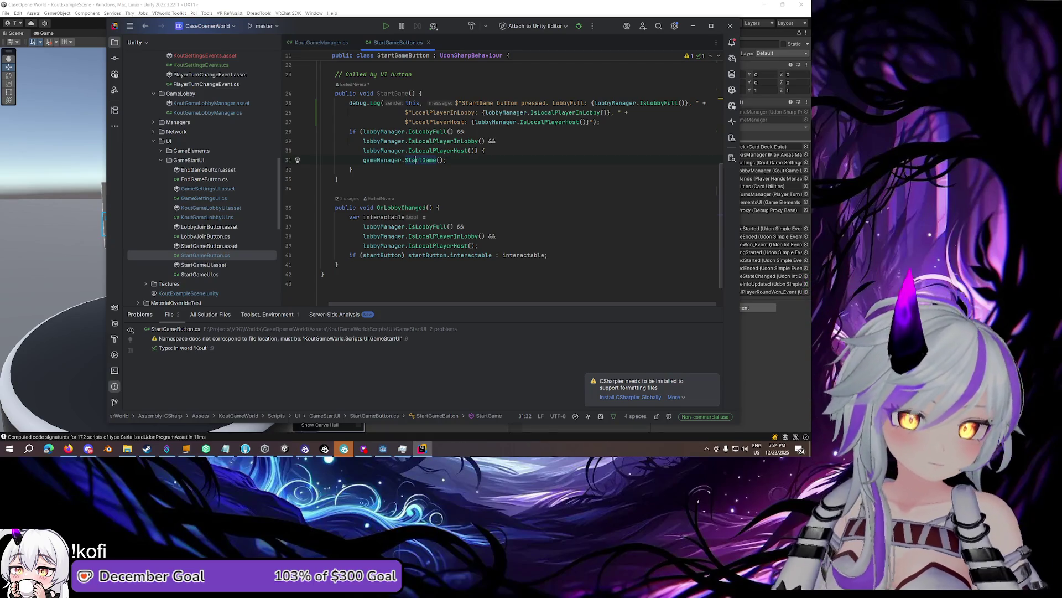
{"action": "key", "text": "alt+Tab"}
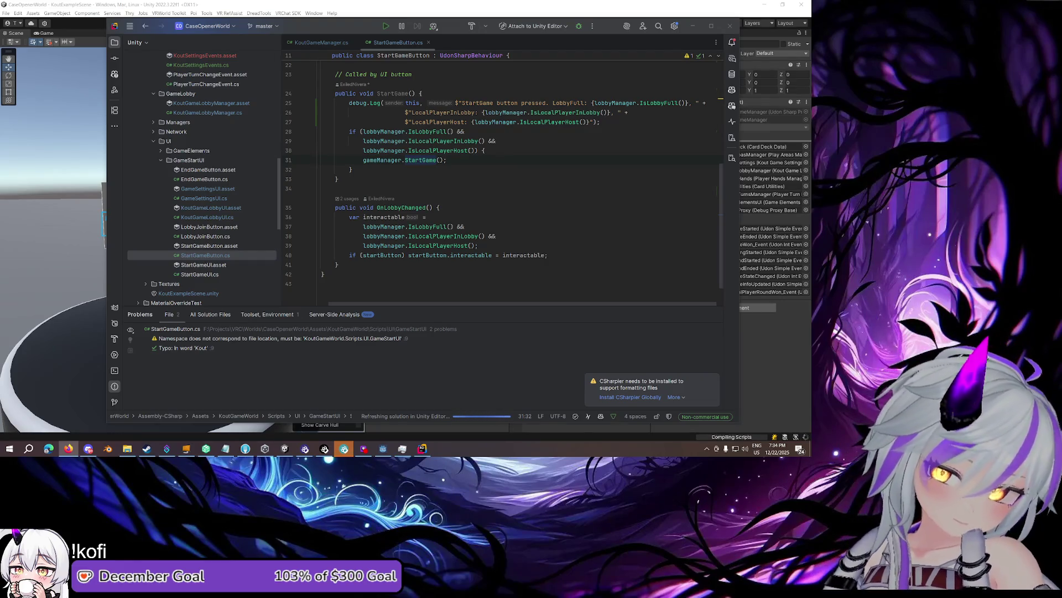
{"action": "key", "text": "alt+Tab"}
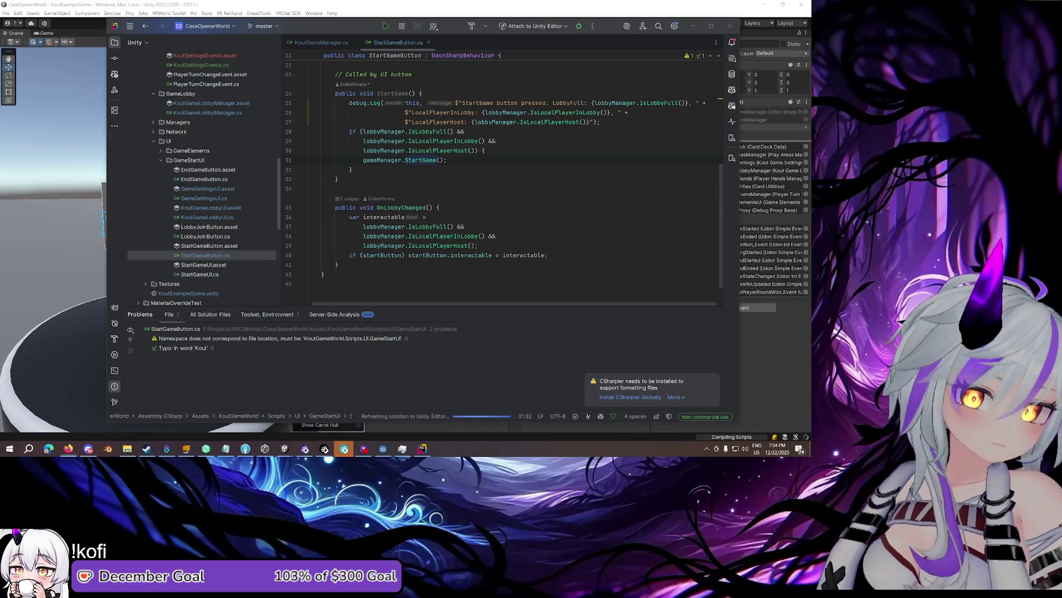
{"action": "left_click", "coordinate": [452, 162]}
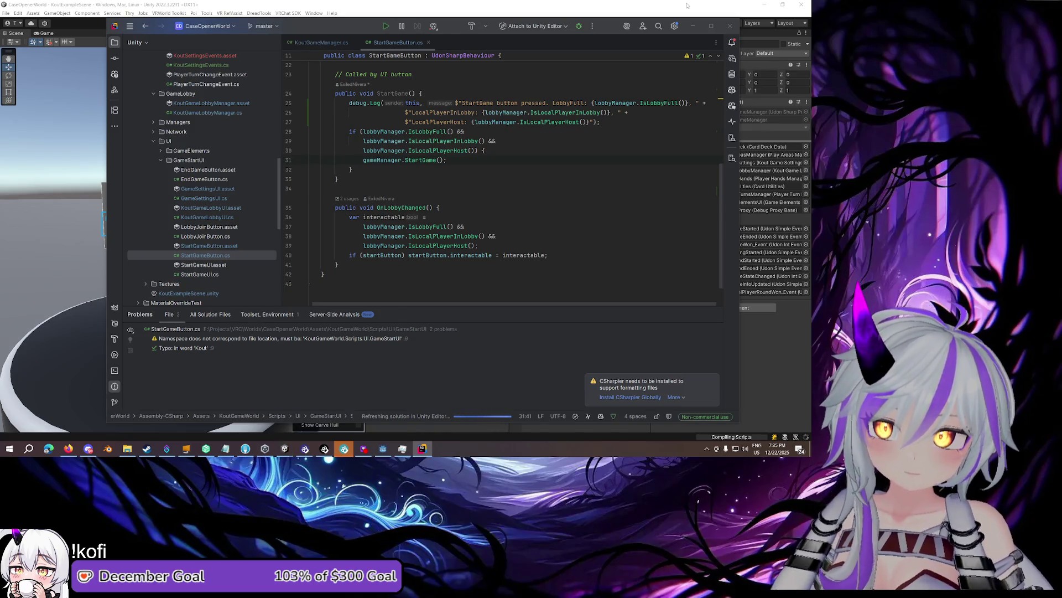
{"action": "left_click", "coordinate": [686, 5]}
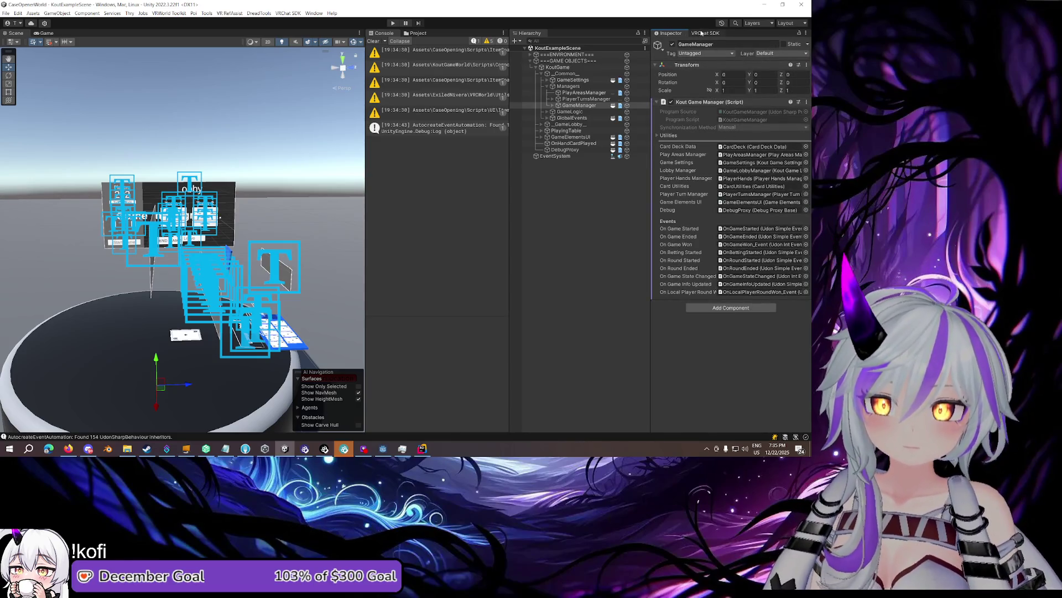
Set the VRChat SDK Builder to 4 test clients and run Build & Test
{"action": "left_click", "coordinate": [686, 384]}
{"action": "left_click", "coordinate": [704, 400]}
{"action": "double_click", "coordinate": [797, 383]}
{"action": "type", "text": "4"}
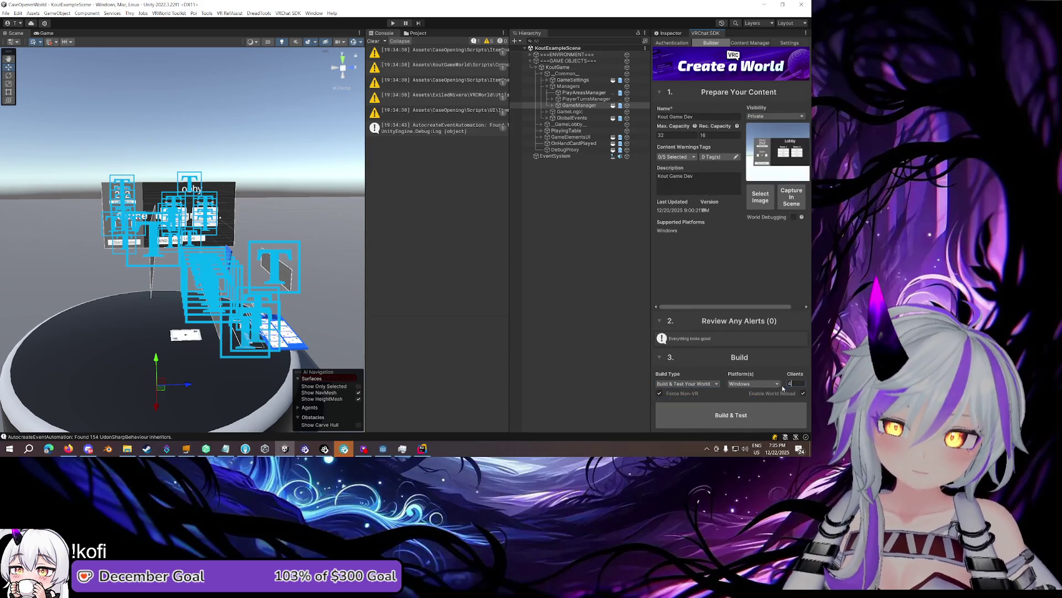
{"action": "left_click", "coordinate": [775, 410]}
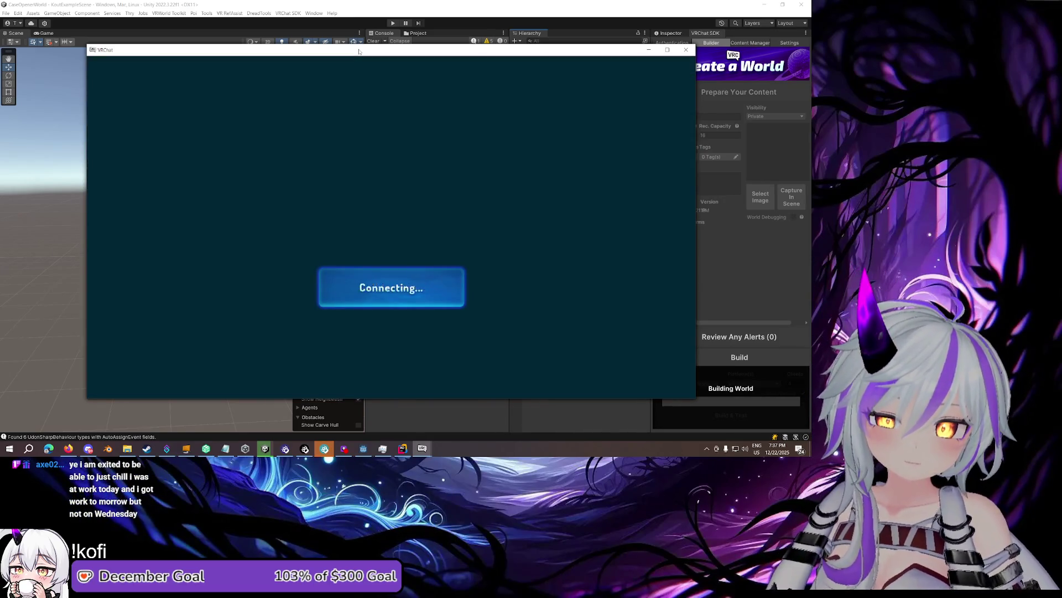
{"action": "right_click", "coordinate": [358, 50]}
Cycle through the test client windows to view the lobby from each client
{"action": "left_click", "coordinate": [320, 111]}
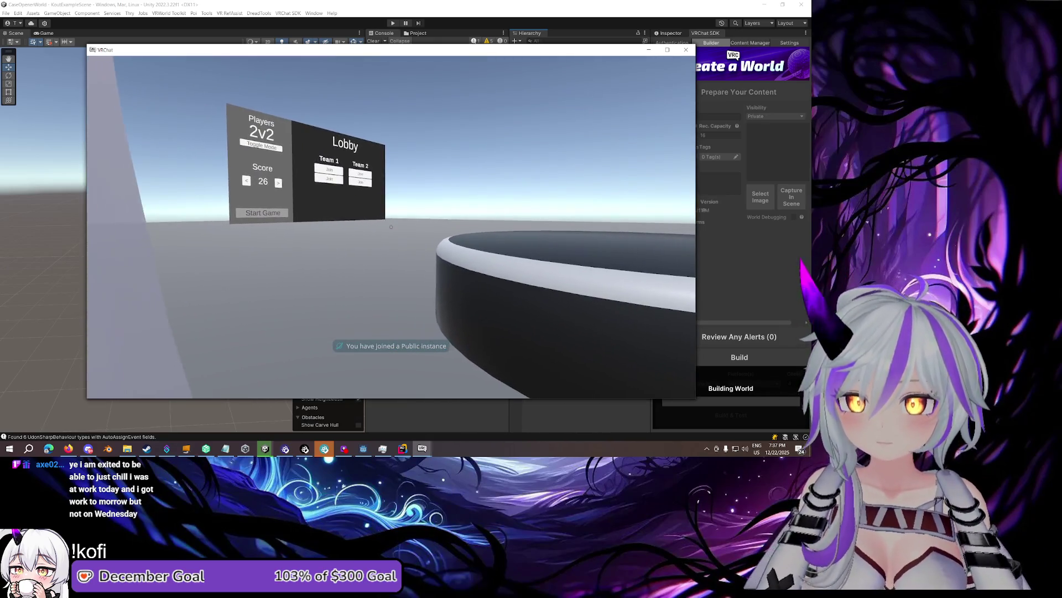
{"action": "key", "text": "Escape"}
{"action": "mouse_move", "coordinate": [432, 451]}
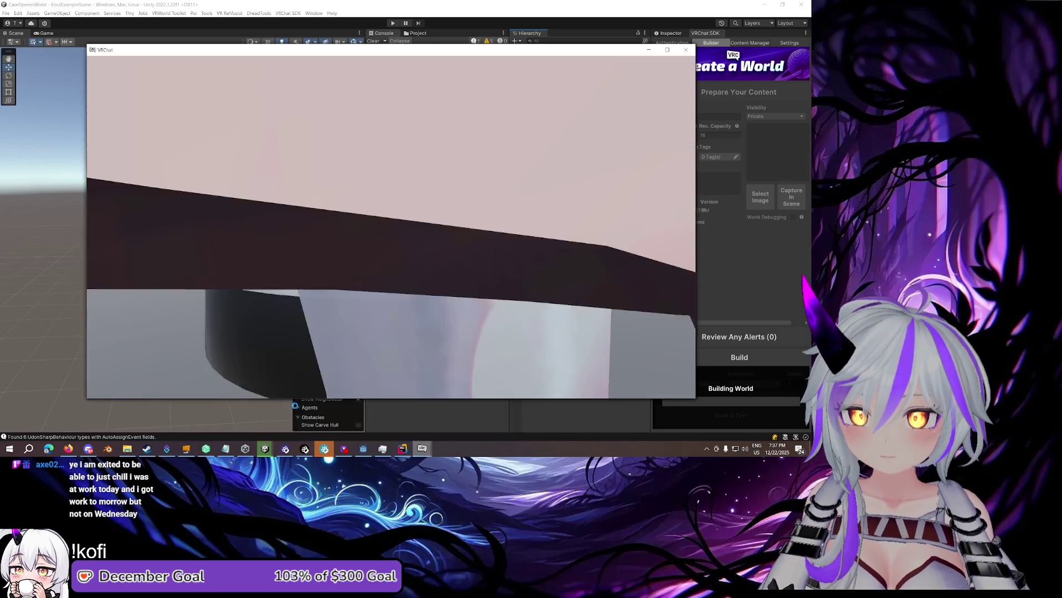
{"action": "left_click", "coordinate": [381, 415]}
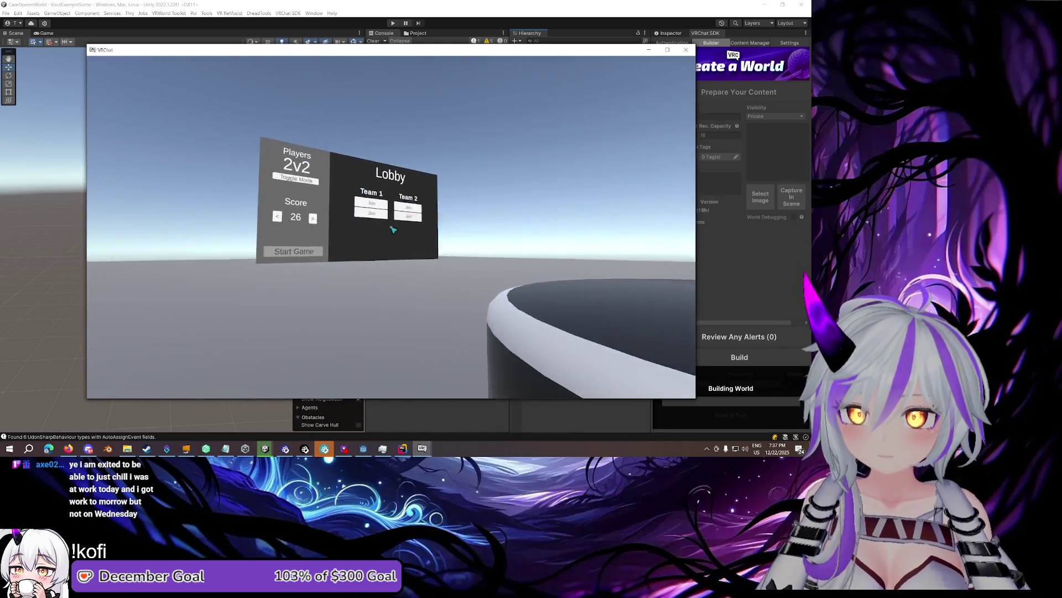
{"action": "key", "text": "Escape"}
{"action": "mouse_move", "coordinate": [422, 448]}
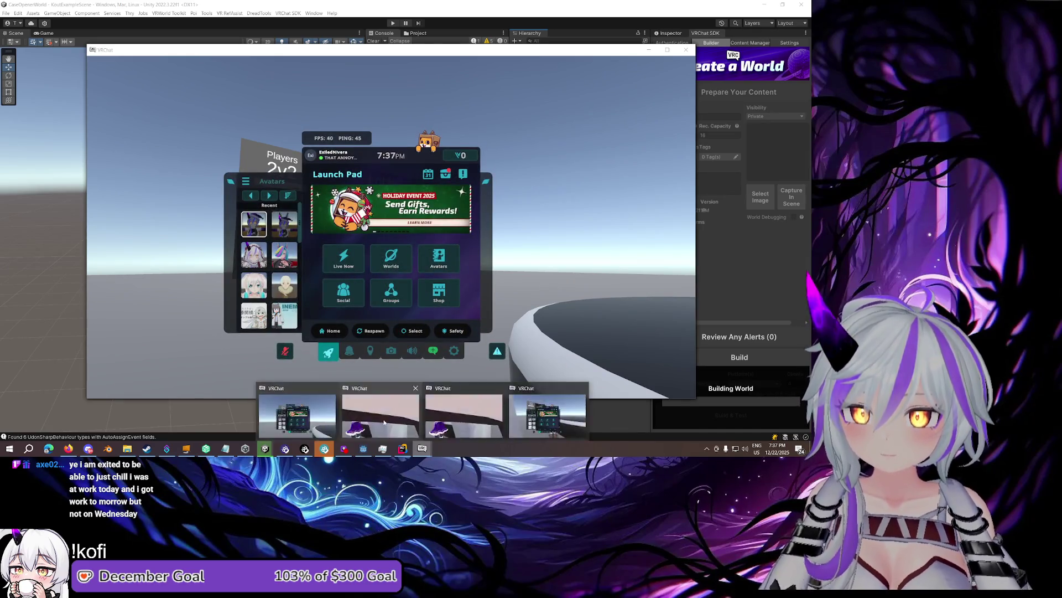
{"action": "left_click", "coordinate": [380, 415]}
{"action": "key", "text": "Escape"}
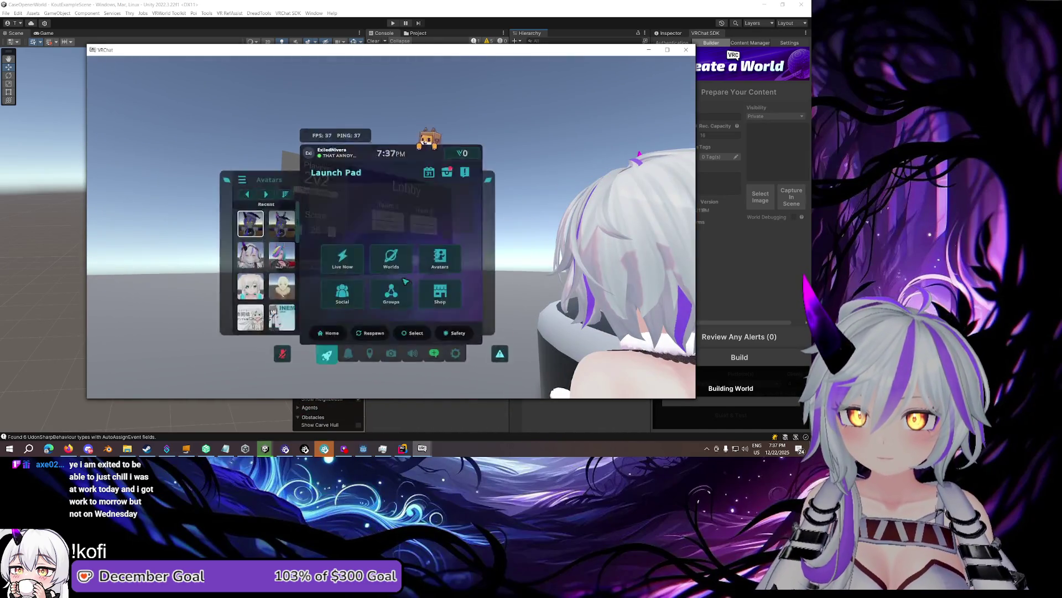
{"action": "left_click", "coordinate": [391, 227]}
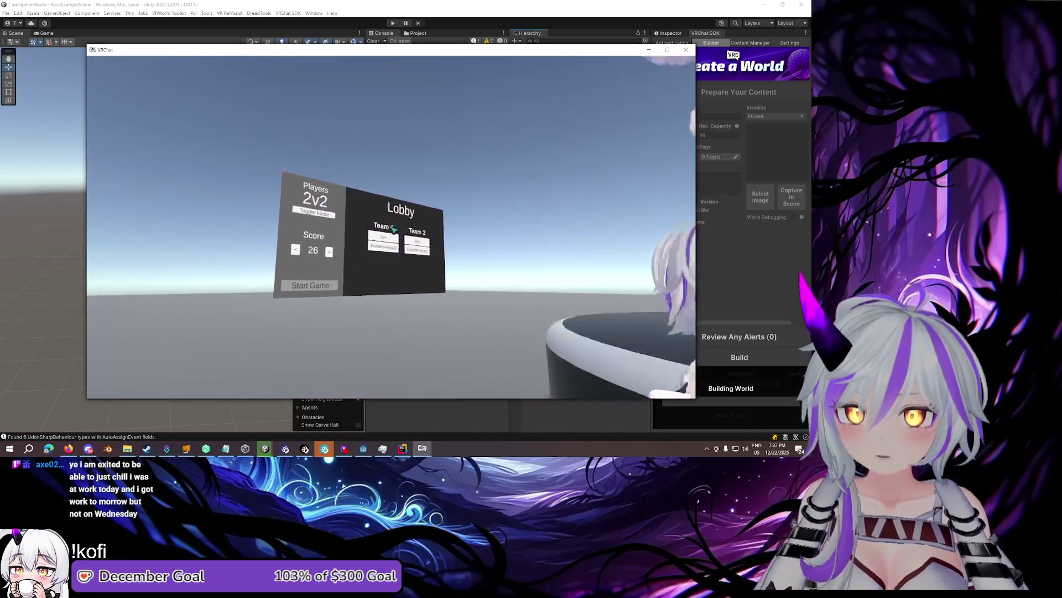
Bring up the Debug Log Viewer in the test world with Right Shift + ` + 3
{"action": "key", "text": "Escape"}
{"action": "mouse_move", "coordinate": [440, 448]}
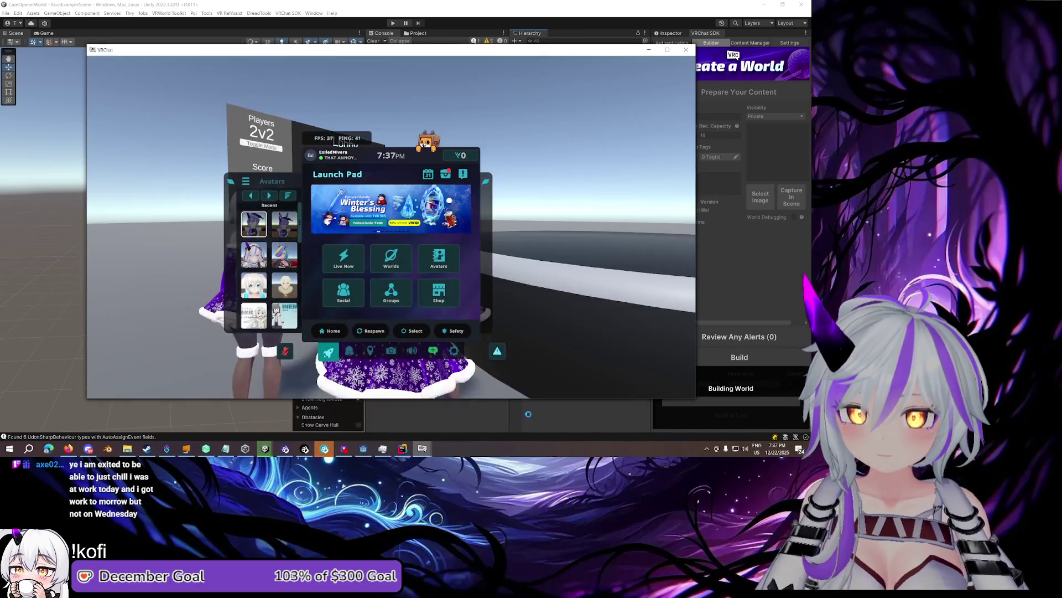
{"action": "key", "text": "Escape"}
{"action": "key", "text": "Escape"}
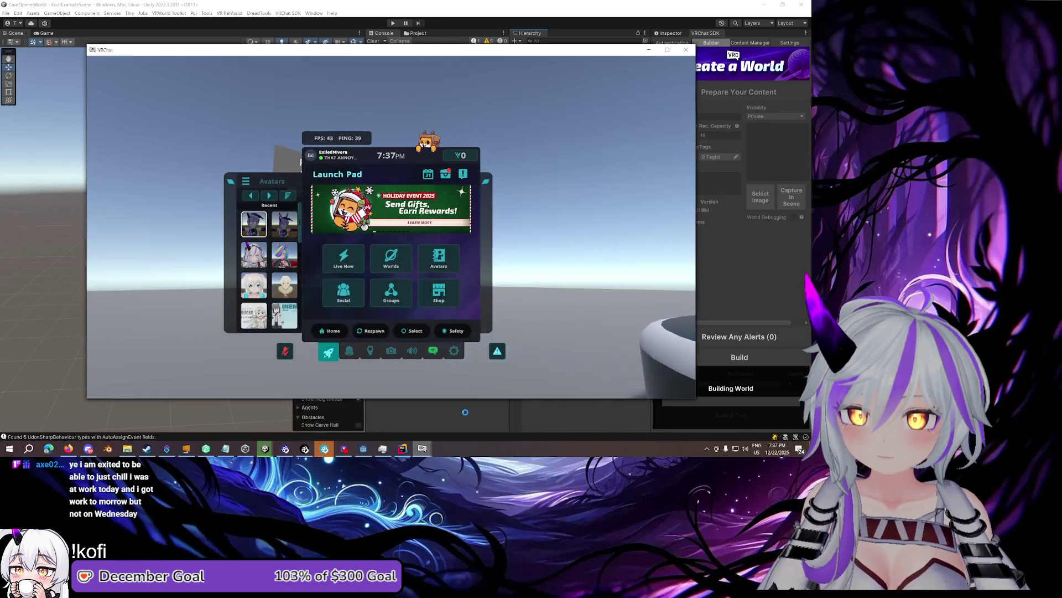
{"action": "key", "text": "Escape"}
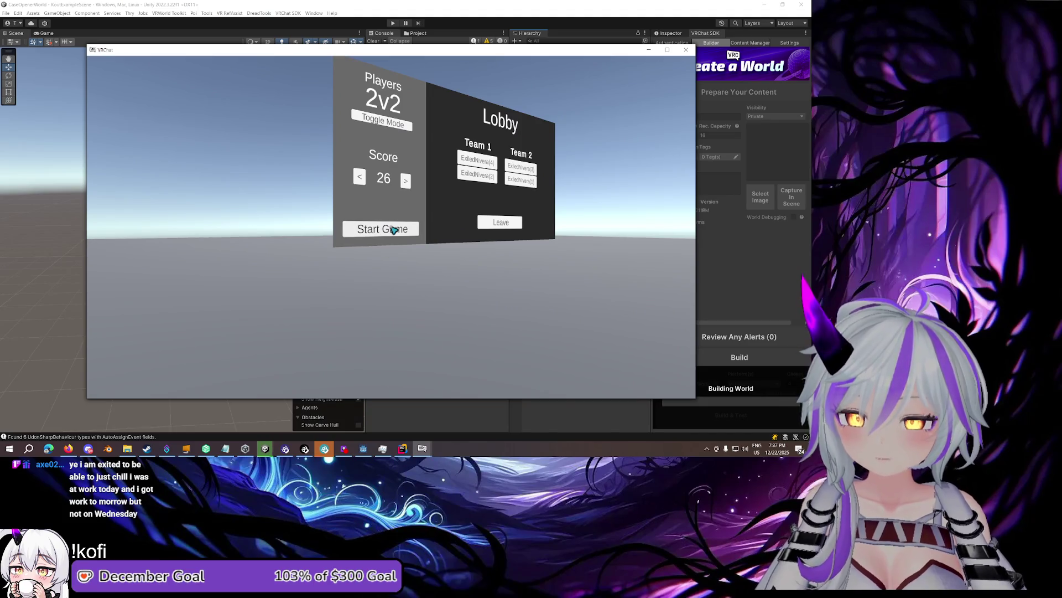
{"action": "key", "text": "shift+grave+3"}
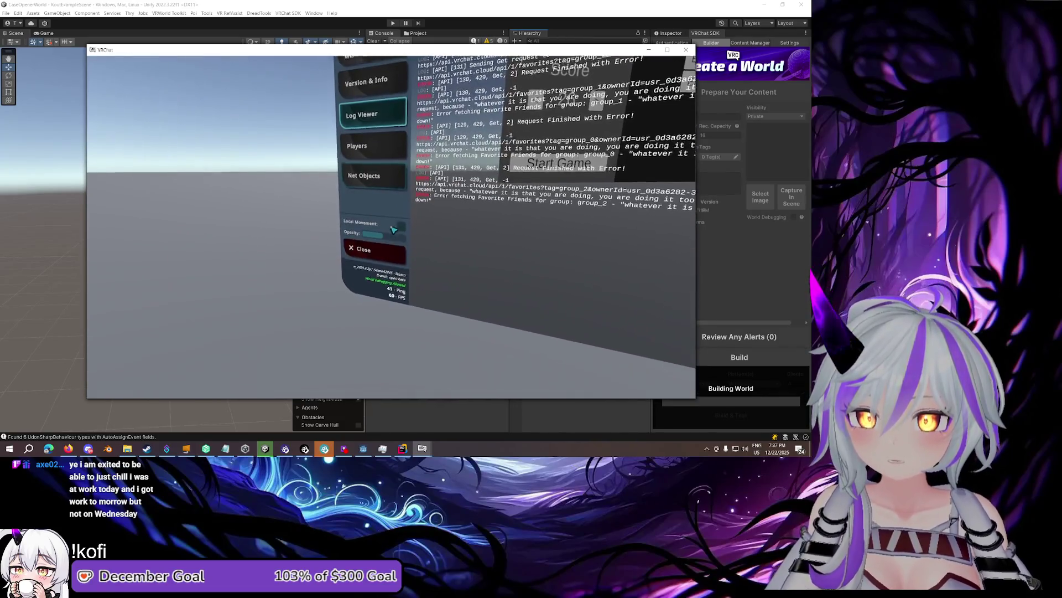
{"action": "left_click", "coordinate": [391, 228]}
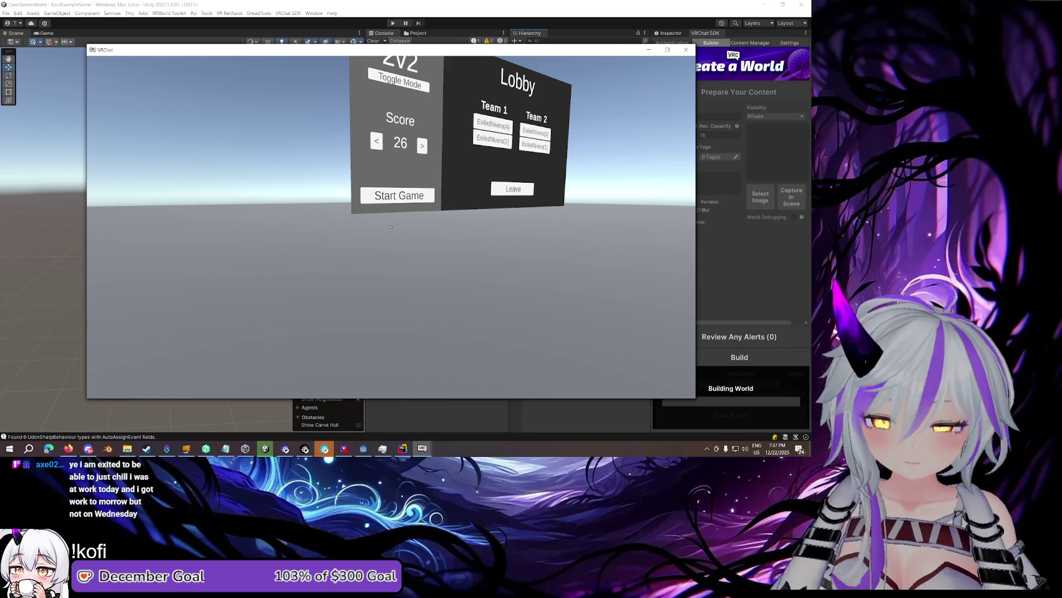
Start the game from the lobby board and walk around to read the StartGame and SetGameState log messages
{"action": "key", "text": "Escape"}
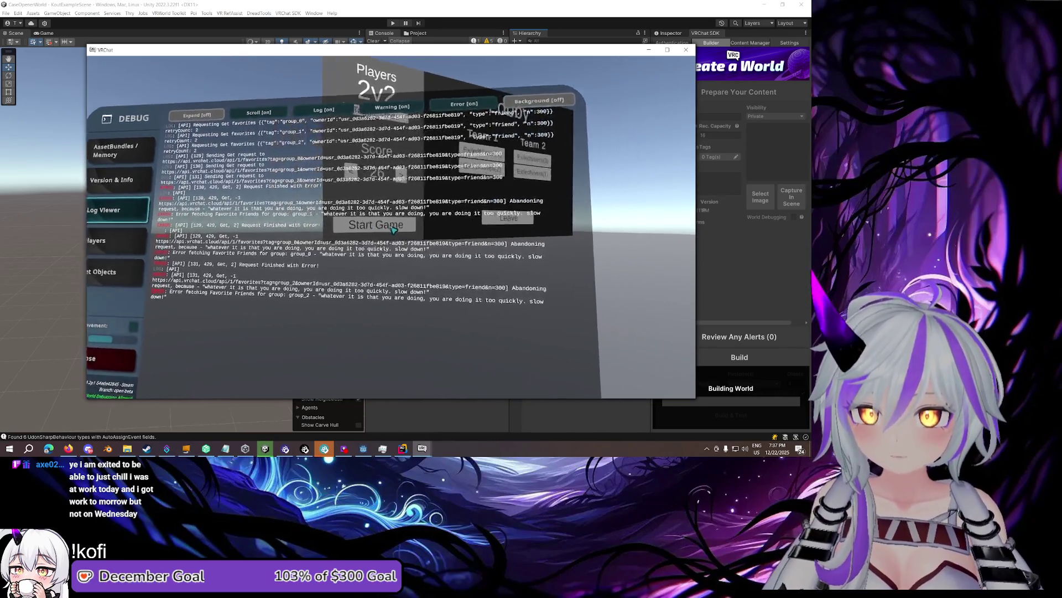
{"action": "left_click", "coordinate": [393, 229]}
{"action": "key", "text": "w"}
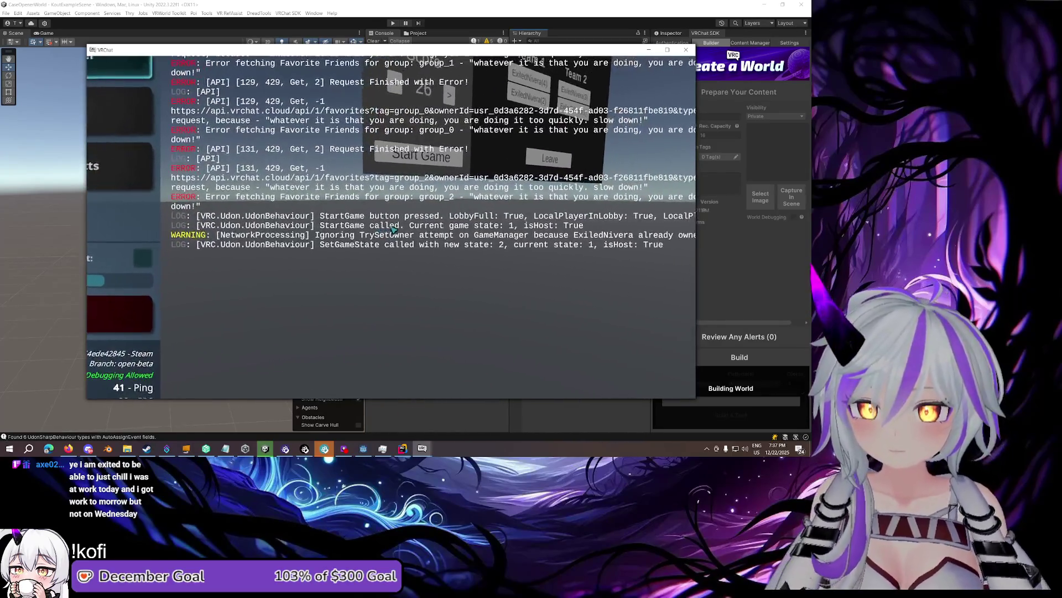
{"action": "key", "text": "d"}
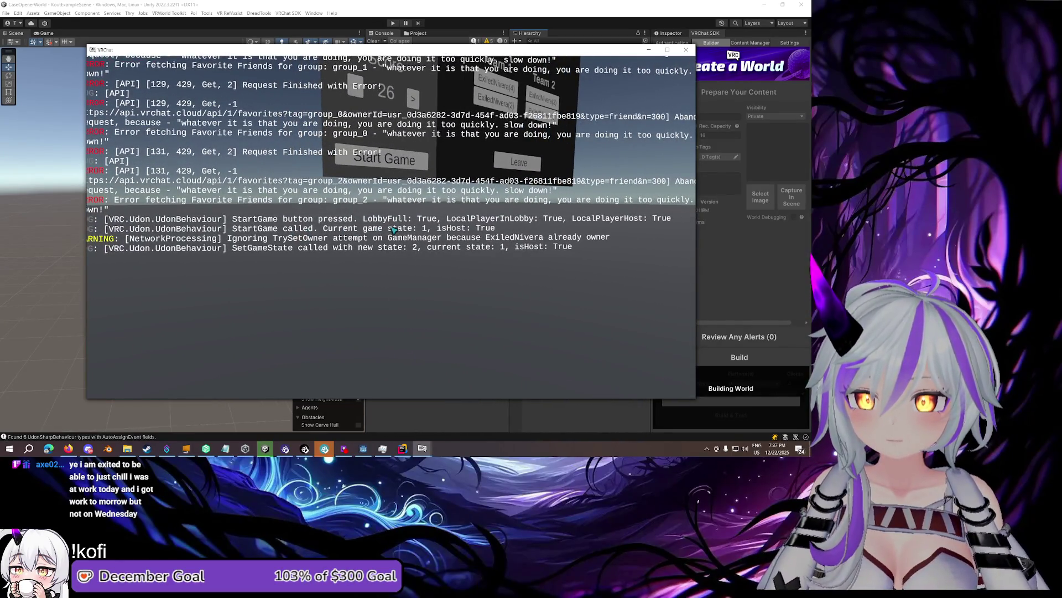
{"action": "key", "text": "a"}
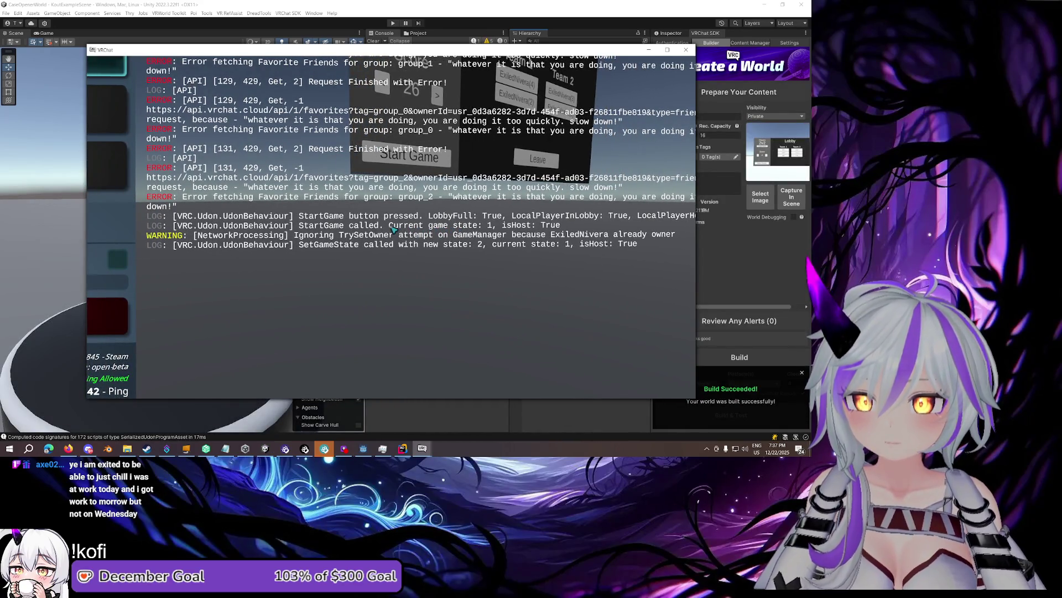
{"action": "key", "text": "s"}
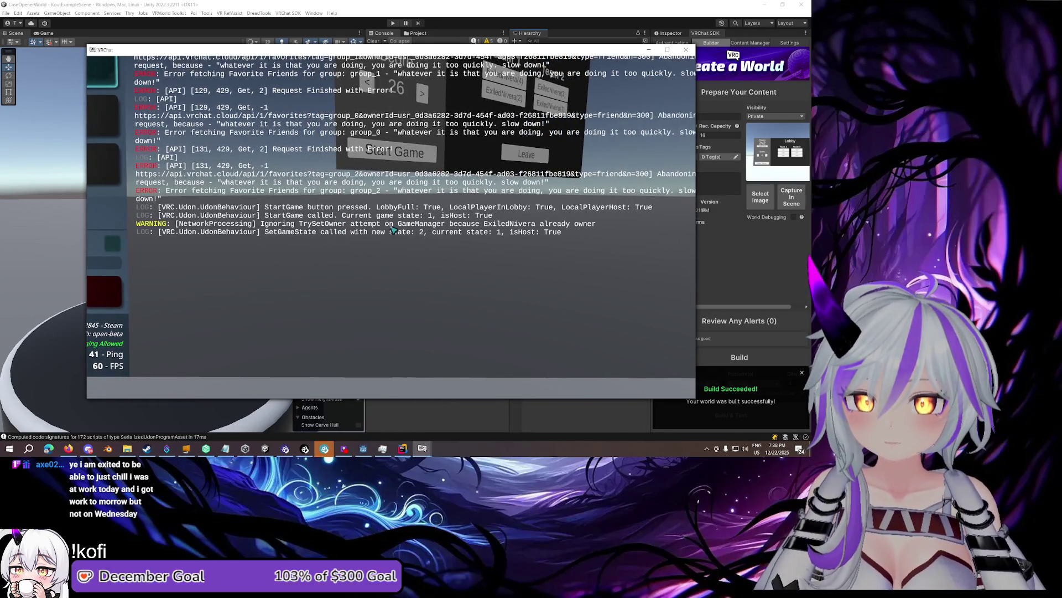
{"action": "key", "text": "a"}
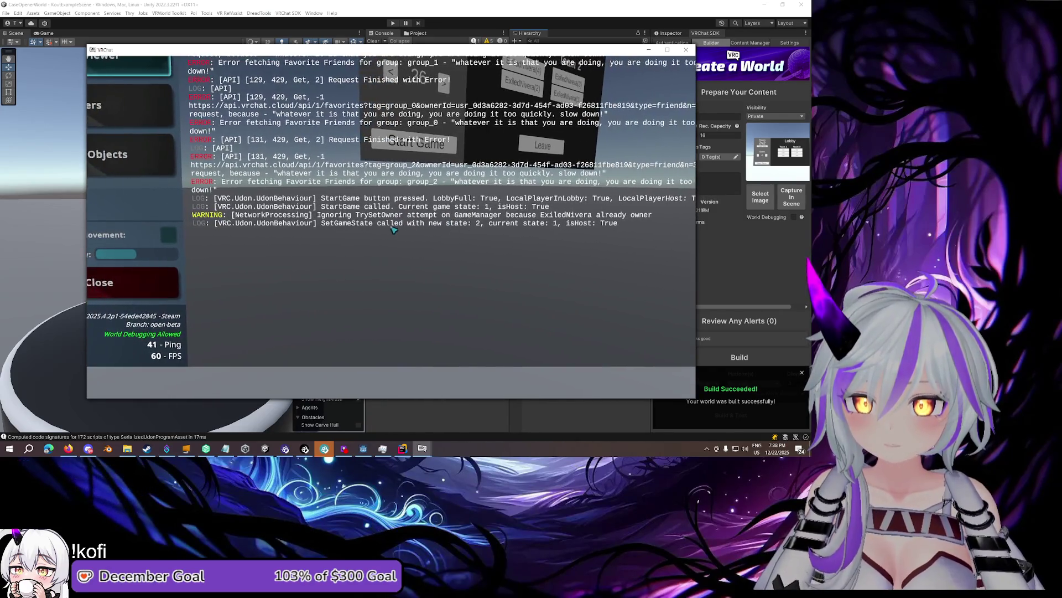
{"action": "key", "text": "d"}
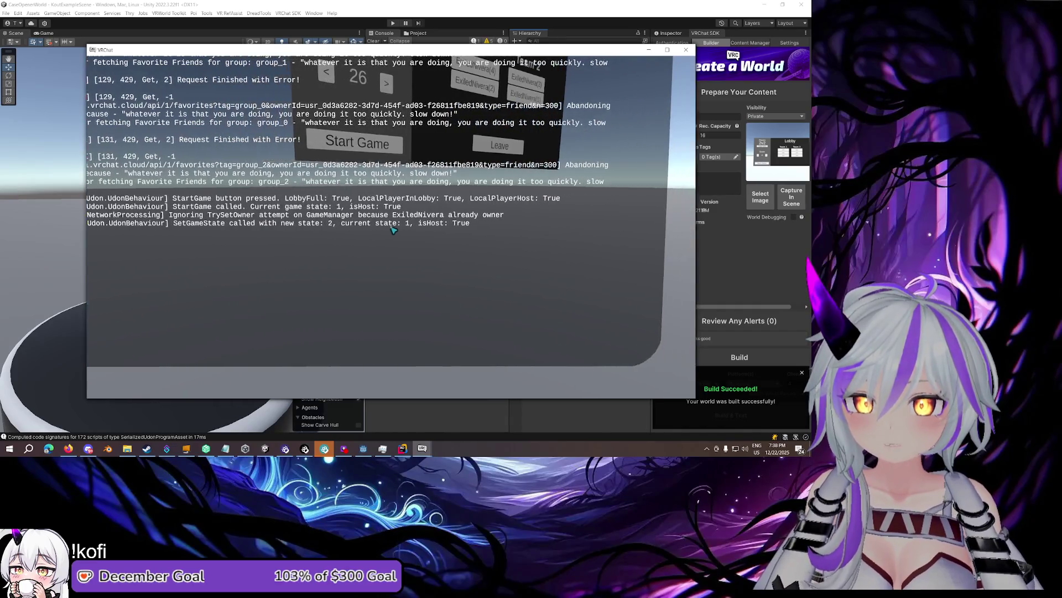
{"action": "key", "text": "d"}
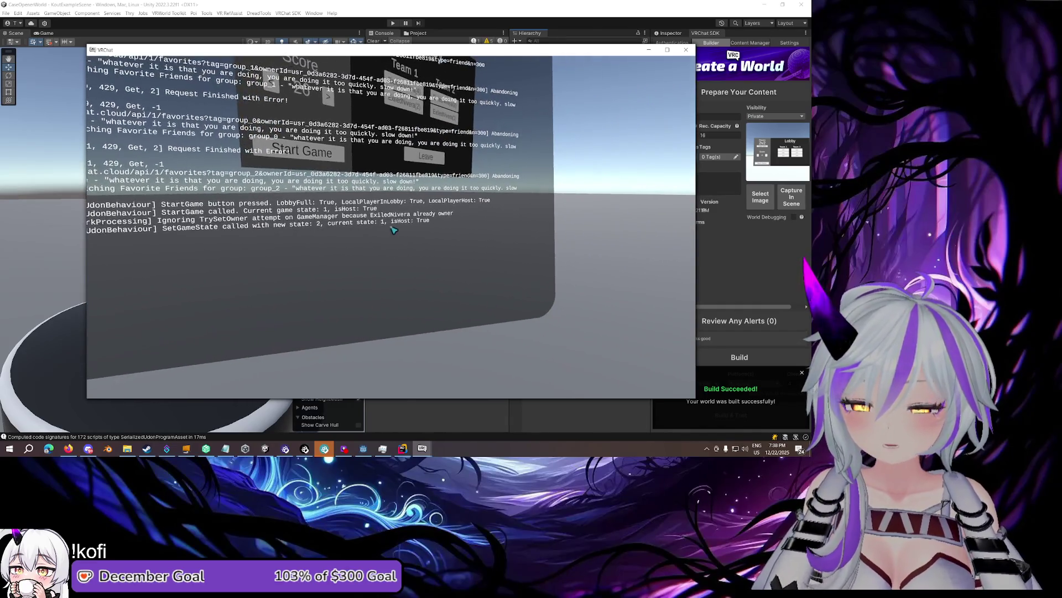
{"action": "key", "text": "a"}
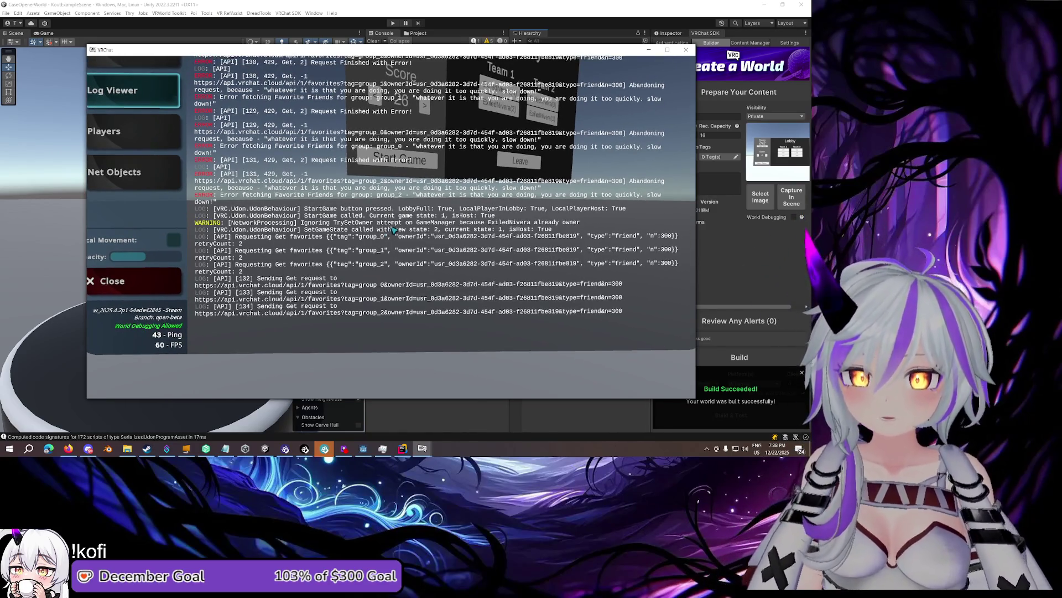
Minimize the VRChat test client and return to the Rider code editor
{"action": "key", "text": "Escape"}
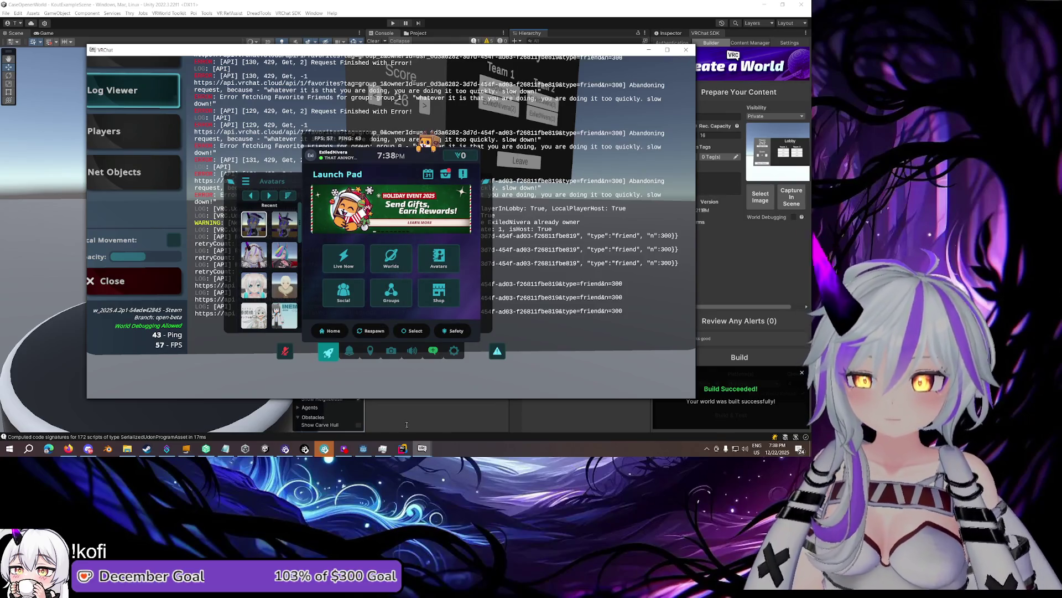
{"action": "left_click", "coordinate": [422, 448]}
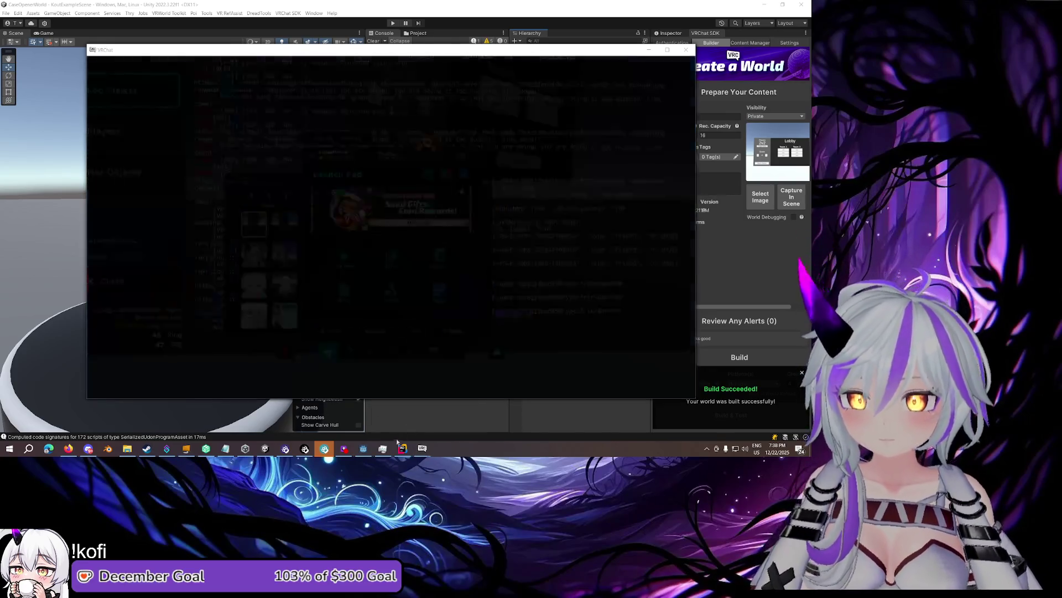
{"action": "left_click", "coordinate": [402, 448]}
{"action": "scroll", "coordinate": [458, 220], "scroll_direction": "up", "scroll_amount": 3}
Open KoutGameManager.cs and expand the collapsed SetGameState method
{"action": "scroll", "coordinate": [459, 220], "scroll_direction": "down", "scroll_amount": 3}
{"action": "left_click", "coordinate": [416, 118], "text": "ctrl"}
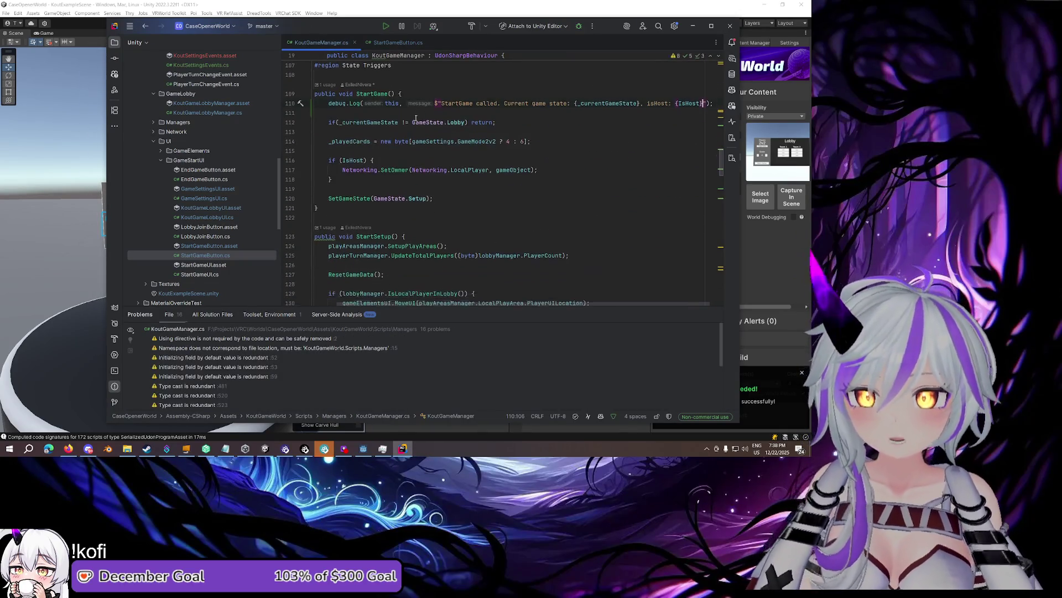
{"action": "scroll", "coordinate": [461, 223], "scroll_direction": "up", "scroll_amount": 10}
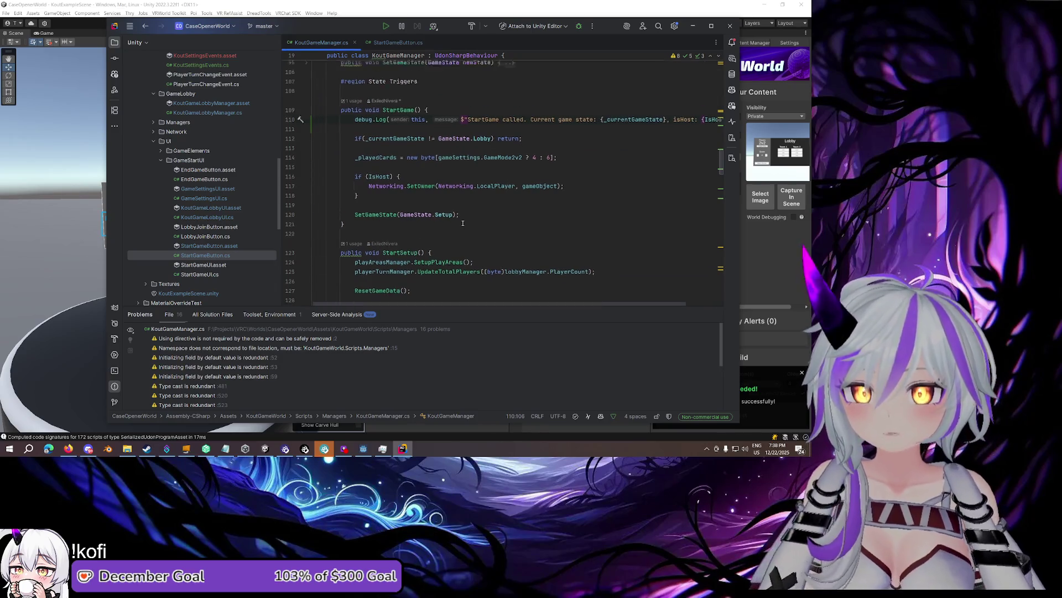
{"action": "scroll", "coordinate": [461, 224], "scroll_direction": "down", "scroll_amount": 3}
{"action": "left_click", "coordinate": [309, 162]}
{"action": "left_click", "coordinate": [417, 160]}
{"action": "scroll", "coordinate": [426, 161], "scroll_direction": "down", "scroll_amount": 1}
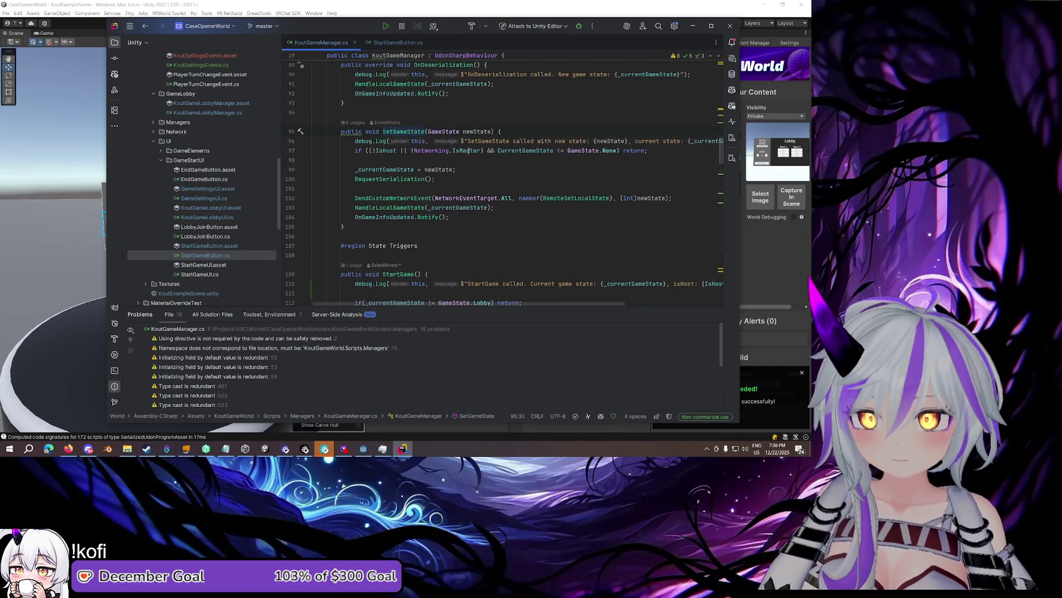
Delete ' || !Networking.IsMaster' from the SetGameState guard and drop the redundant parentheses
{"action": "left_click_drag", "start_coordinate": [483, 150], "coordinate": [406, 150]}
{"action": "key", "text": "BackSpace"}
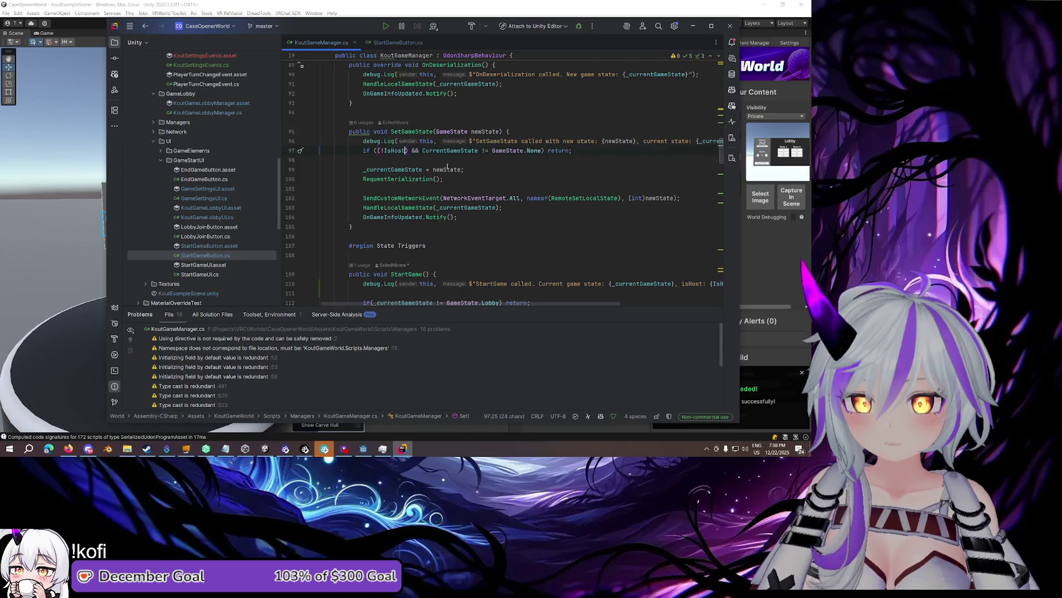
{"action": "key", "text": "BackSpace"}
{"action": "left_click", "coordinate": [380, 151]}
{"action": "key", "text": "BackSpace"}
{"action": "left_click", "coordinate": [514, 170]}
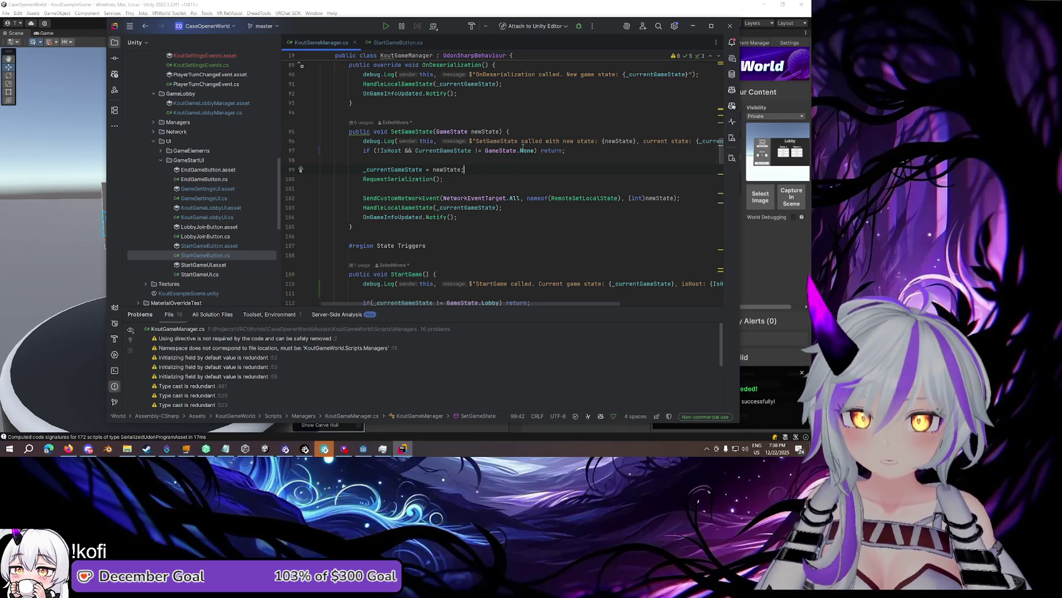
Review the surrounding KoutGameManager code, including the _winnerRoundPlayerId field on line 60
{"action": "left_click_drag", "start_coordinate": [530, 303], "coordinate": [651, 302]}
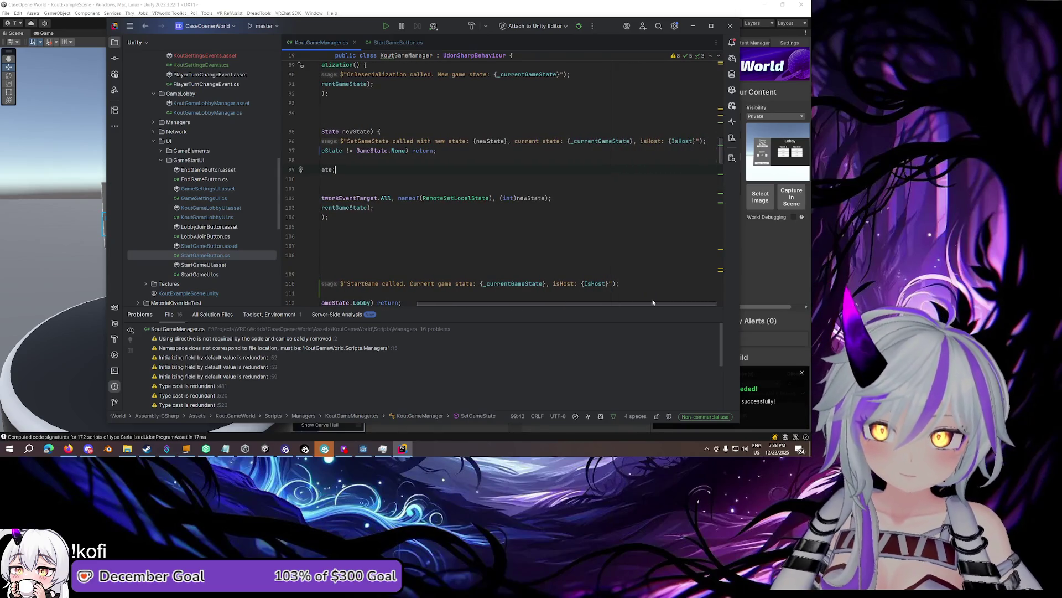
{"action": "left_click_drag", "start_coordinate": [632, 303], "coordinate": [531, 303]}
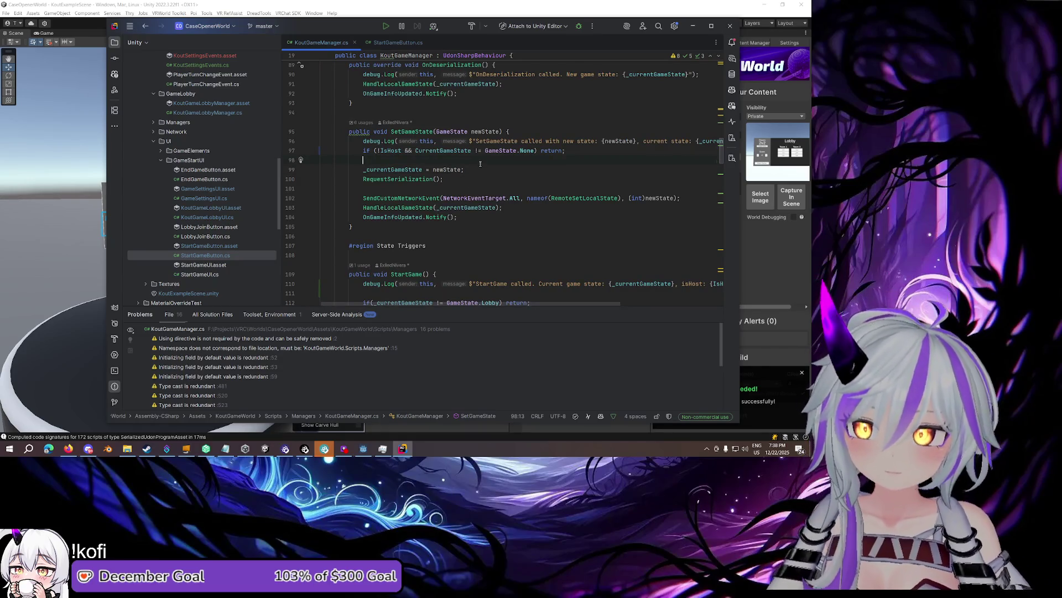
{"action": "scroll", "coordinate": [474, 169], "scroll_direction": "down", "scroll_amount": 2}
{"action": "scroll", "coordinate": [474, 170], "scroll_direction": "up", "scroll_amount": 2}
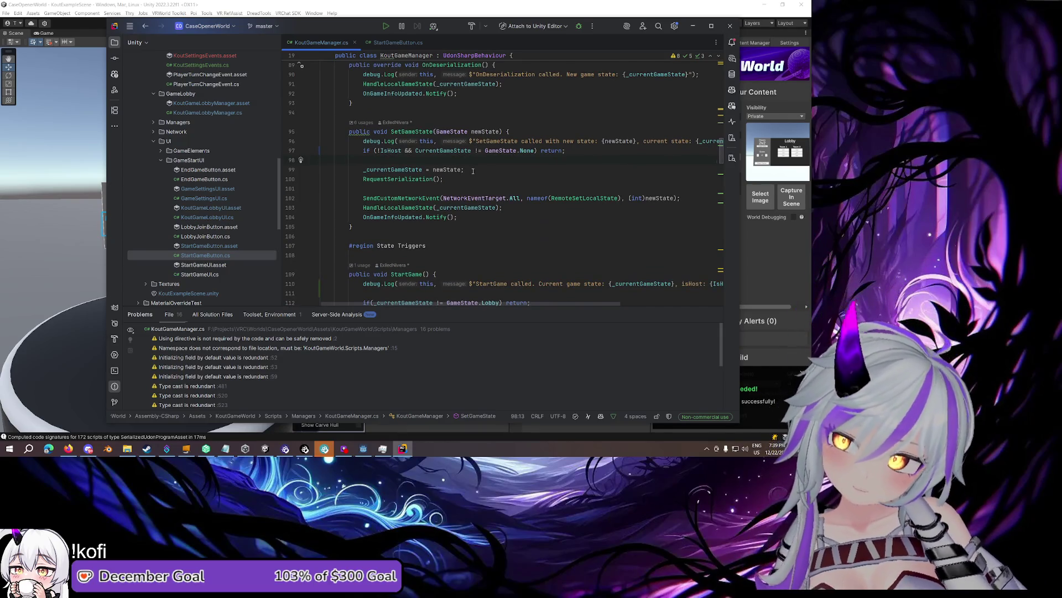
{"action": "scroll", "coordinate": [459, 155], "scroll_direction": "up", "scroll_amount": 10}
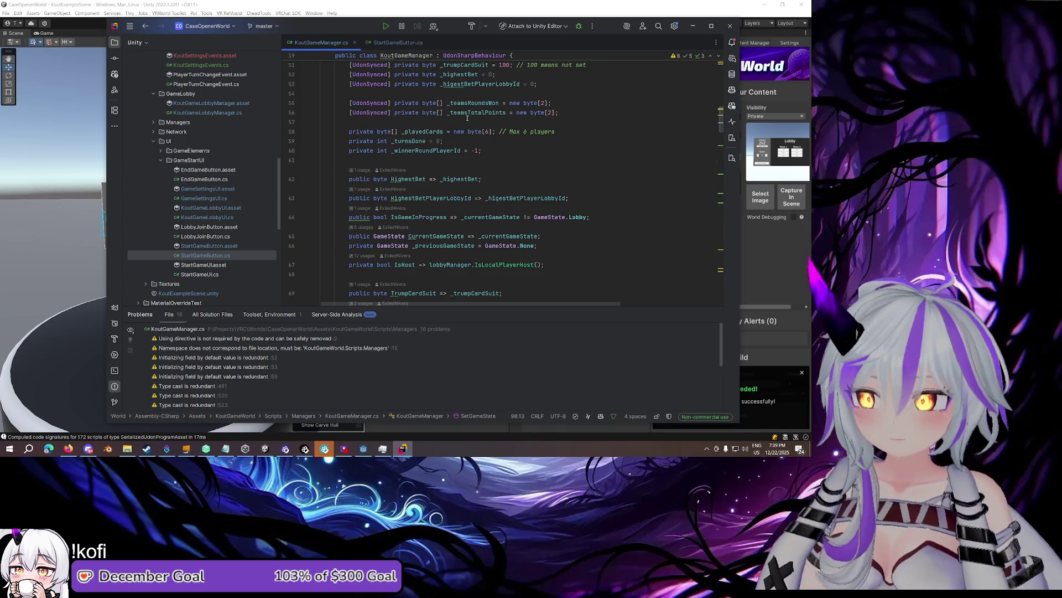
{"action": "left_click", "coordinate": [484, 150]}
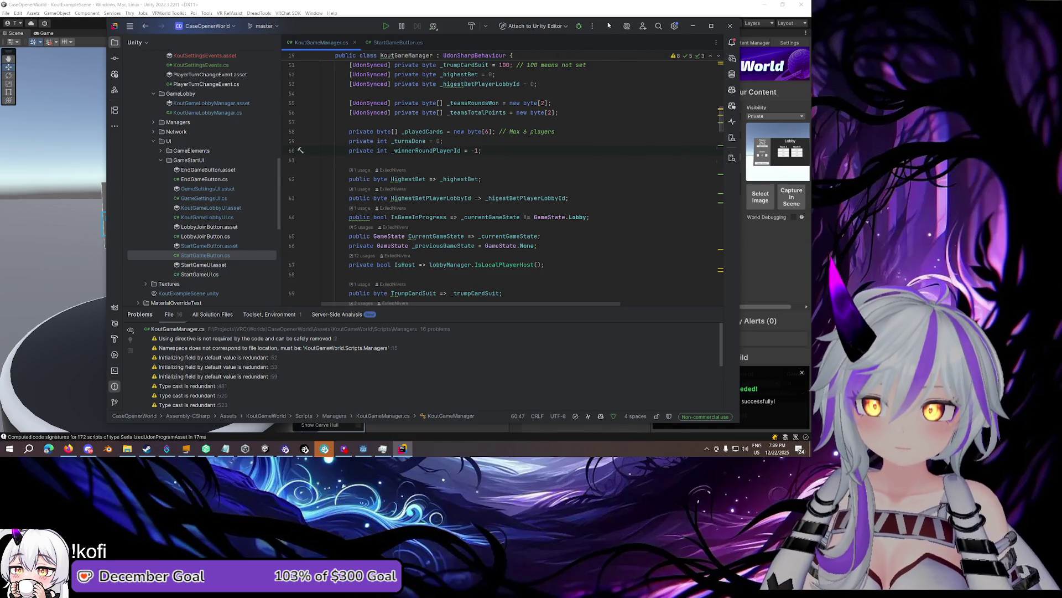
{"action": "left_click", "coordinate": [635, 4]}
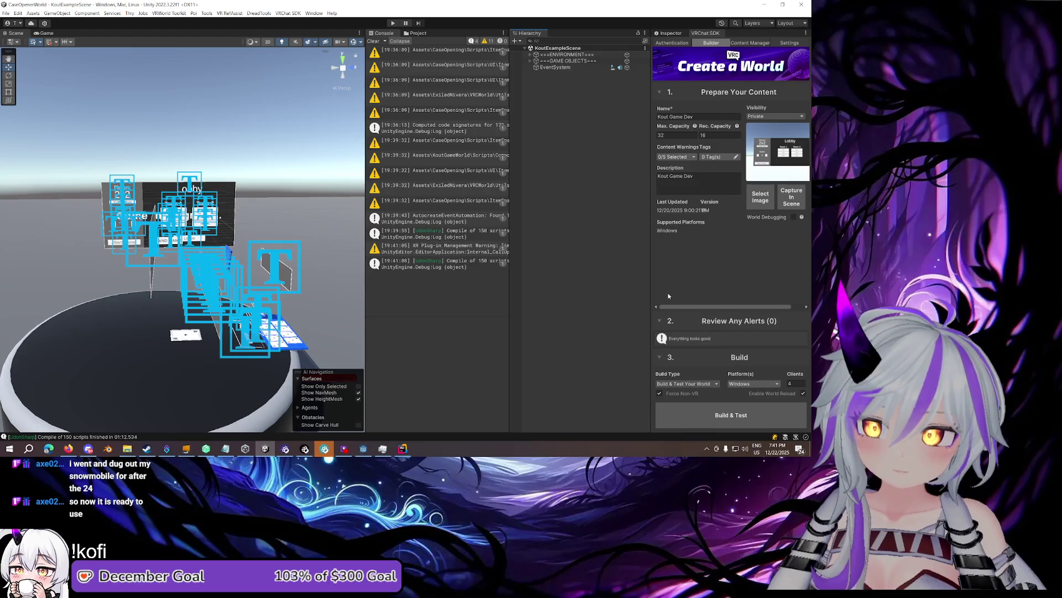
Run Build & Test on the Kout Game Dev world to launch a VRChat test client
{"action": "left_click", "coordinate": [716, 415]}
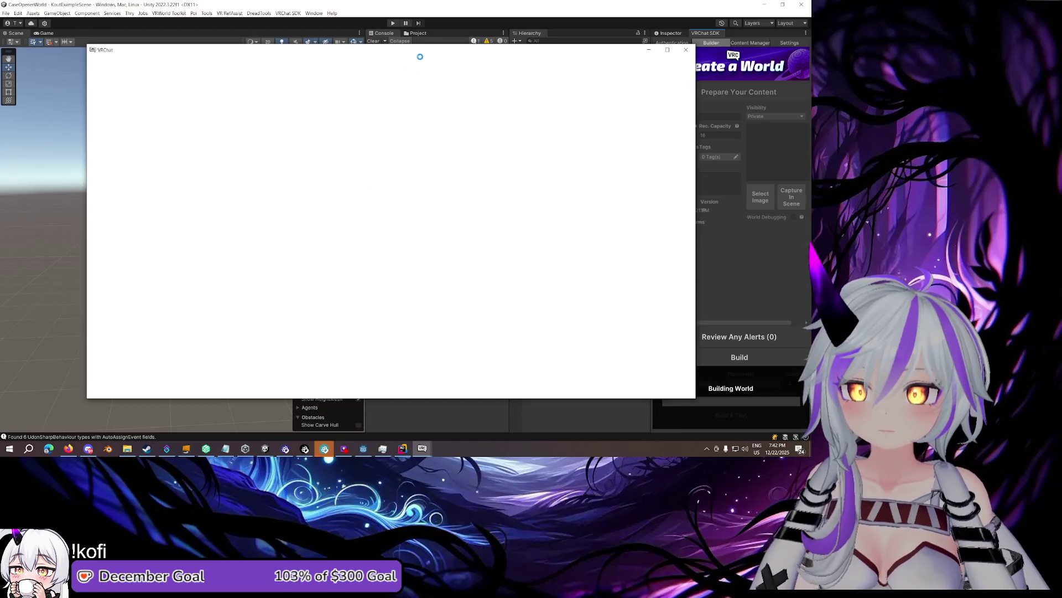
Let the test client finish loading the rebuilt world beside the round spawn platform
{"action": "mouse_move", "coordinate": [422, 449]}
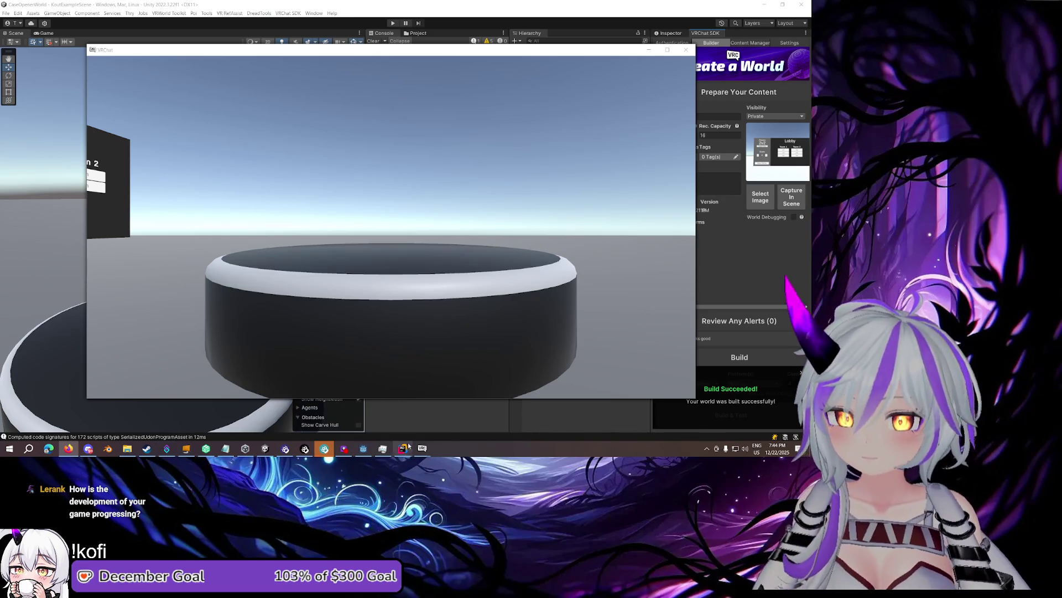
Press Start Game on the Lobby board to bring up the 2v2 card table, then quit VRChat
{"action": "mouse_move", "coordinate": [422, 448]}
{"action": "left_click", "coordinate": [299, 411]}
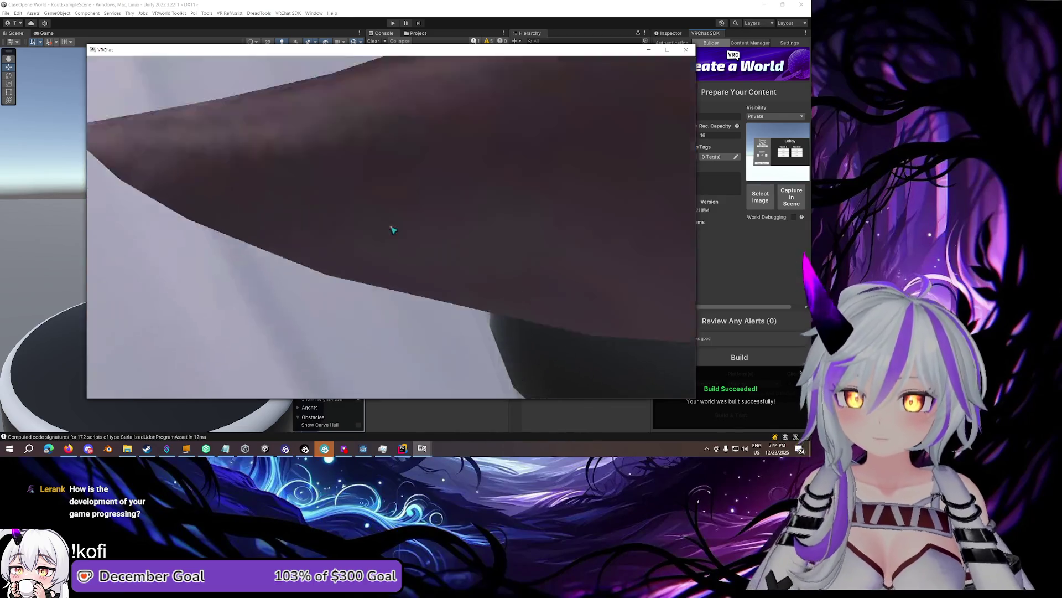
{"action": "key", "text": "Escape"}
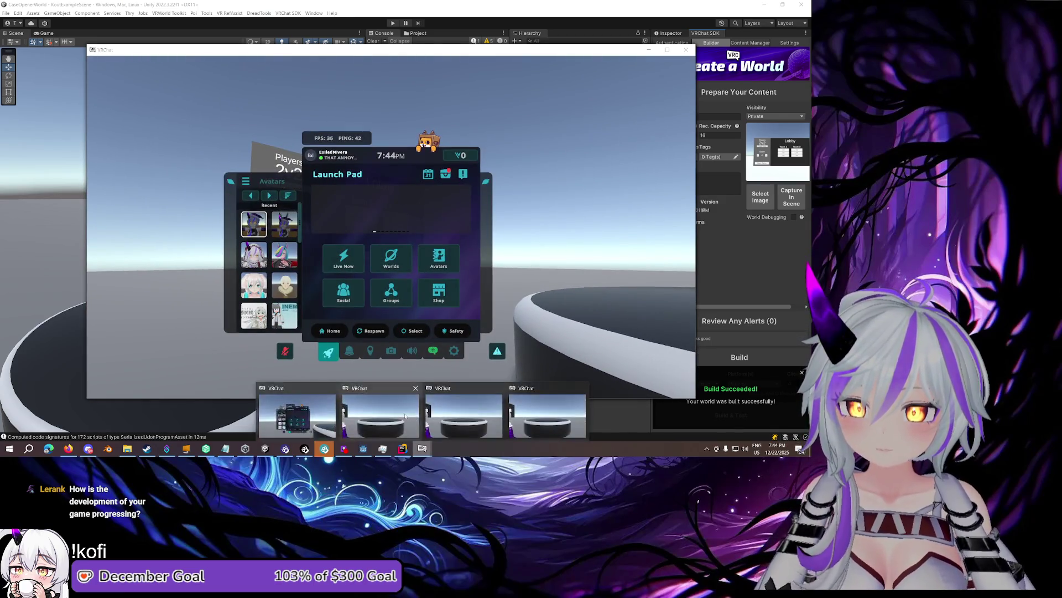
{"action": "key", "text": "Escape"}
{"action": "key", "text": "Escape"}
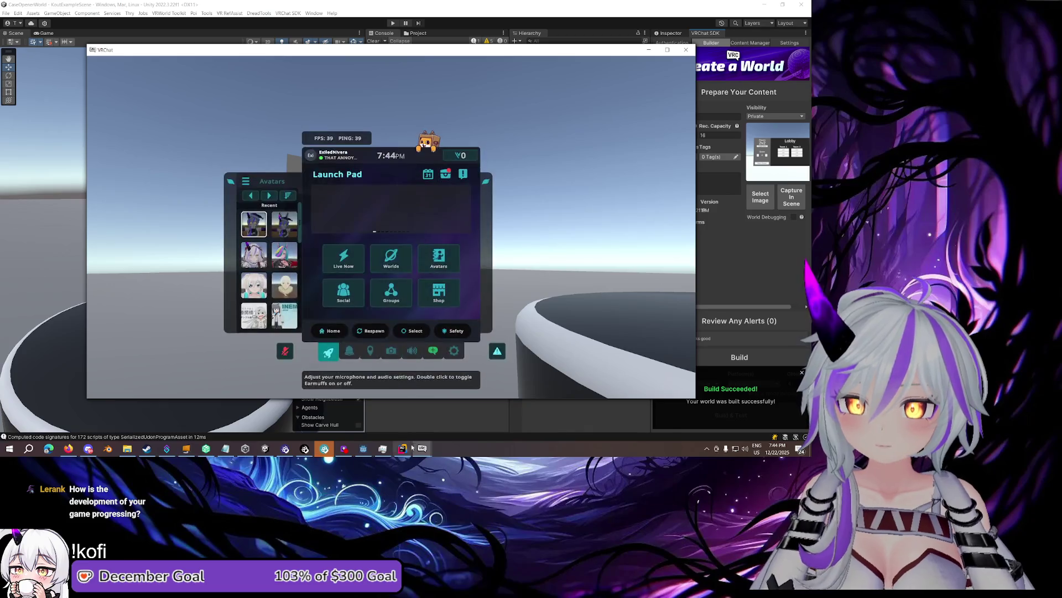
{"action": "key", "text": "Escape"}
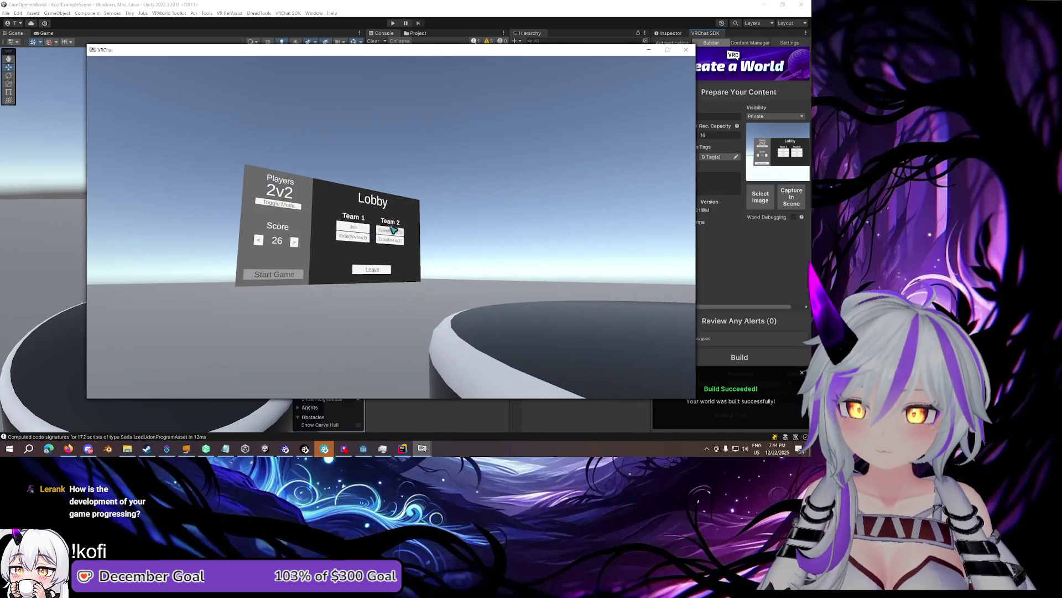
{"action": "key", "text": "Escape"}
{"action": "key", "text": "Escape"}
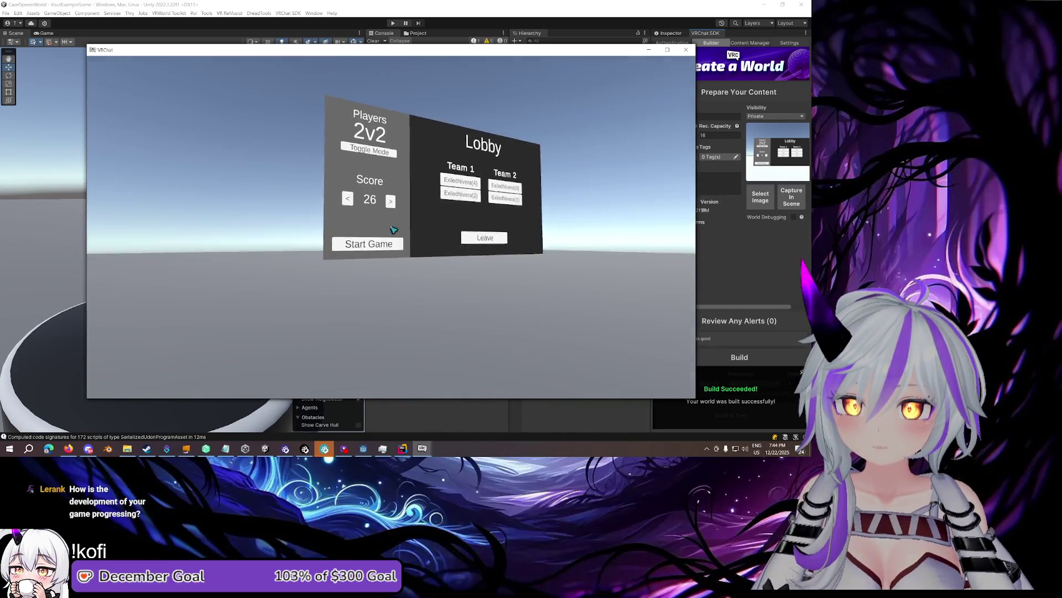
{"action": "left_click", "coordinate": [393, 230]}
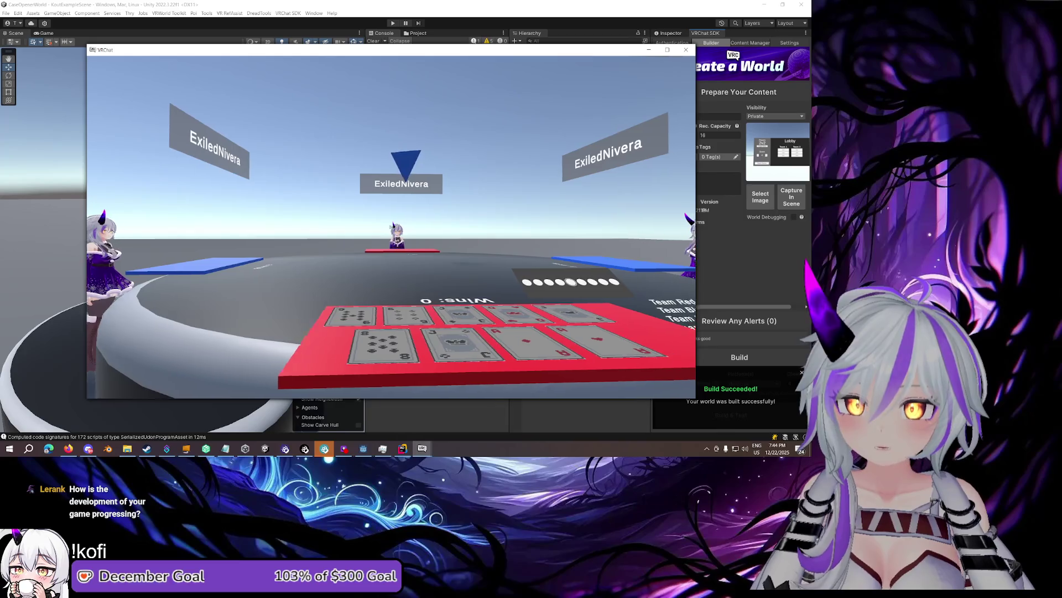
{"action": "key", "text": "Escape"}
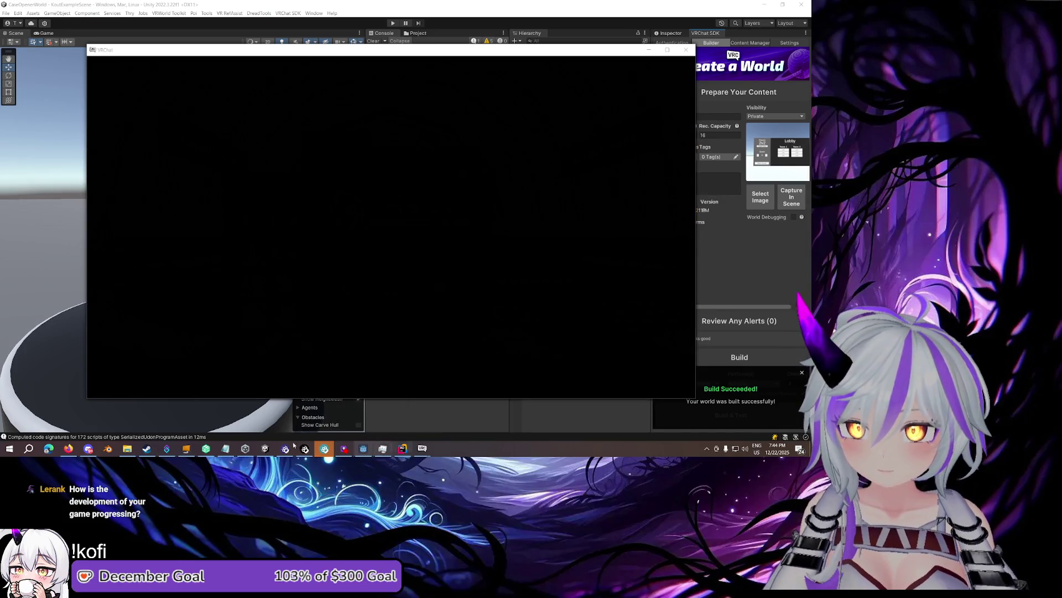
{"action": "left_click", "coordinate": [226, 449]}
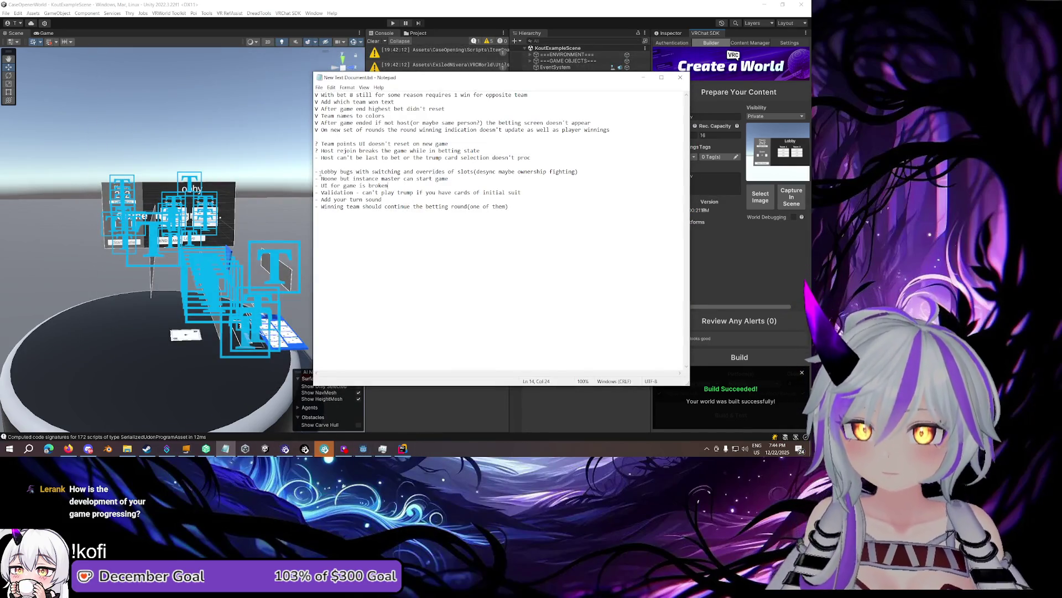
Move the 'Noone but instance master' line up among the finished items
{"action": "left_click_drag", "start_coordinate": [320, 178], "coordinate": [315, 178]}
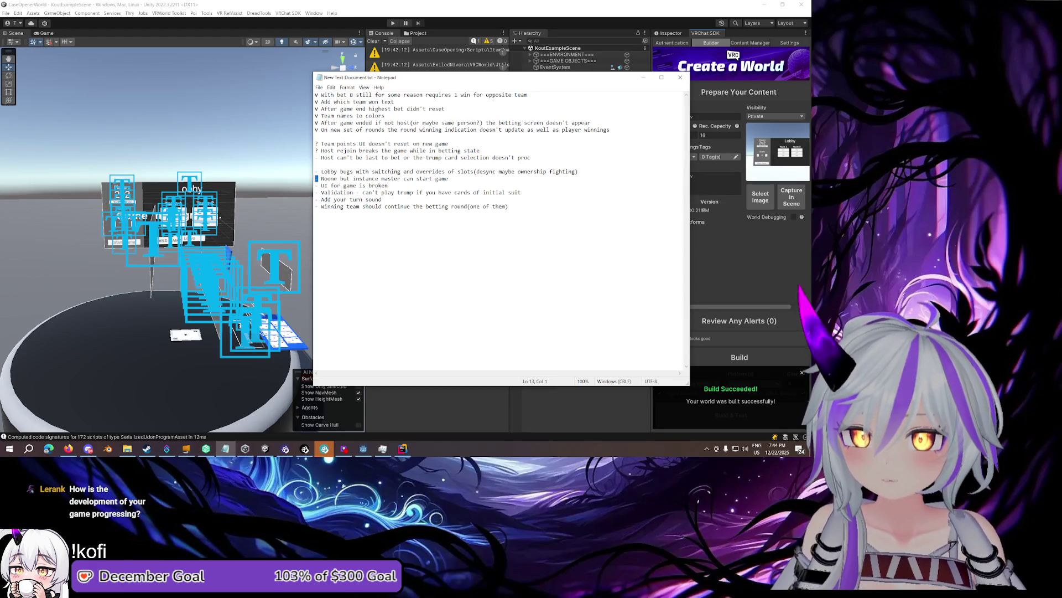
{"action": "type", "text": "V"}
{"action": "left_click_drag", "start_coordinate": [466, 178], "coordinate": [315, 179]}
{"action": "key", "text": "ctrl+x"}
{"action": "left_click", "coordinate": [619, 128]}
{"action": "key", "text": "Return"}
{"action": "key", "text": "ctrl+v"}
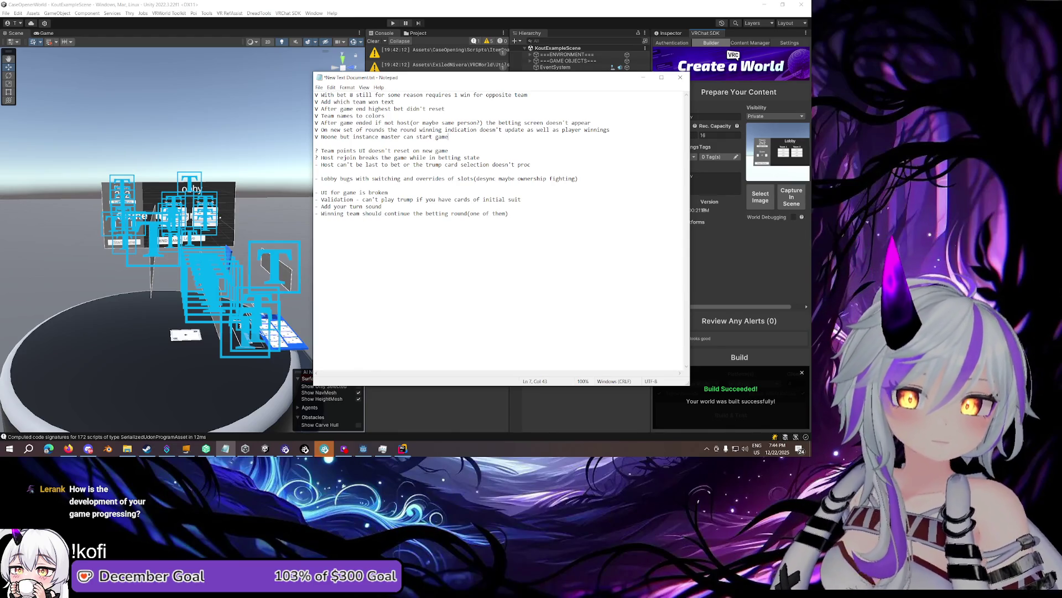
Remove the blank line and move 'Add your turn sound' above the Validation line
{"action": "left_click", "coordinate": [68, 448]}
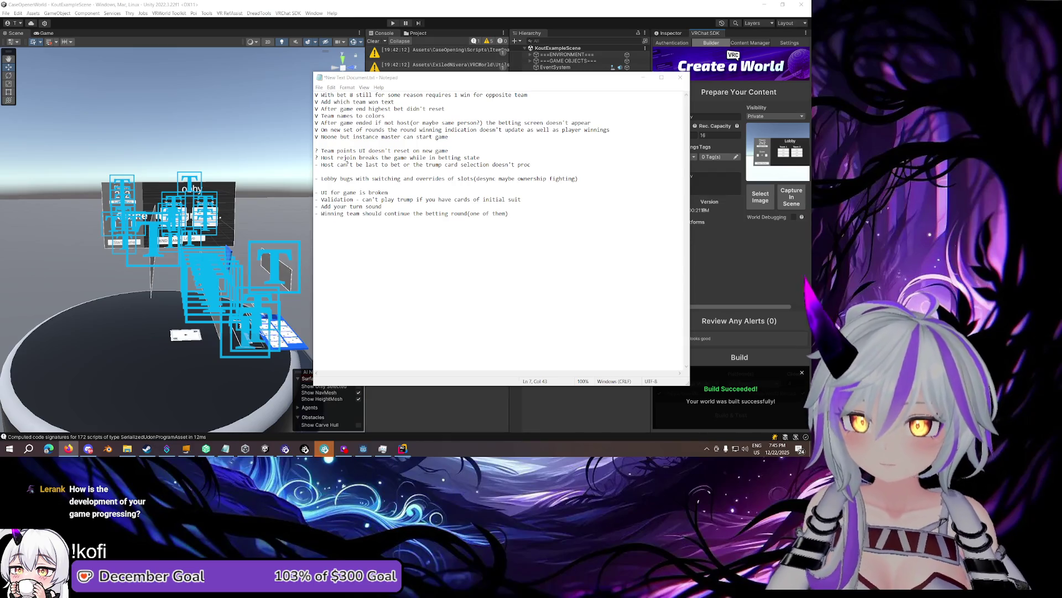
{"action": "left_click", "coordinate": [339, 185]}
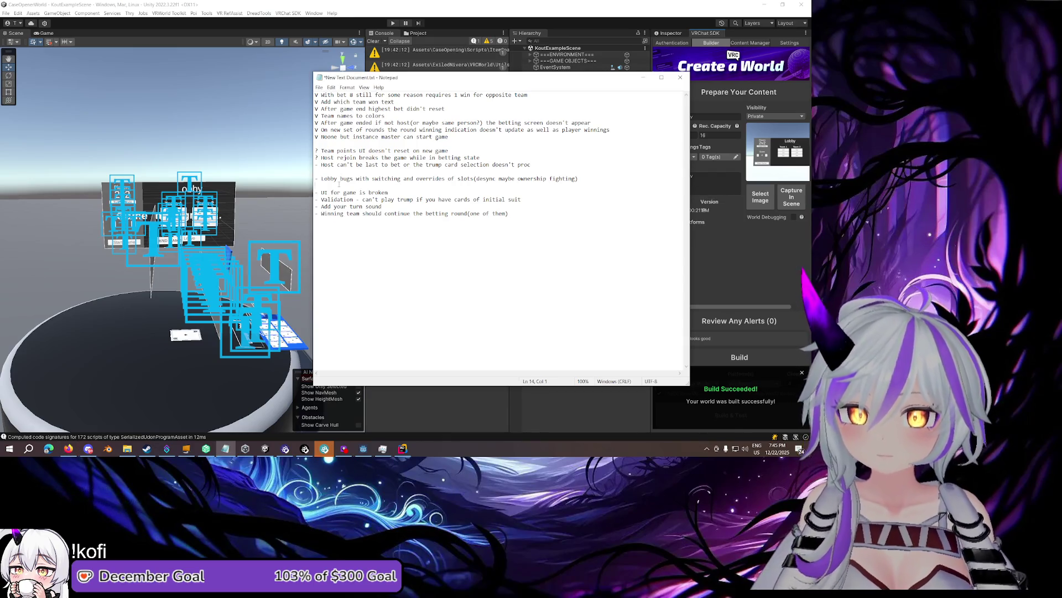
{"action": "key", "text": "BackSpace"}
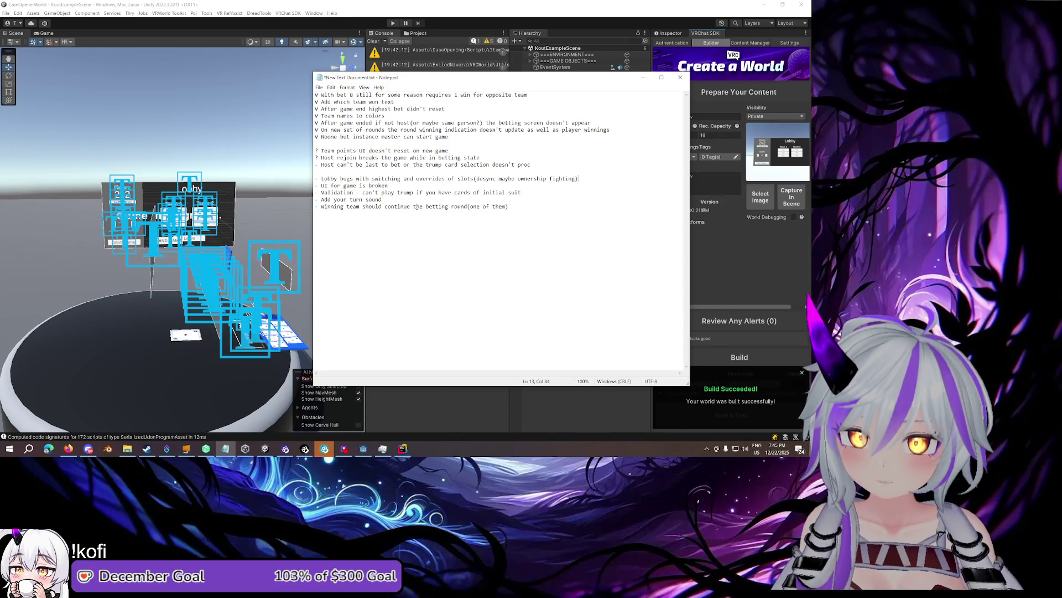
{"action": "mouse_move", "coordinate": [539, 213]}
{"action": "left_mouse_down"}
{"action": "mouse_move", "coordinate": [376, 191]}
{"action": "mouse_move", "coordinate": [304, 207]}
{"action": "left_mouse_up"}
{"action": "left_click", "coordinate": [549, 201]}
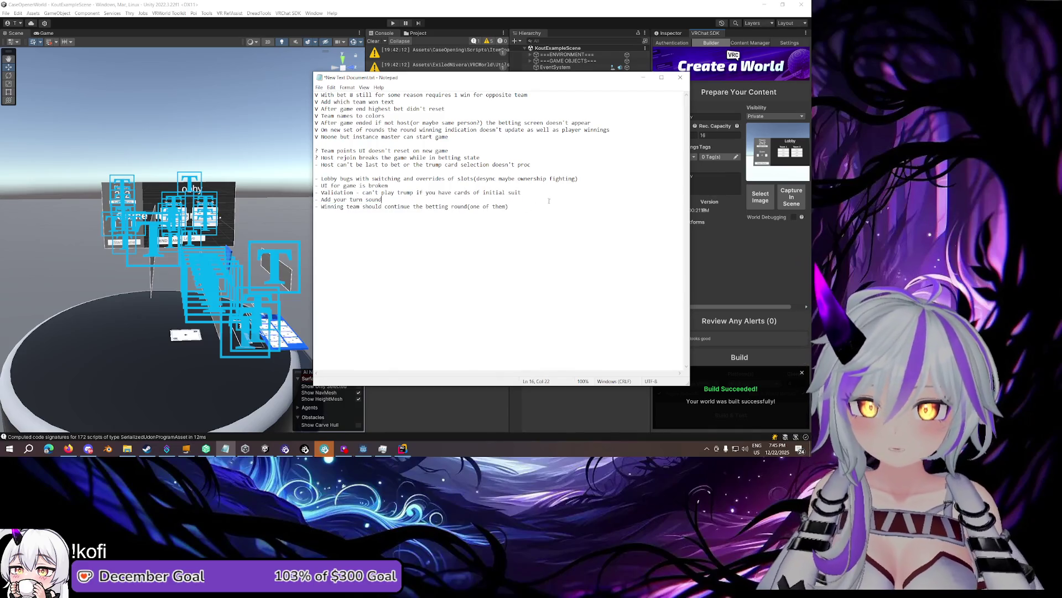
{"action": "key", "text": "shift+Home"}
{"action": "key", "text": "ctrl+x"}
{"action": "key", "text": "Delete"}
{"action": "key", "text": "End"}
{"action": "key", "text": "Return"}
{"action": "key", "text": "ctrl+v"}
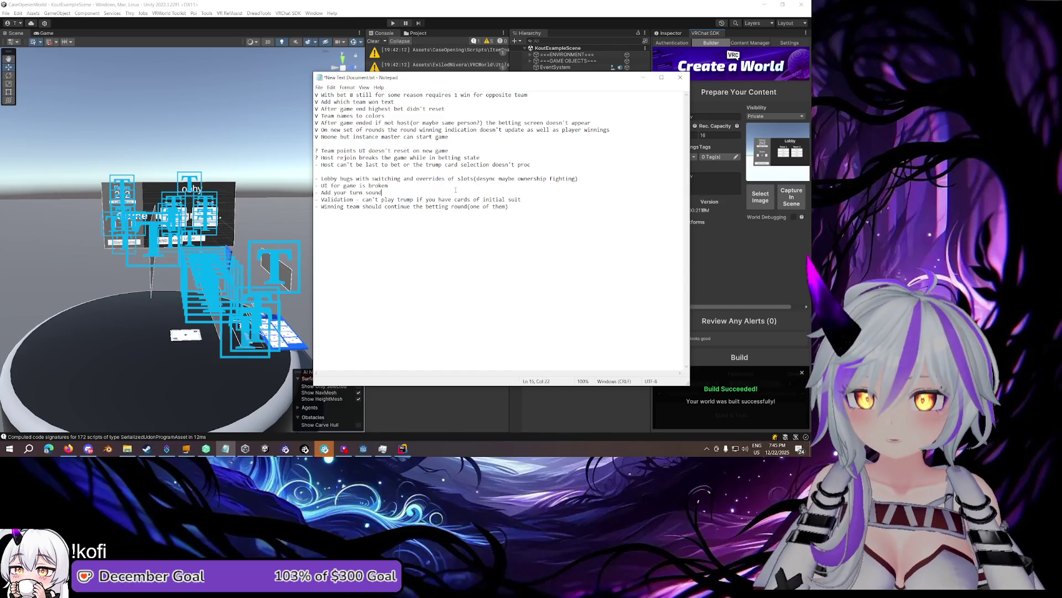
Place the lobby bugs line directly below 'UI for game is broken' at the top
{"action": "left_click_drag", "start_coordinate": [419, 193], "coordinate": [299, 192]}
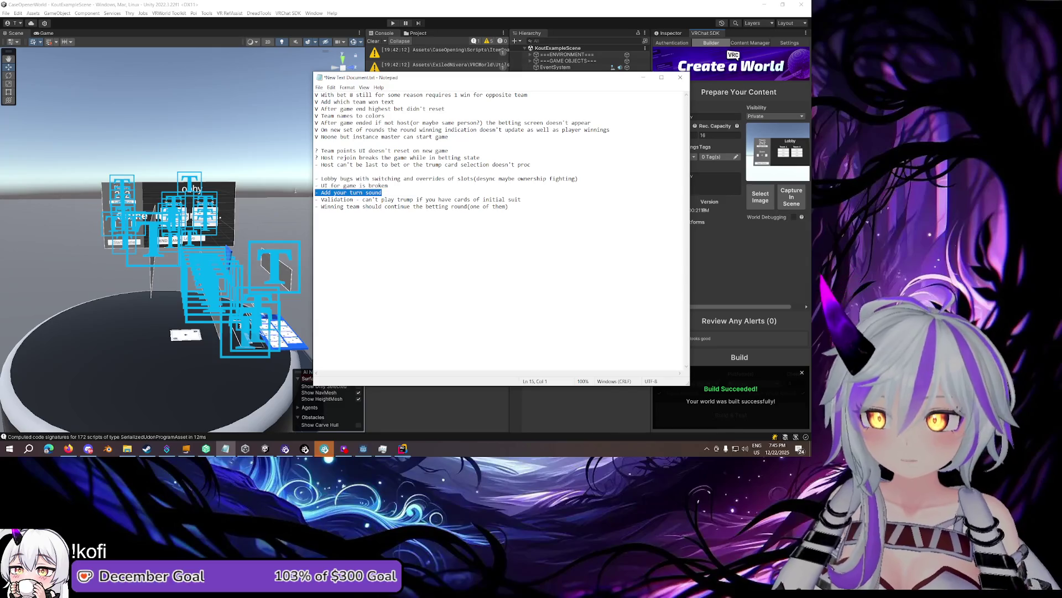
{"action": "left_click", "coordinate": [389, 185]}
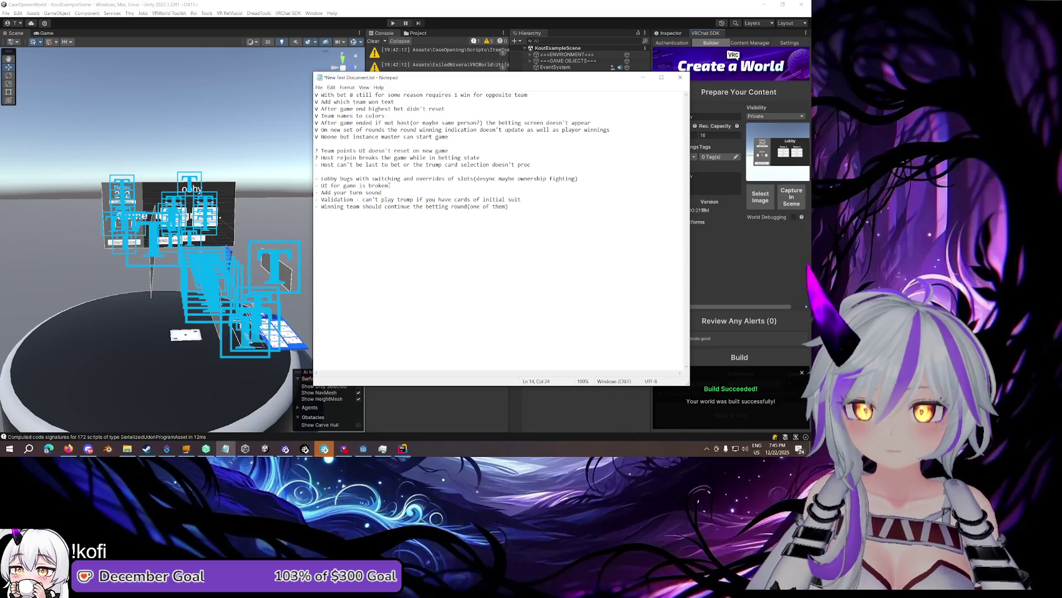
{"action": "left_click_drag", "start_coordinate": [591, 178], "coordinate": [307, 171]}
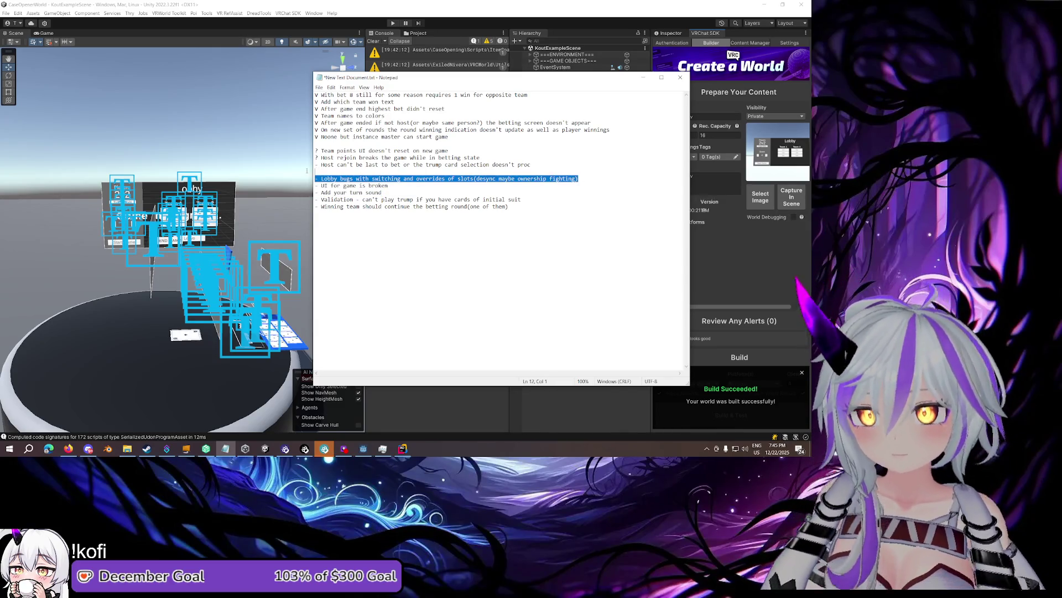
{"action": "key", "text": "BackSpace"}
{"action": "key", "text": "BackSpace"}
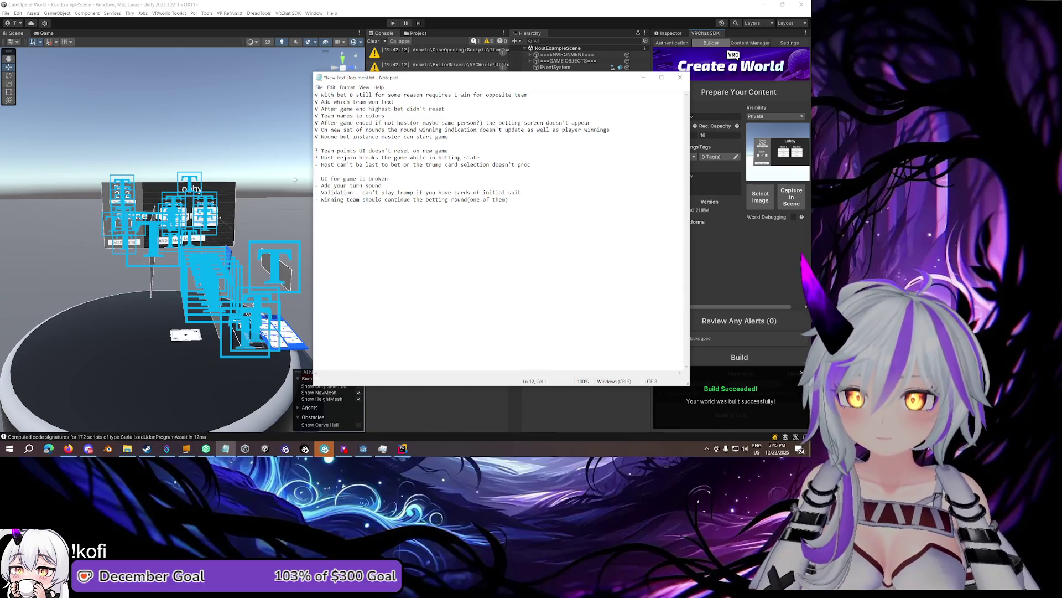
{"action": "key", "text": "Return"}
{"action": "key", "text": "ctrl+v"}
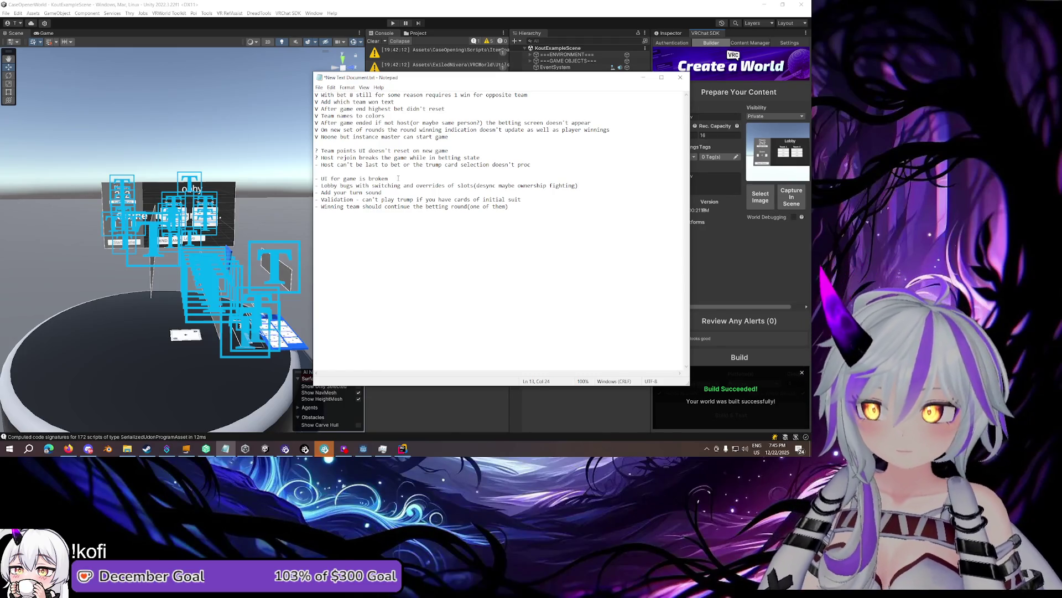
{"action": "left_click_drag", "start_coordinate": [321, 178], "coordinate": [388, 178]}
{"action": "left_click", "coordinate": [423, 177]}
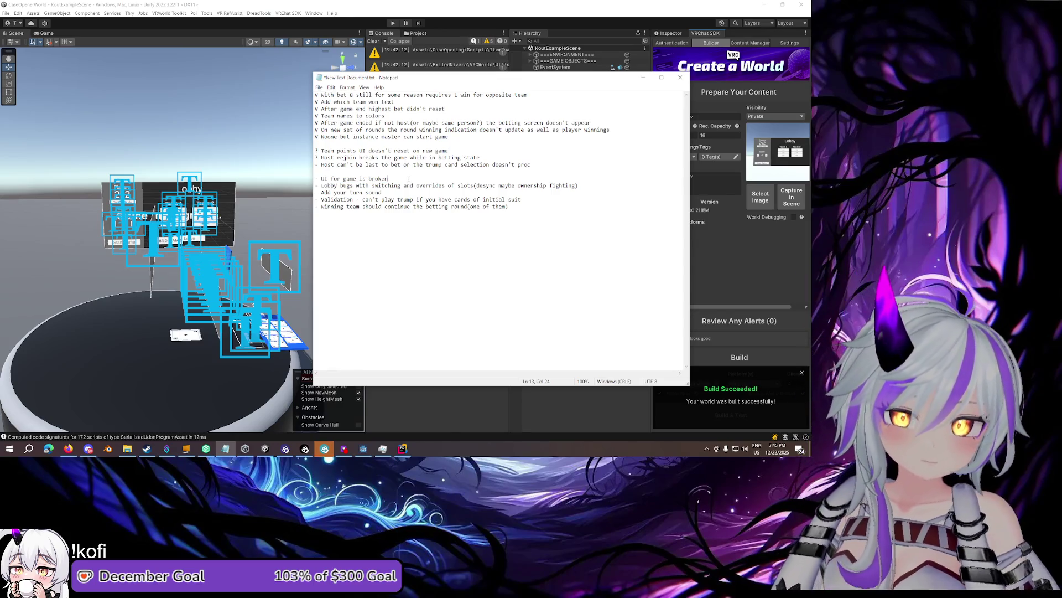
{"action": "left_click_drag", "start_coordinate": [321, 178], "coordinate": [411, 177]}
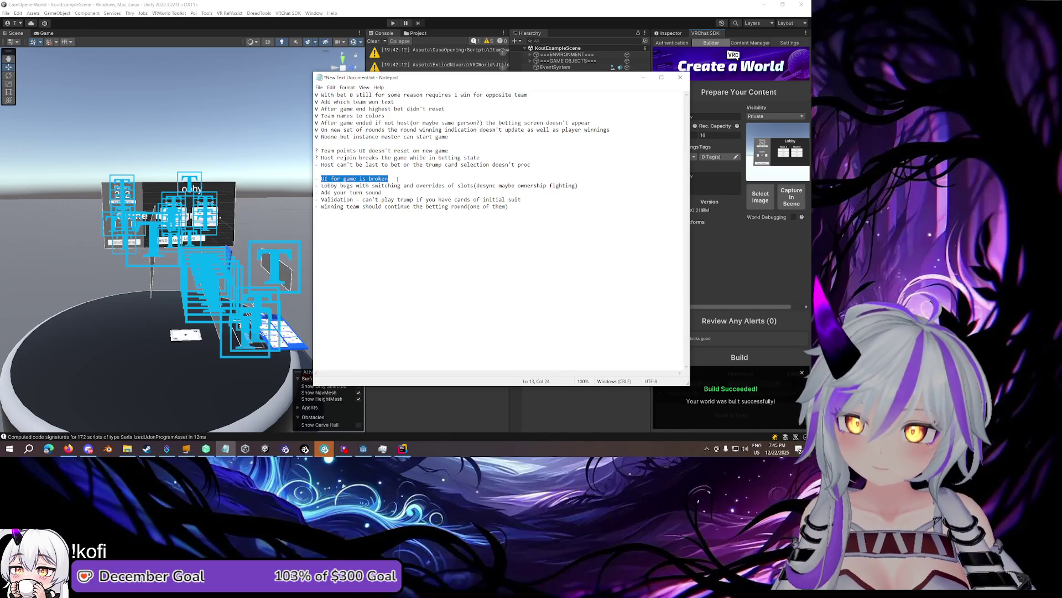
{"action": "left_click", "coordinate": [321, 178]}
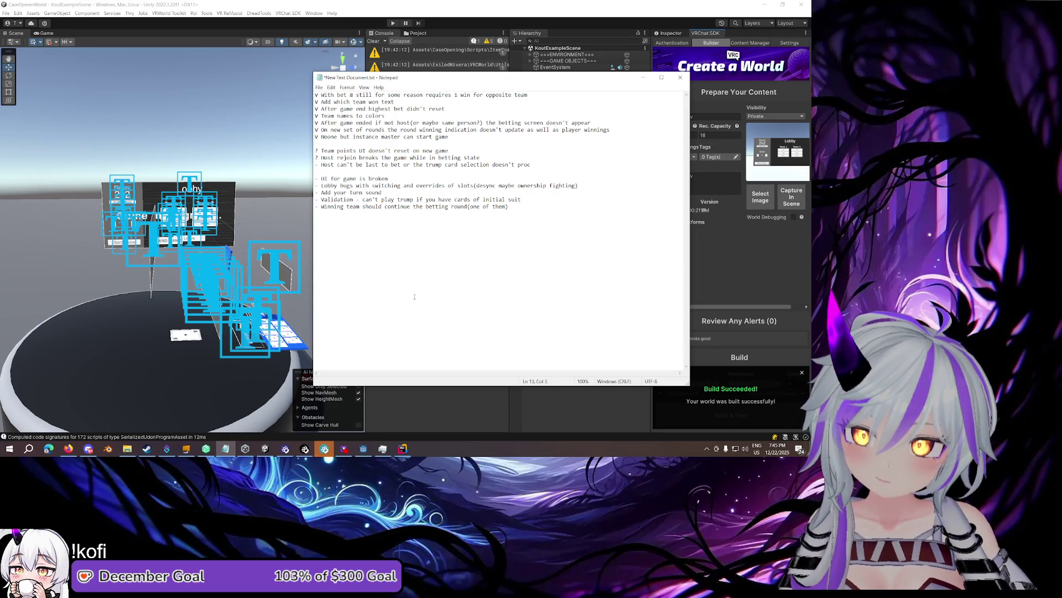
{"action": "left_click", "coordinate": [403, 447]}
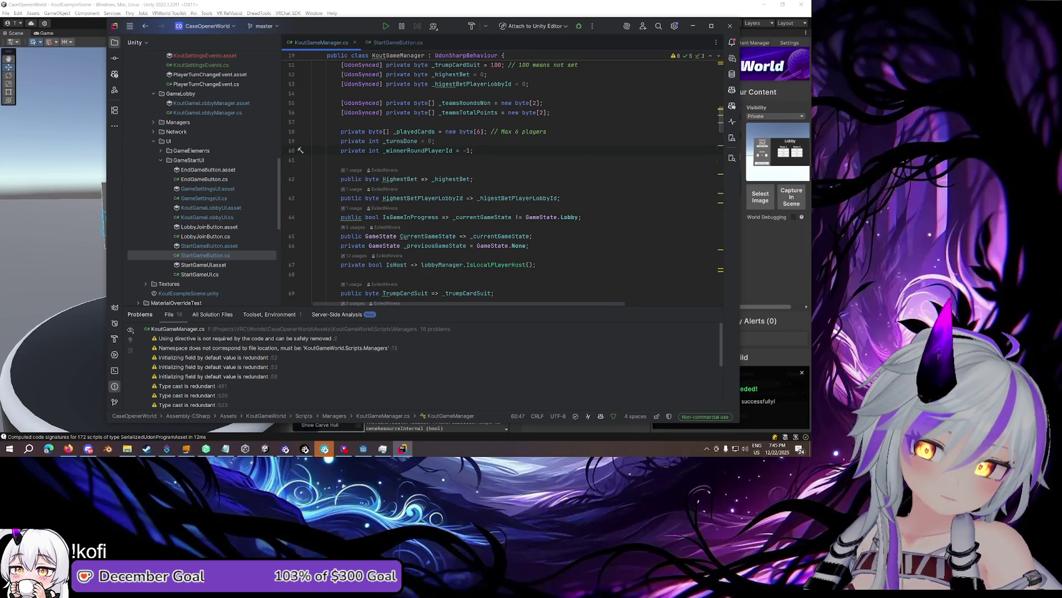
Launch the Fork app from Windows search
{"action": "left_click", "coordinate": [29, 448]}
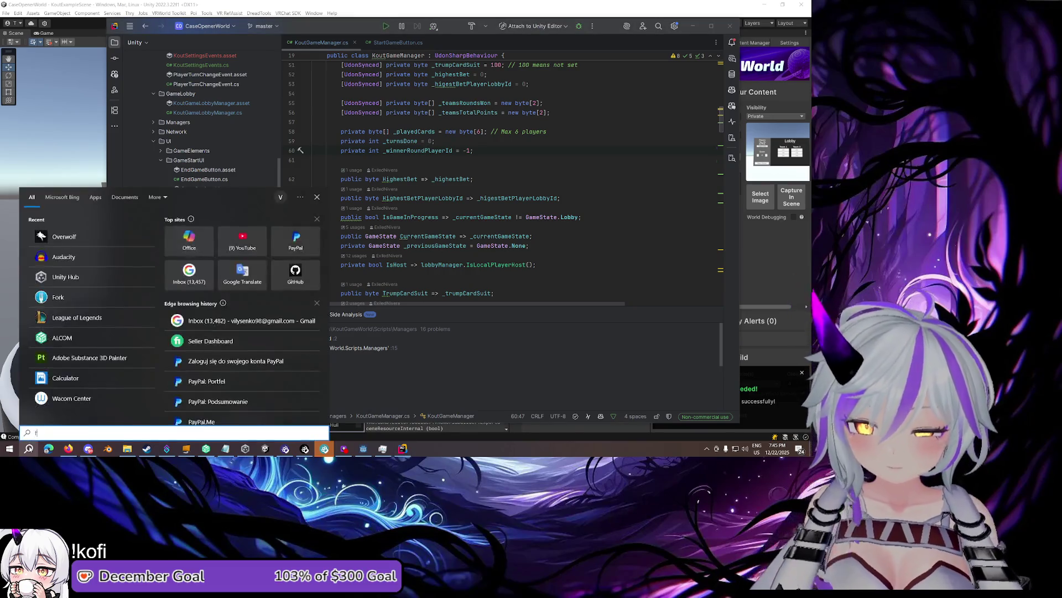
{"action": "type", "text": "fork"}
{"action": "key", "text": "Return"}
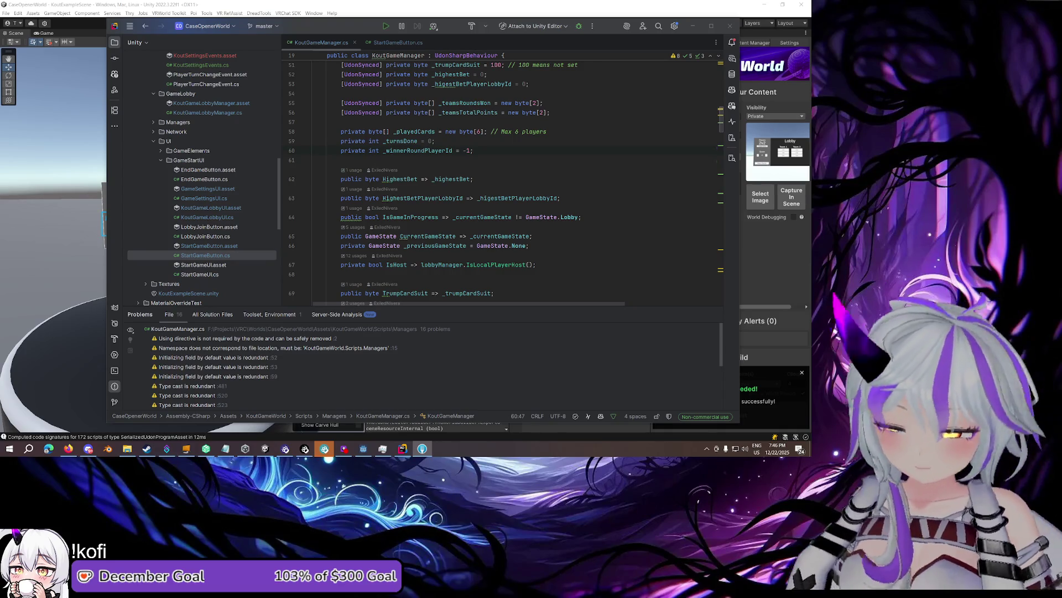
{"action": "key", "text": "ctrl+shift"}
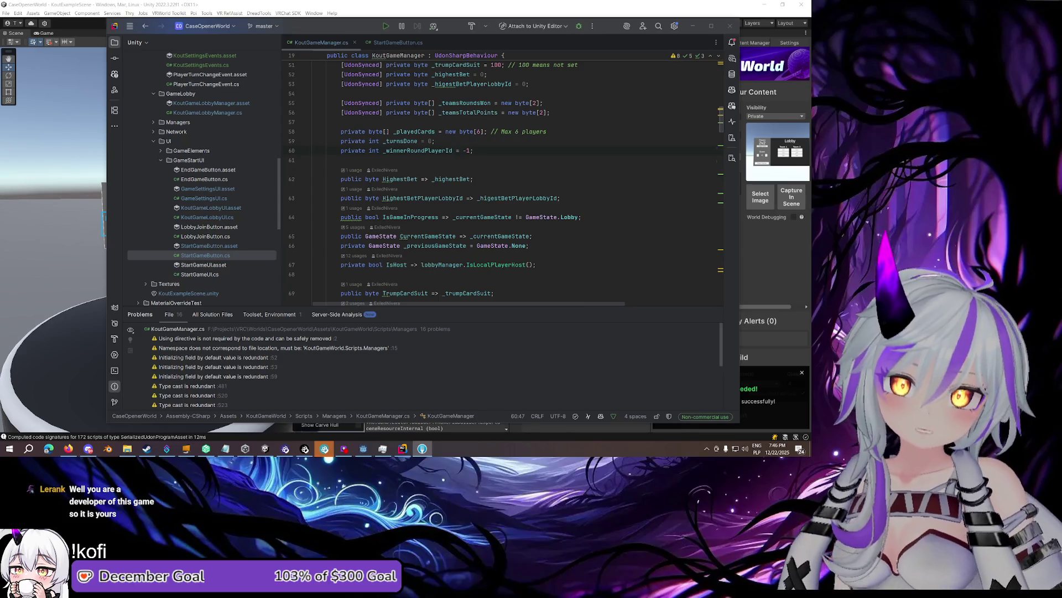
Scroll through SetGameState in KoutGameManager.cs, then bring the Notepad bug list forward
{"action": "left_click", "coordinate": [540, 151]}
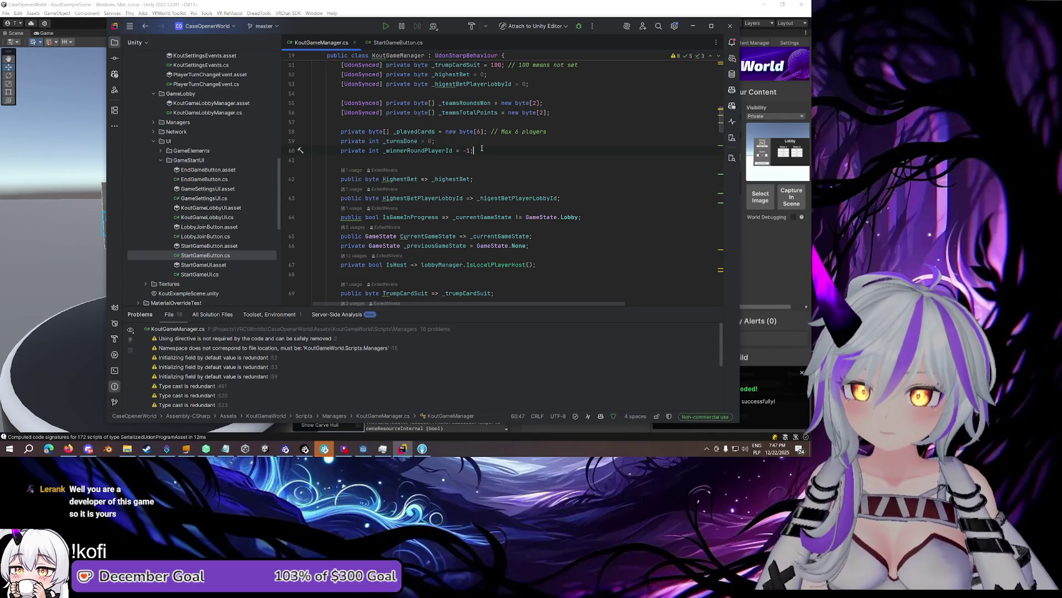
{"action": "scroll", "coordinate": [557, 141], "scroll_direction": "down", "scroll_amount": 3}
{"action": "scroll", "coordinate": [535, 153], "scroll_direction": "down", "scroll_amount": 3}
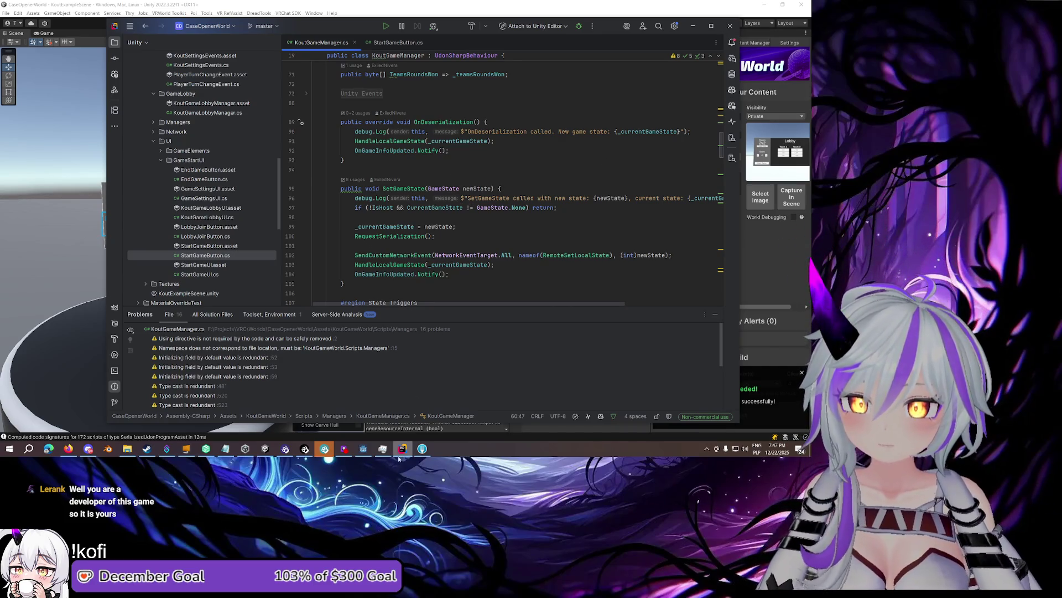
{"action": "left_click", "coordinate": [225, 449]}
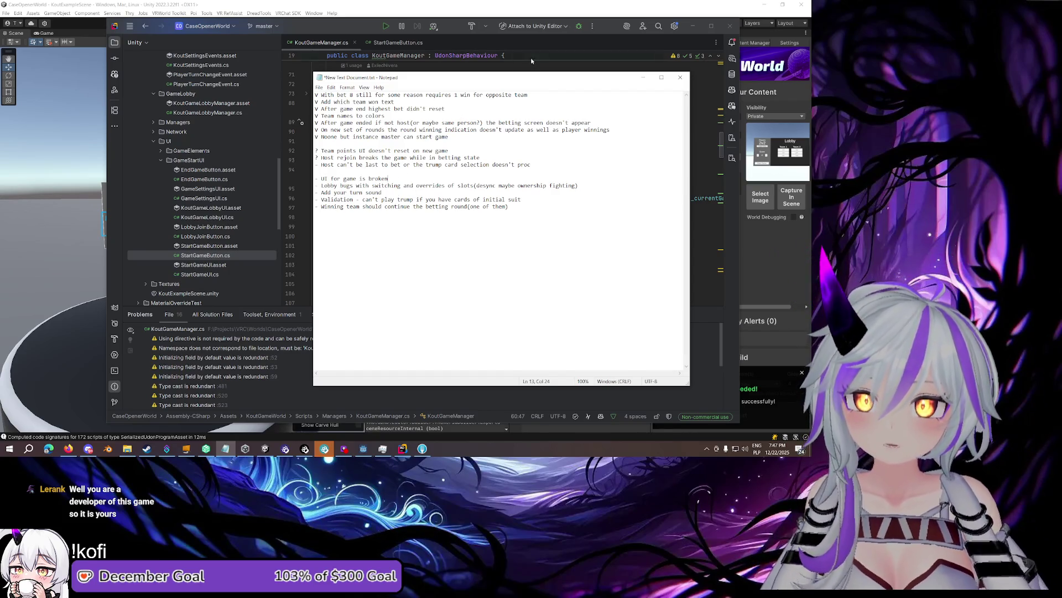
Review SetGameState with its RemoteSetLocalState call, then the StartGame method in KoutGameManager
{"action": "left_click", "coordinate": [531, 60]}
{"action": "scroll", "coordinate": [495, 113], "scroll_direction": "up", "scroll_amount": 10}
{"action": "scroll", "coordinate": [495, 114], "scroll_direction": "down", "scroll_amount": 10}
{"action": "scroll", "coordinate": [494, 114], "scroll_direction": "down", "scroll_amount": 3}
{"action": "left_click", "coordinate": [402, 102]}
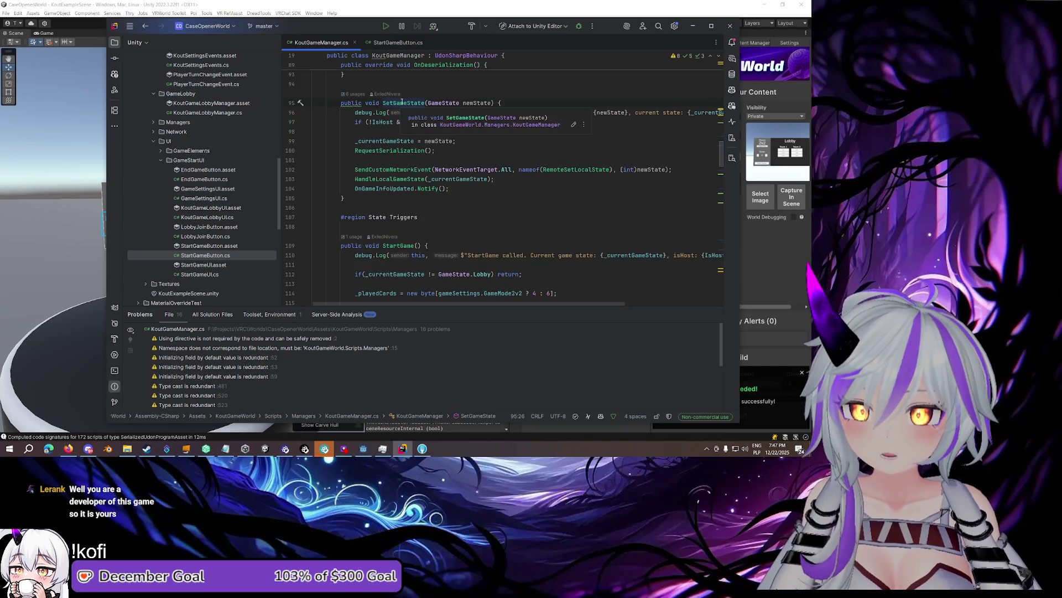
{"action": "left_click", "coordinate": [590, 170]}
{"action": "scroll", "coordinate": [445, 143], "scroll_direction": "down", "scroll_amount": 3}
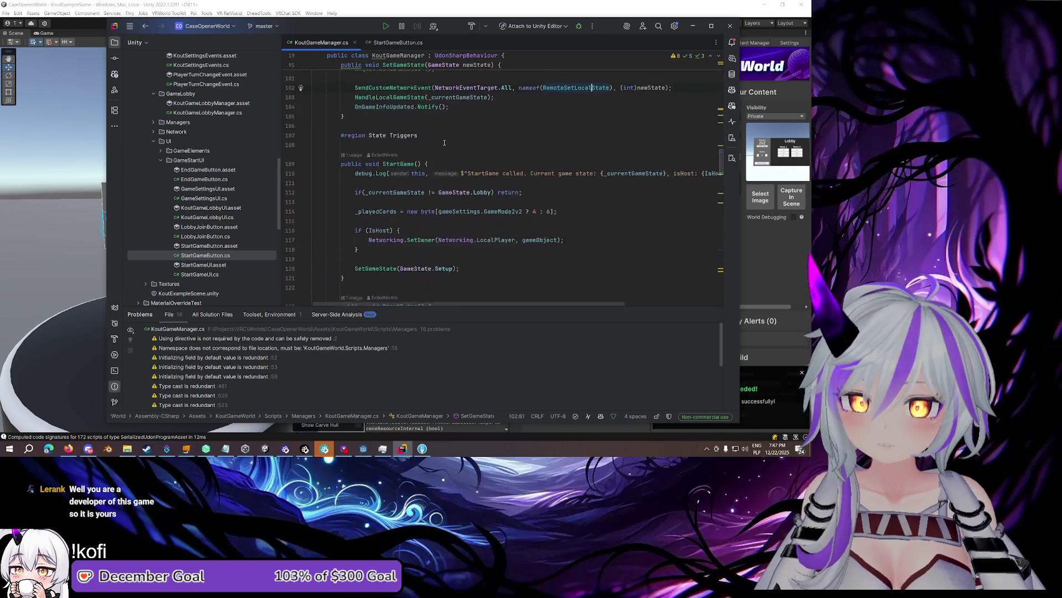
{"action": "left_click", "coordinate": [400, 160]}
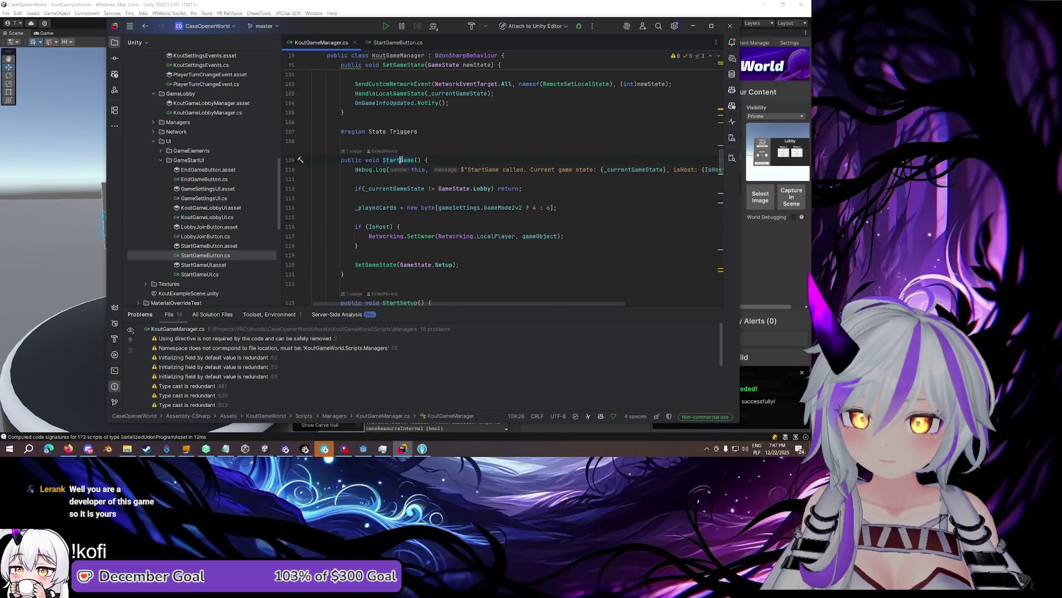
Inspect StartSetup's calls: UpdateTotalPlayers, ResetGameData, InitializePlayerHands, MoveUI, SetGameState Betting, SetupPlayAreas
{"action": "scroll", "coordinate": [400, 160], "scroll_direction": "down", "scroll_amount": 5}
{"action": "left_click", "coordinate": [443, 159]}
{"action": "scroll", "coordinate": [438, 160], "scroll_direction": "down", "scroll_amount": 1}
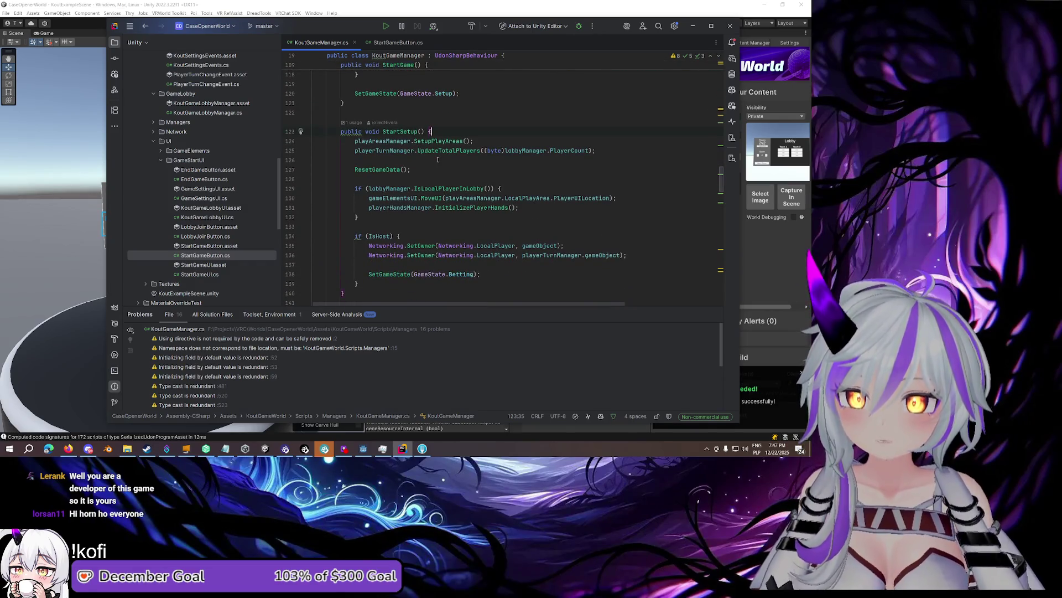
{"action": "left_click", "coordinate": [439, 150]}
{"action": "left_click", "coordinate": [383, 169]}
{"action": "scroll", "coordinate": [436, 170], "scroll_direction": "down", "scroll_amount": 2}
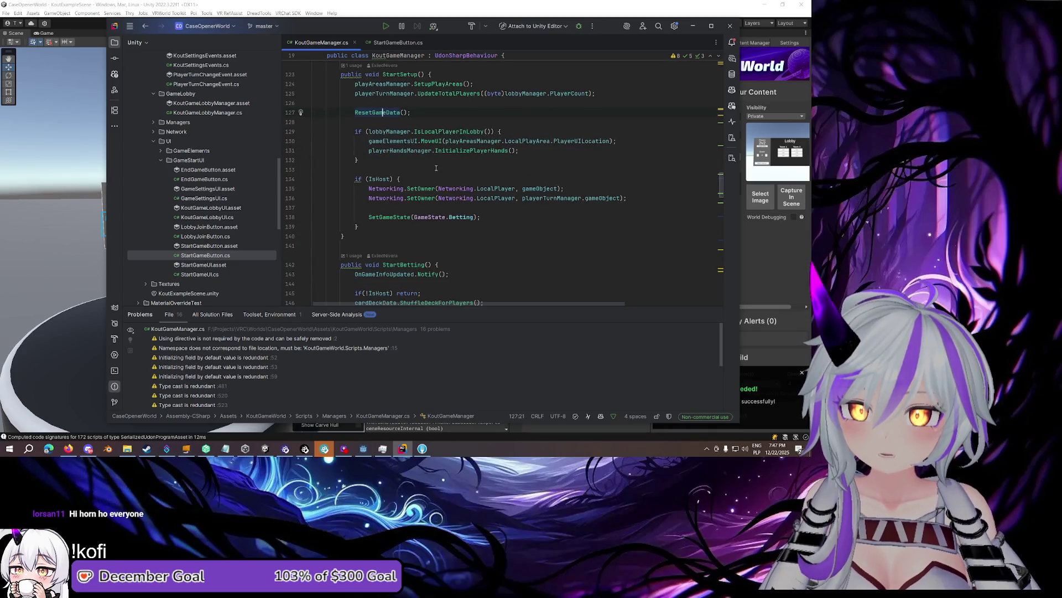
{"action": "left_click", "coordinate": [458, 151]}
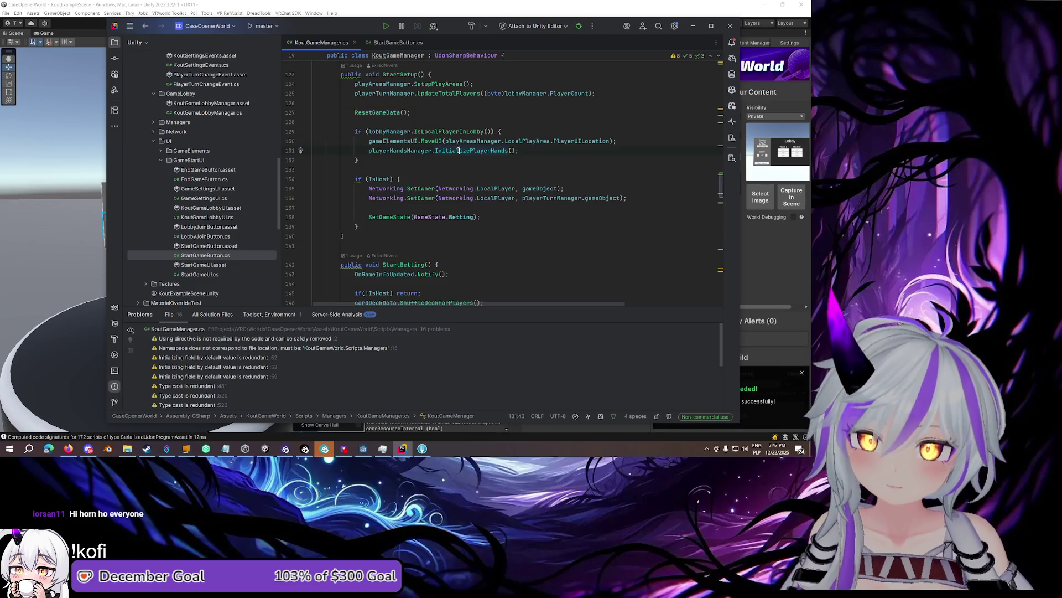
{"action": "left_click", "coordinate": [424, 141]}
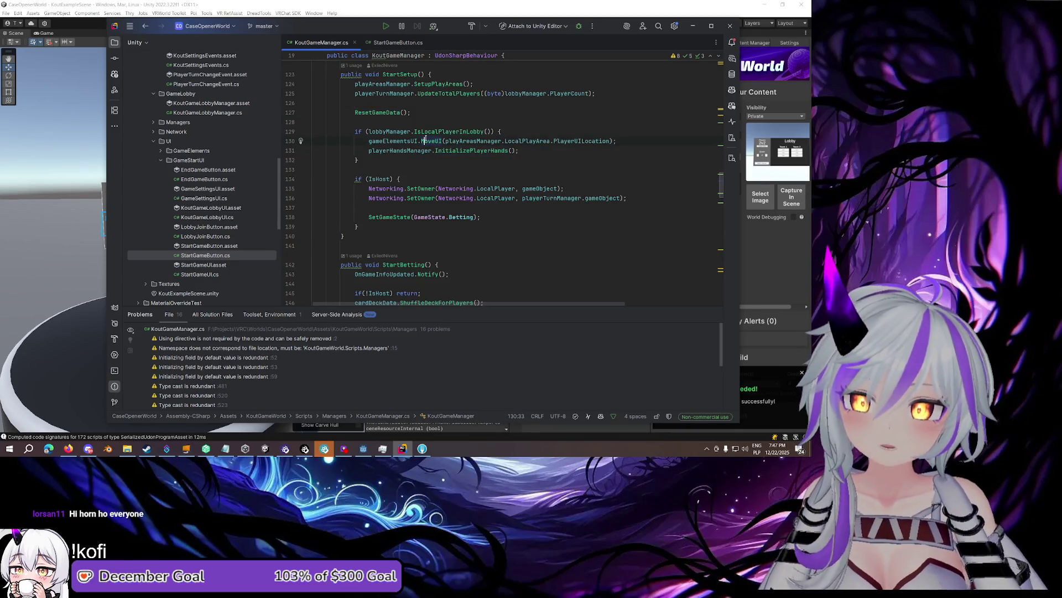
{"action": "left_click", "coordinate": [403, 216]}
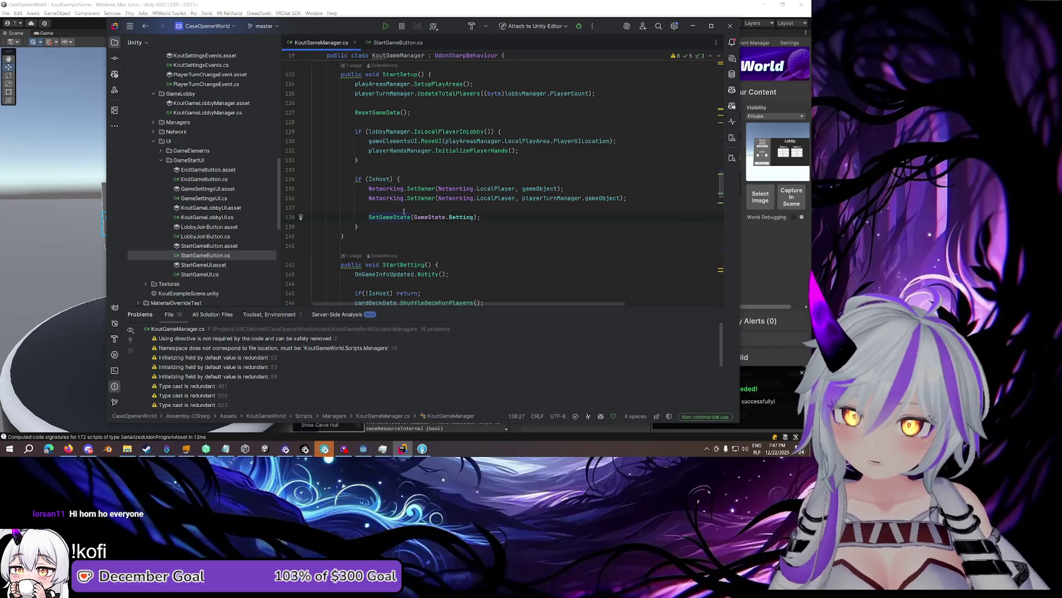
{"action": "scroll", "coordinate": [403, 216], "scroll_direction": "up", "scroll_amount": 2}
{"action": "left_click", "coordinate": [389, 170]}
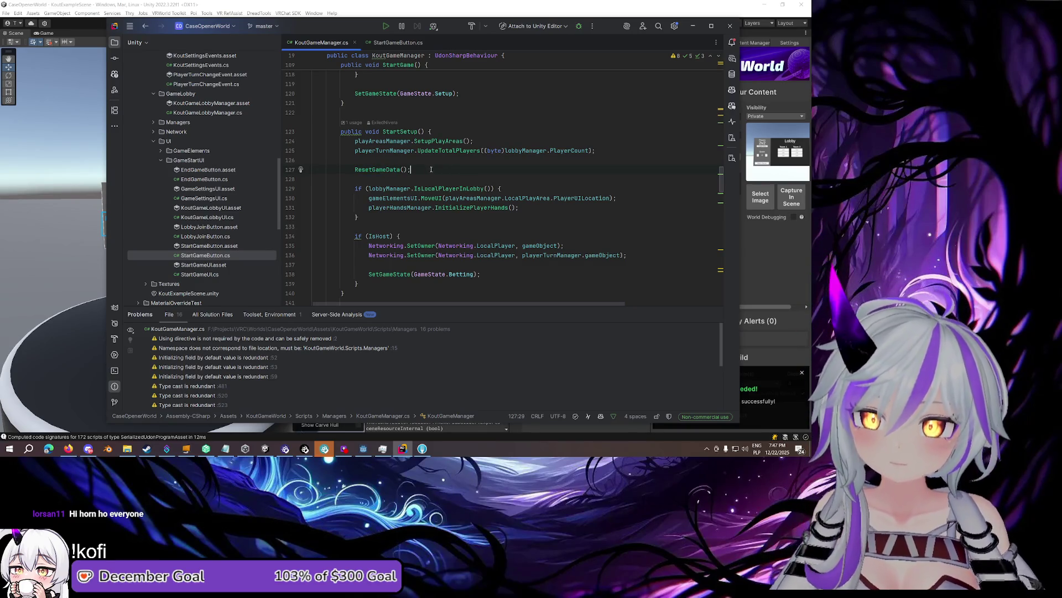
{"action": "left_click", "coordinate": [441, 141]}
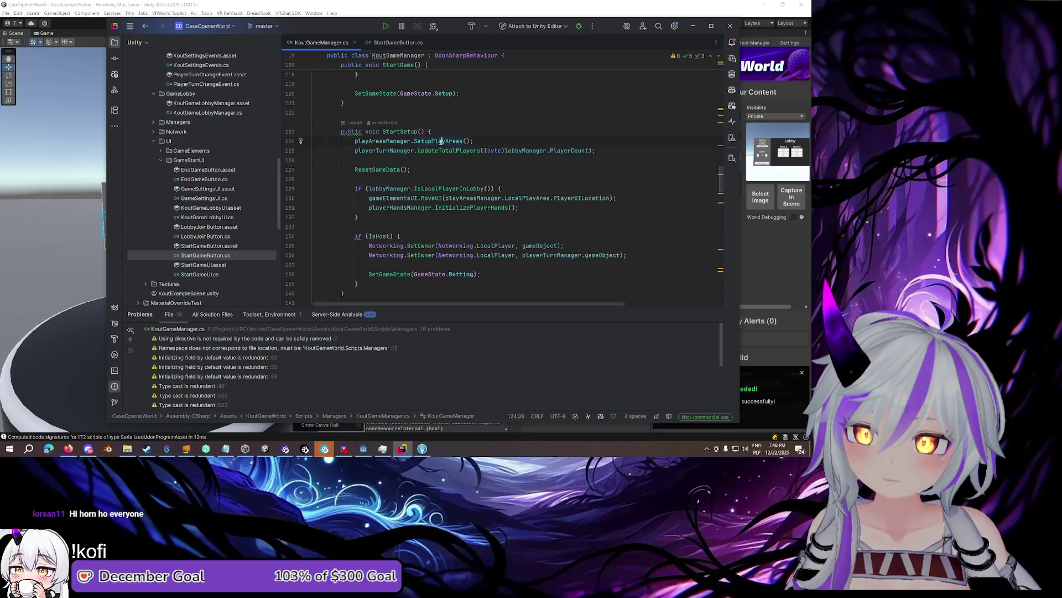
Look up SetupPlayAreas in PlayAreasManager, reviewing its HidePlayerTurn and HidePlayedCards calls
{"action": "left_click", "coordinate": [441, 141], "text": "ctrl"}
{"action": "scroll", "coordinate": [452, 143], "scroll_direction": "down", "scroll_amount": 5}
{"action": "scroll", "coordinate": [452, 146], "scroll_direction": "down", "scroll_amount": 3}
{"action": "left_click", "coordinate": [380, 169]}
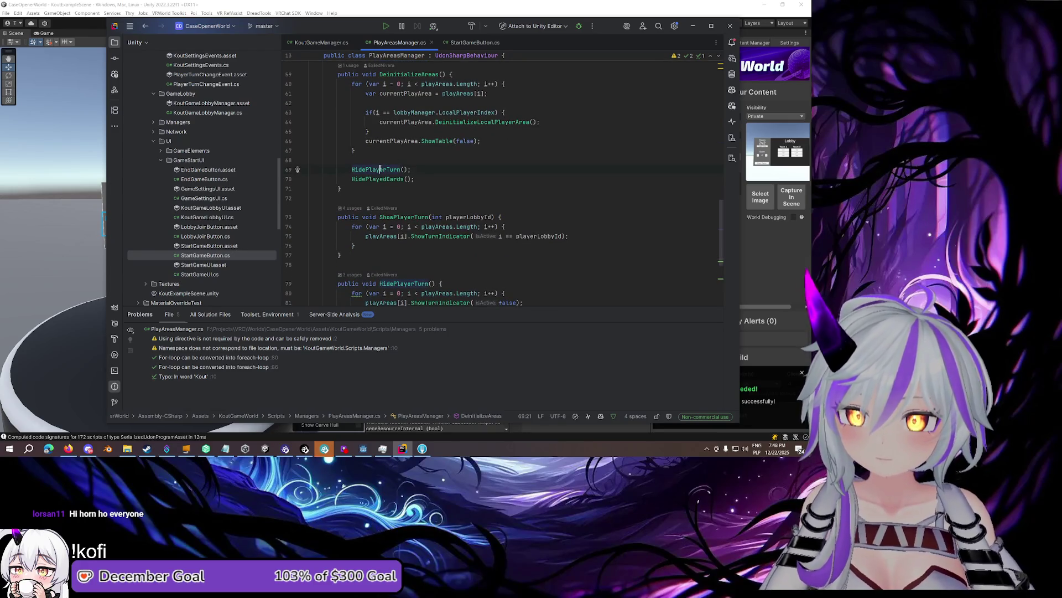
{"action": "left_click", "coordinate": [381, 179]}
{"action": "scroll", "coordinate": [384, 178], "scroll_direction": "up", "scroll_amount": 9}
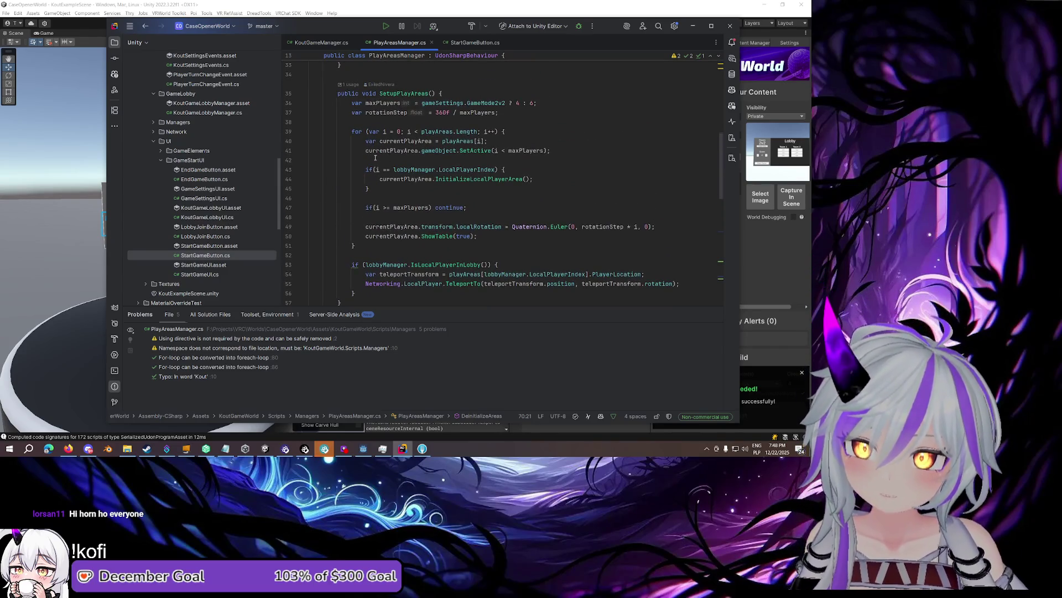
Back in KoutGameManager, review StartBetting and select its final OnGameInfoUpdated.Notify() line
{"action": "left_click", "coordinate": [319, 42]}
{"action": "left_click", "coordinate": [396, 131]}
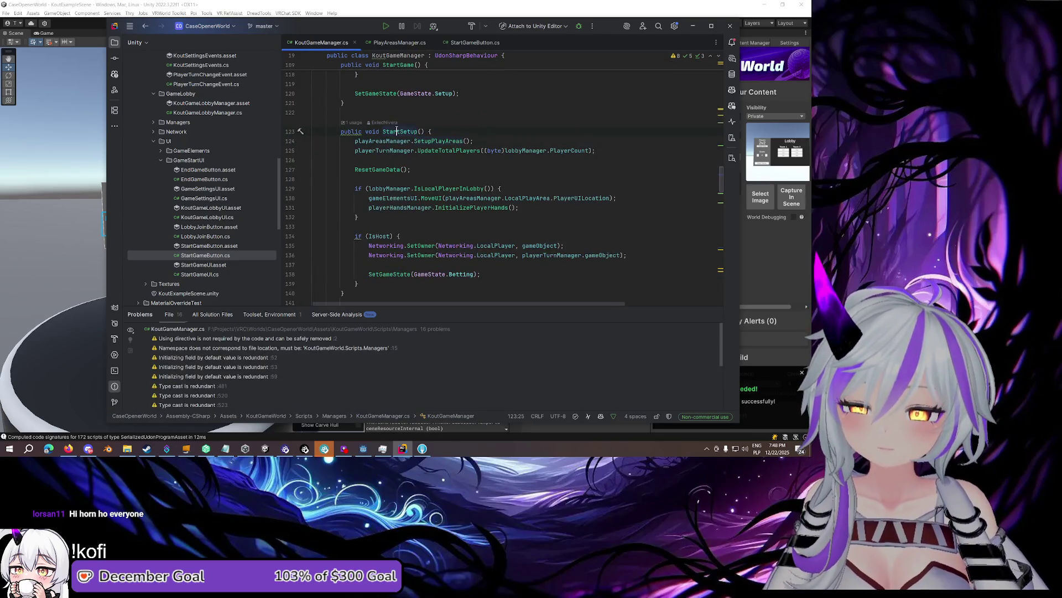
{"action": "scroll", "coordinate": [404, 139], "scroll_direction": "down", "scroll_amount": 6}
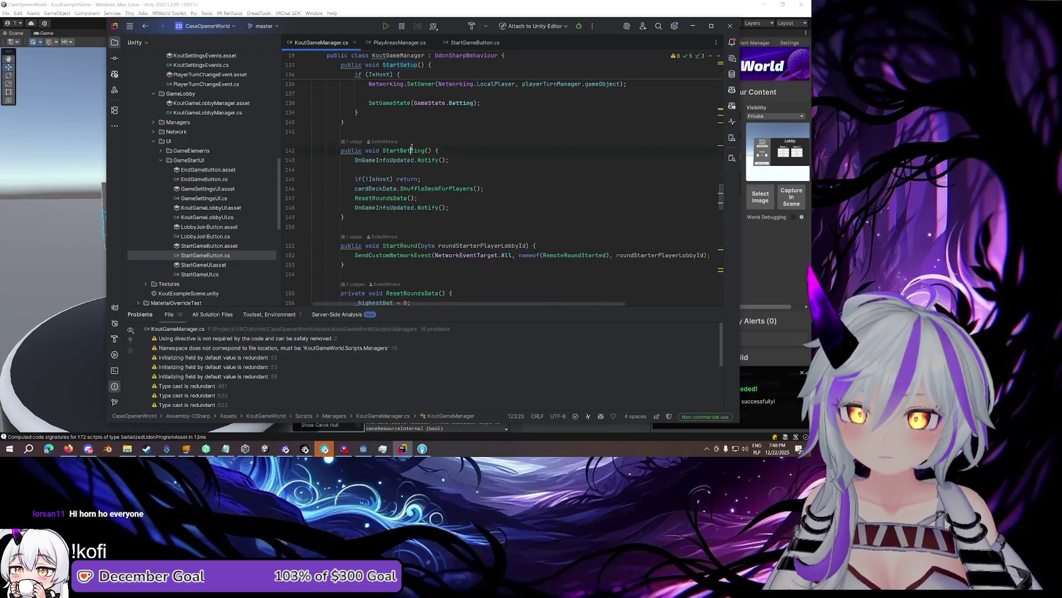
{"action": "left_click", "coordinate": [389, 198]}
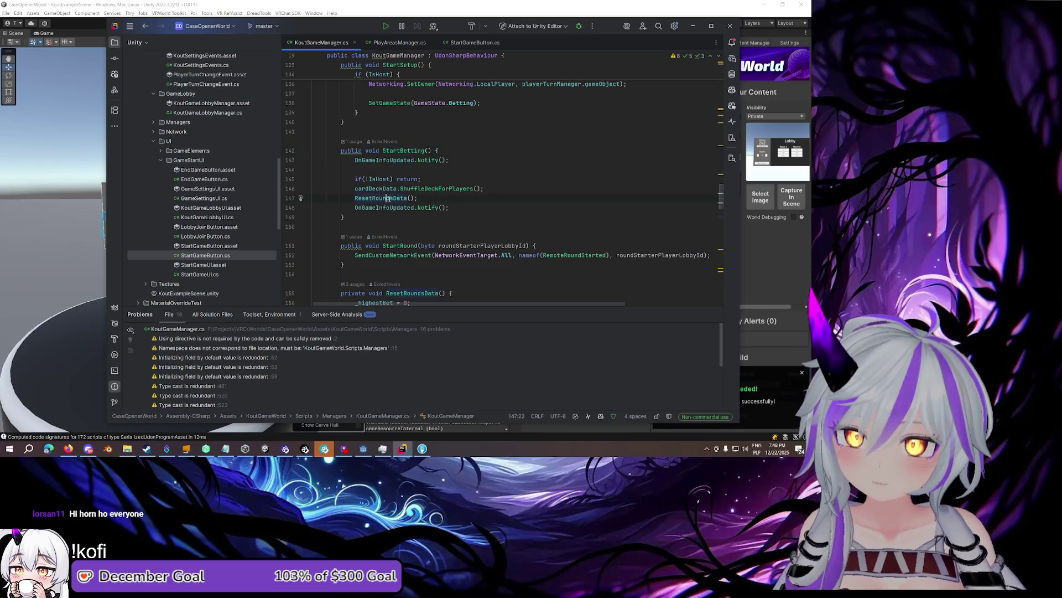
{"action": "key", "text": "Down"}
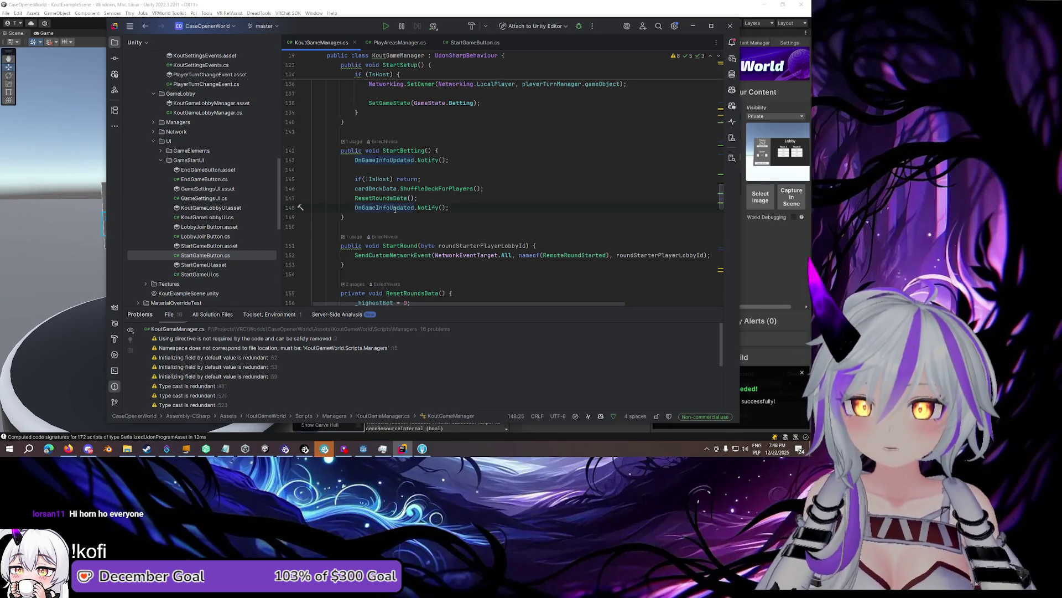
{"action": "mouse_move", "coordinate": [396, 207]}
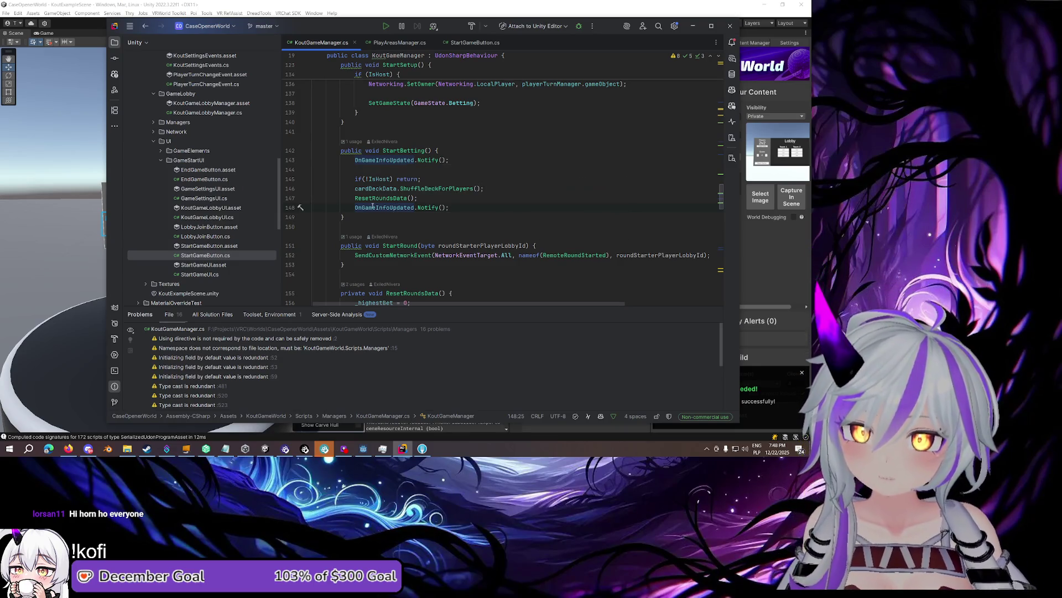
{"action": "left_click", "coordinate": [449, 160]}
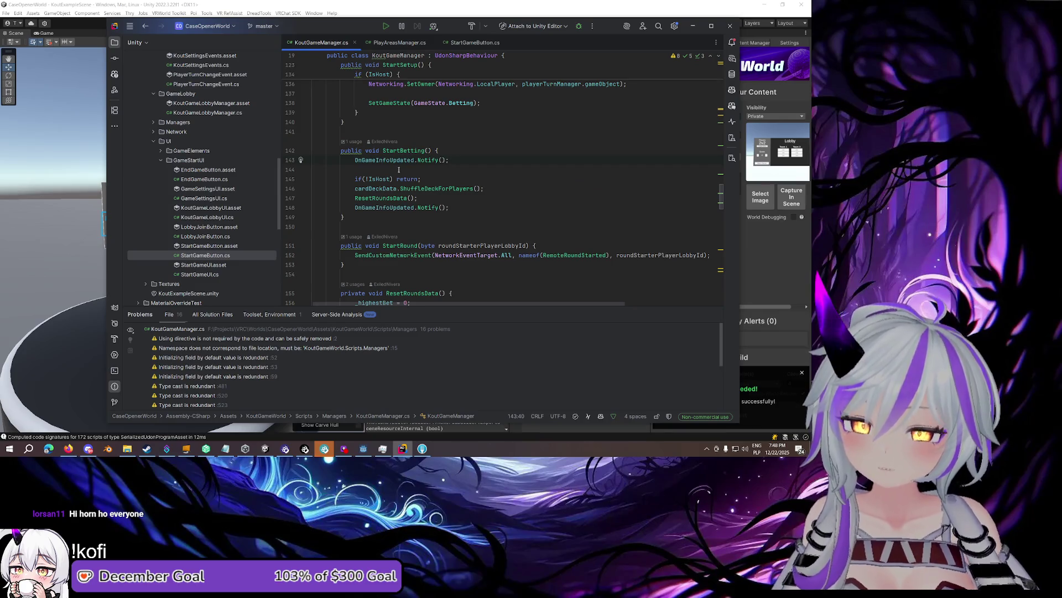
{"action": "left_click_drag", "start_coordinate": [457, 207], "coordinate": [457, 199]}
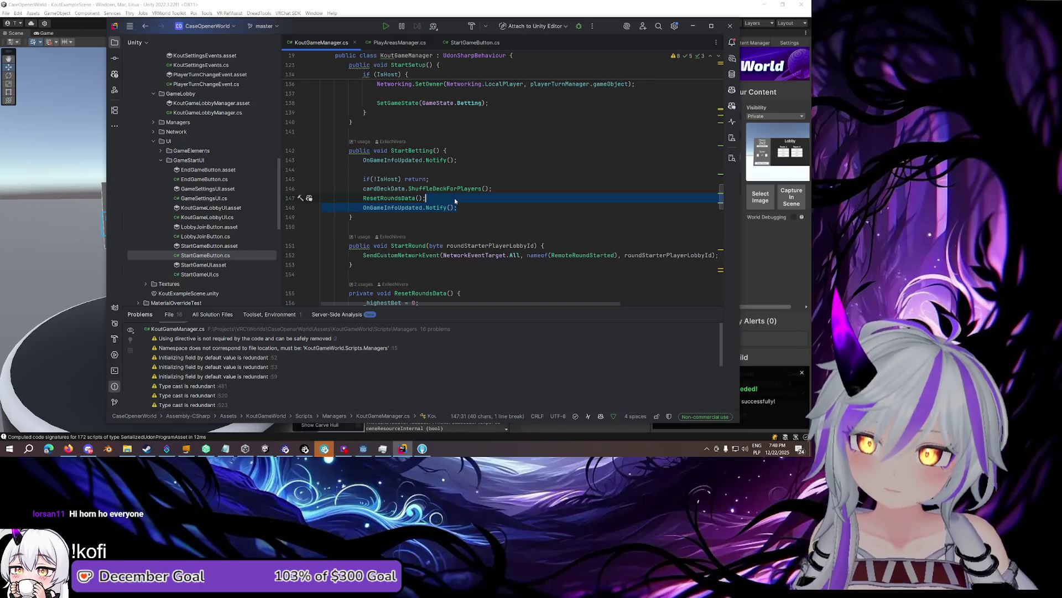
Delete the duplicate OnGameInfoUpdated.Notify() at the end of StartBetting, checking the host-only return
{"action": "key", "text": "Delete"}
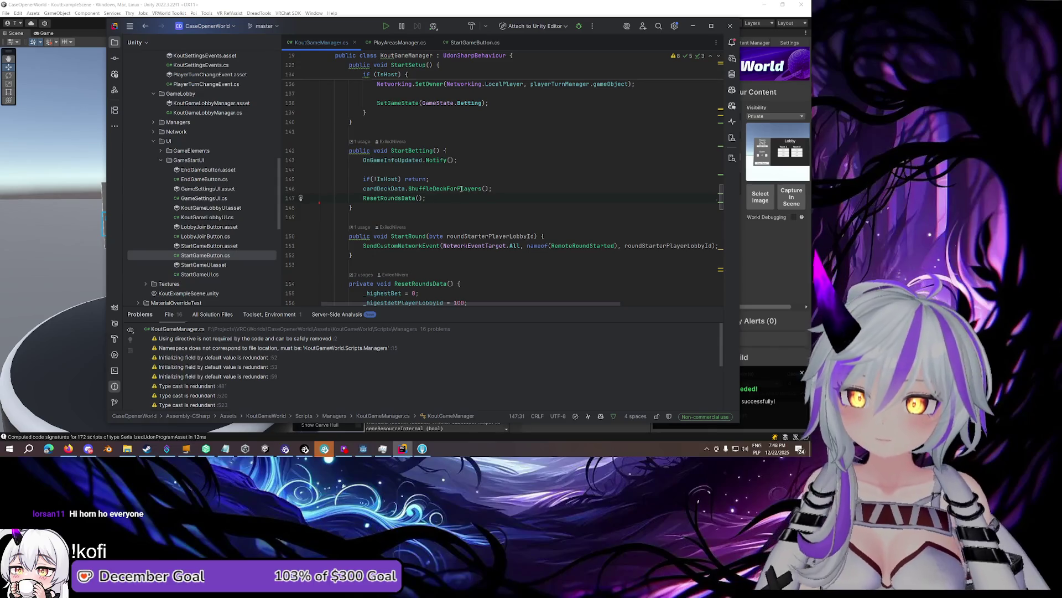
{"action": "left_click", "coordinate": [419, 179]}
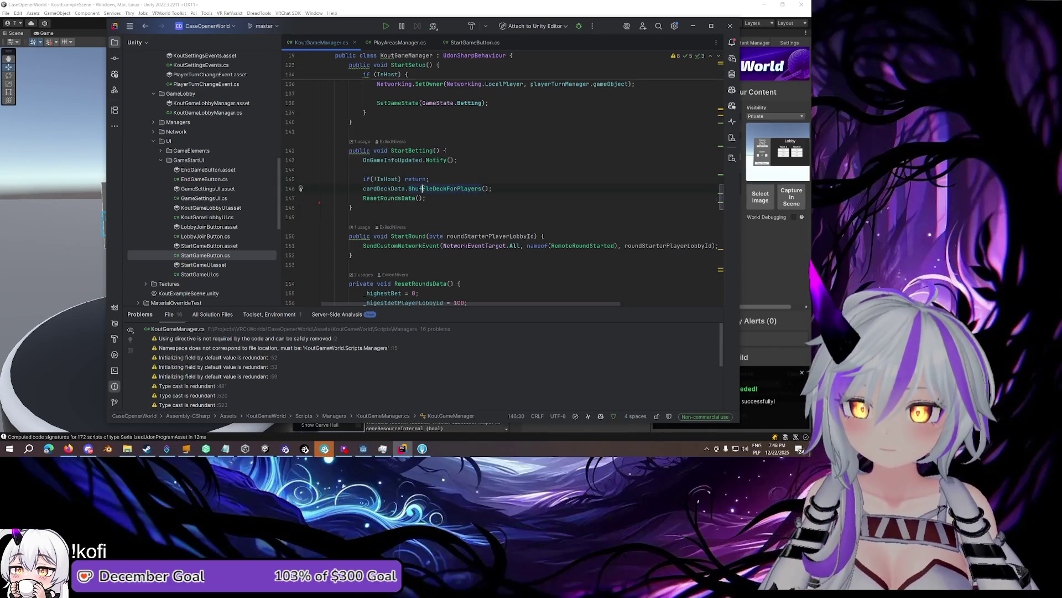
{"action": "left_click", "coordinate": [398, 198]}
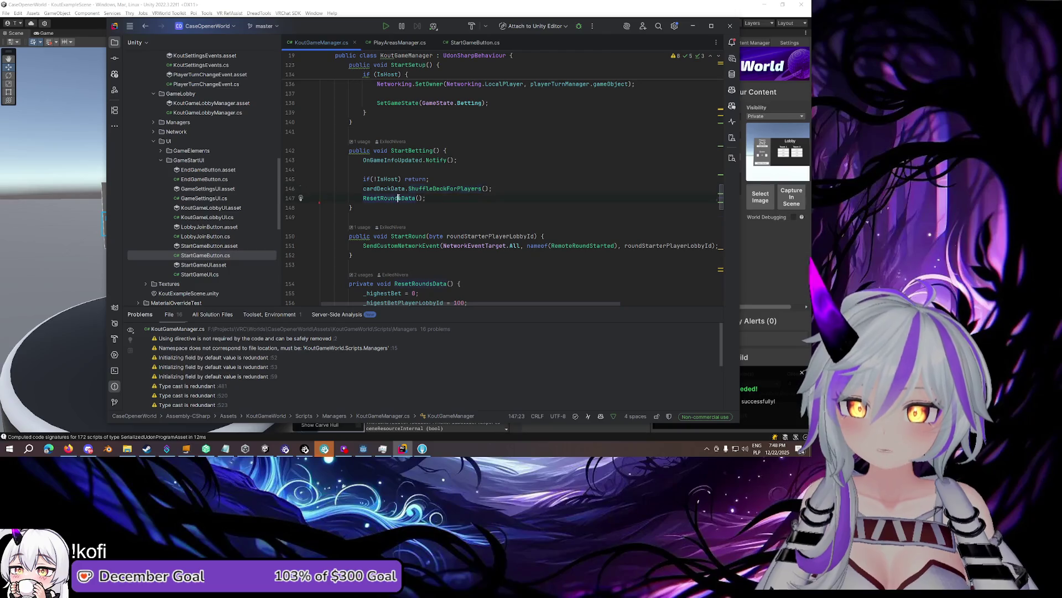
{"action": "scroll", "coordinate": [374, 212], "scroll_direction": "down", "scroll_amount": 3}
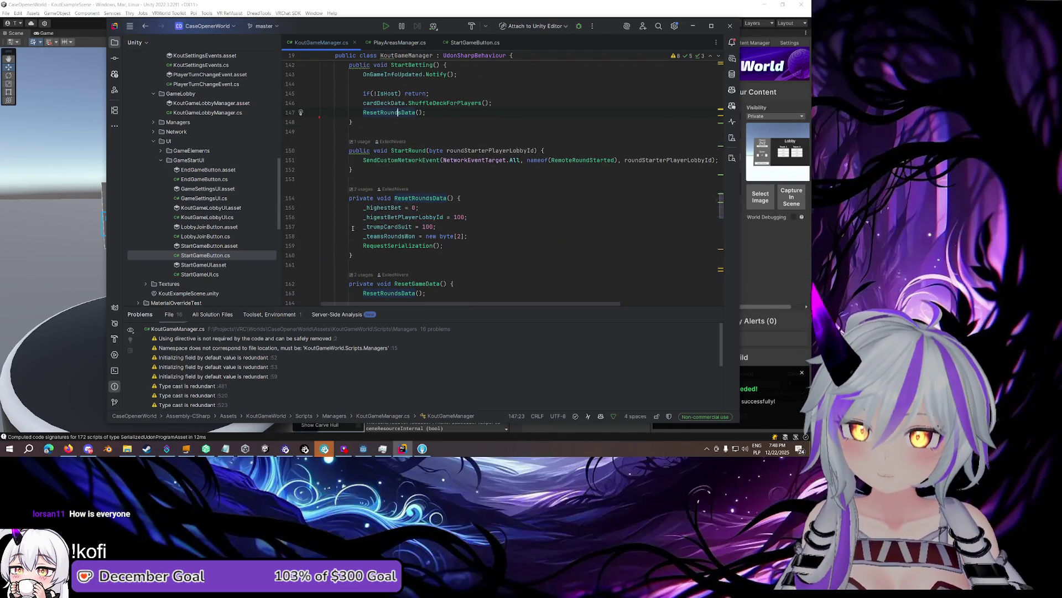
{"action": "scroll", "coordinate": [352, 228], "scroll_direction": "up", "scroll_amount": 3}
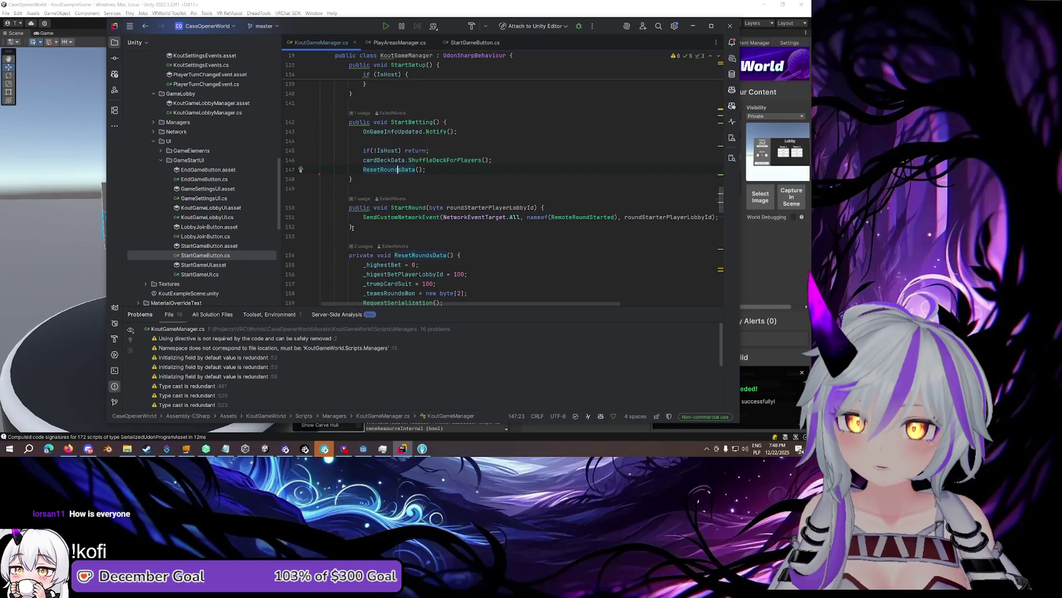
Review the ResetRoundsData call, then go to the OnGameInfoUpdated declaration
{"action": "left_click", "coordinate": [416, 151]}
{"action": "left_click_drag", "start_coordinate": [426, 198], "coordinate": [364, 199]}
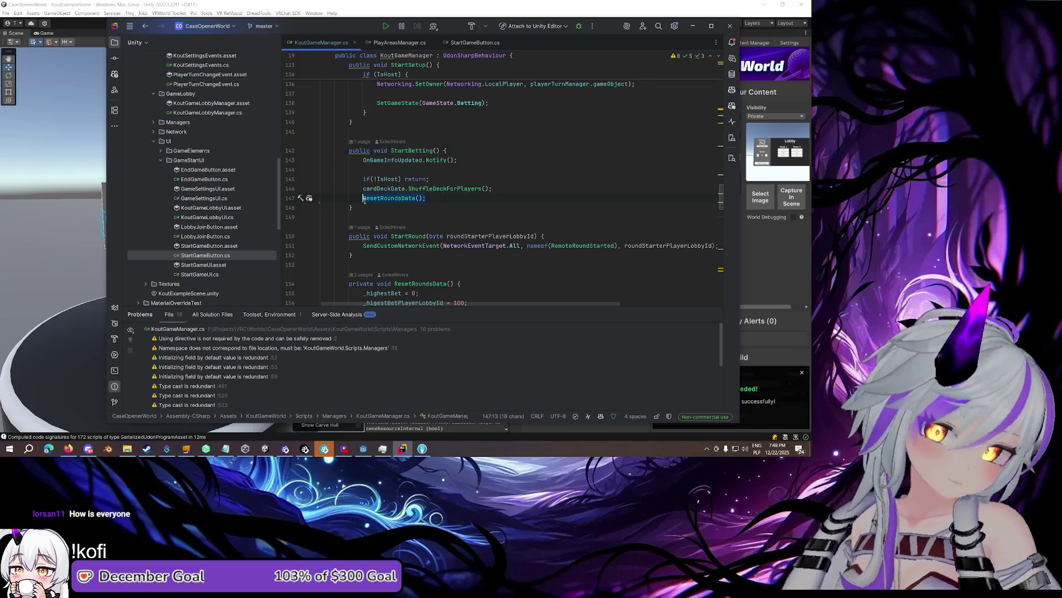
{"action": "mouse_move", "coordinate": [363, 199]}
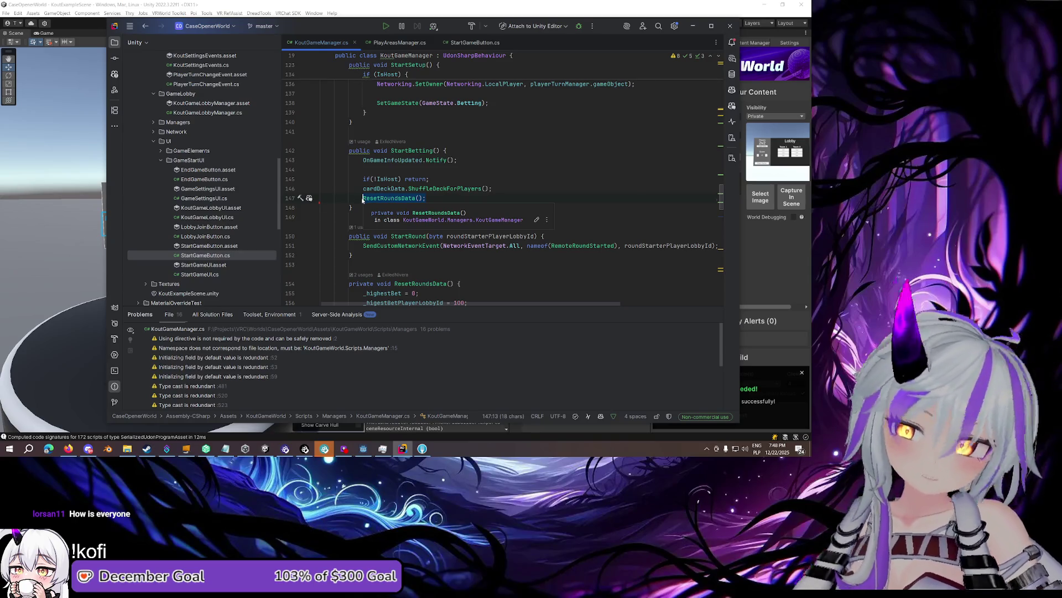
{"action": "left_click", "coordinate": [429, 198]}
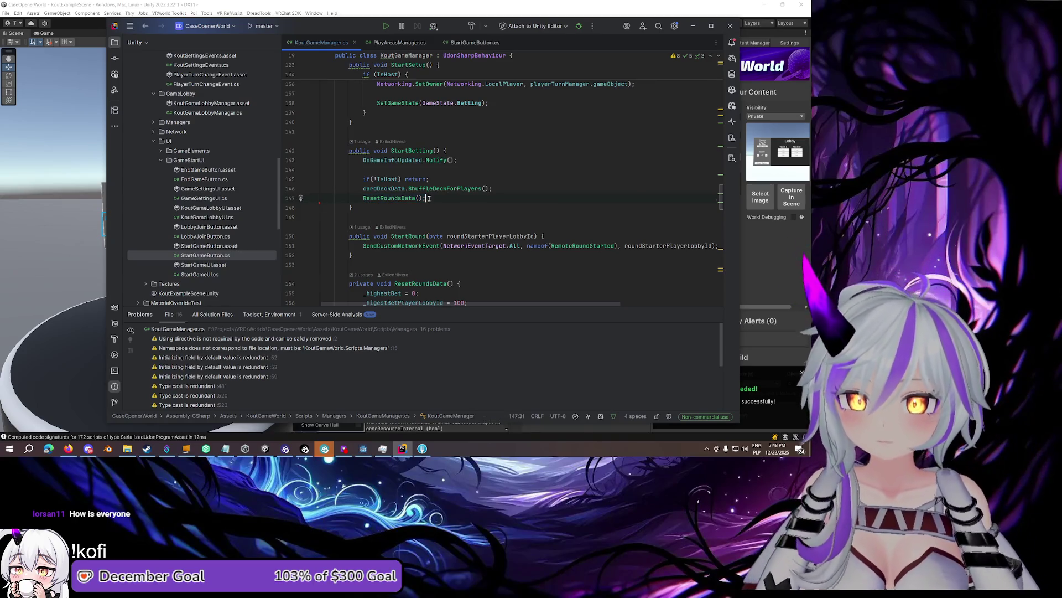
{"action": "left_click", "coordinate": [423, 206]}
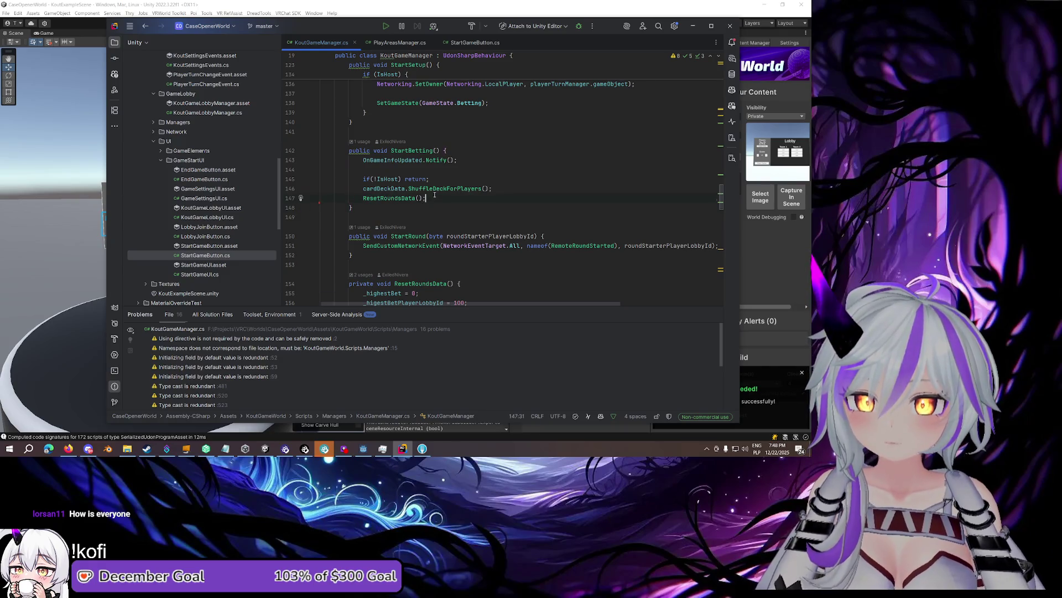
{"action": "left_click", "coordinate": [406, 160]}
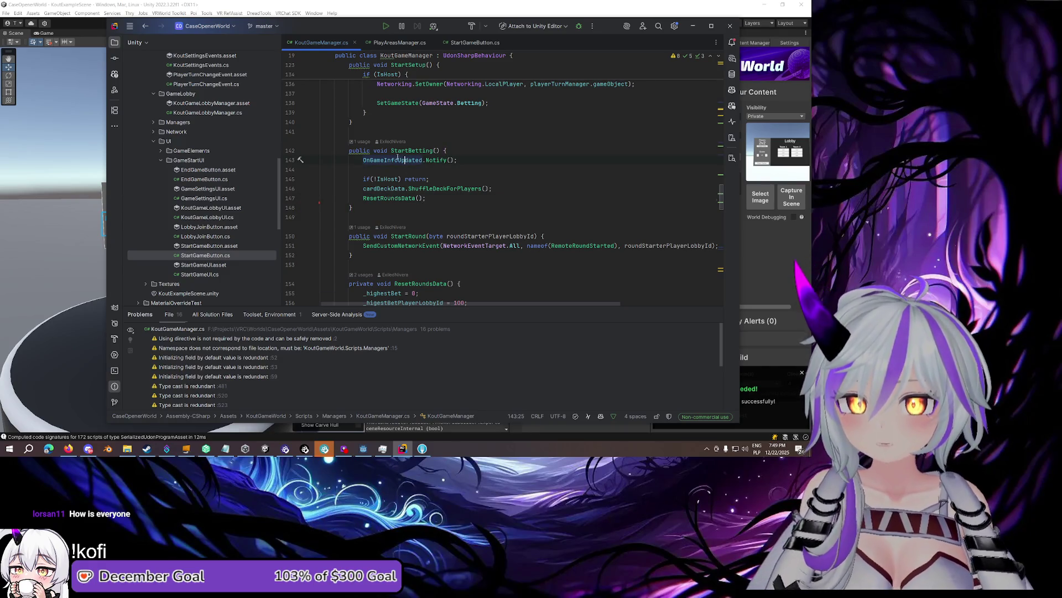
{"action": "left_click", "coordinate": [395, 160], "text": "ctrl"}
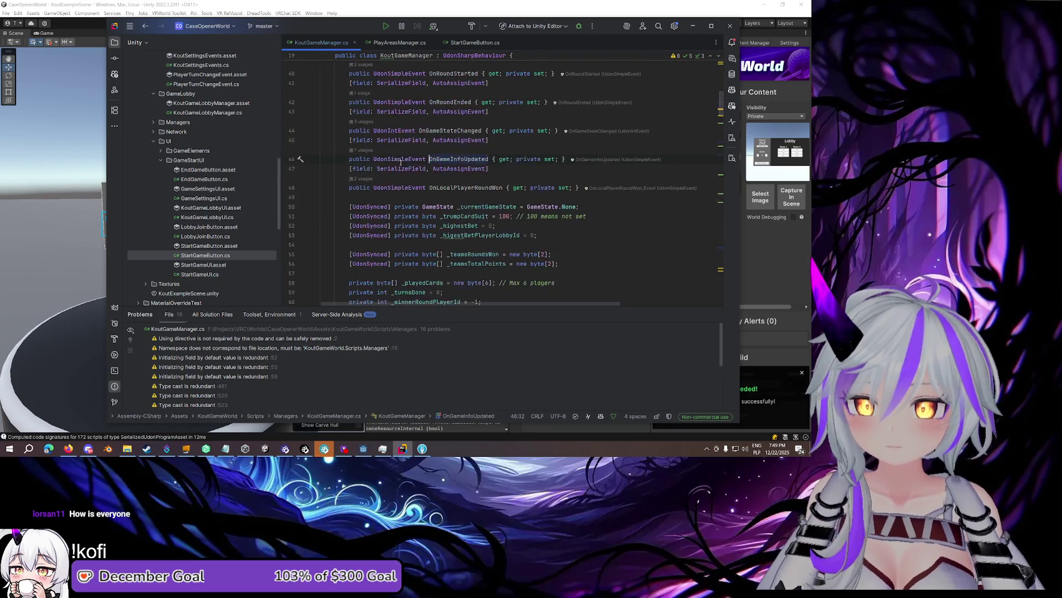
Follow OnGameInfoUpdated's usages to UpdateGameInfoUI in GameInfoUI and its InRound/Betting early-return condition
{"action": "left_click", "coordinate": [366, 151]}
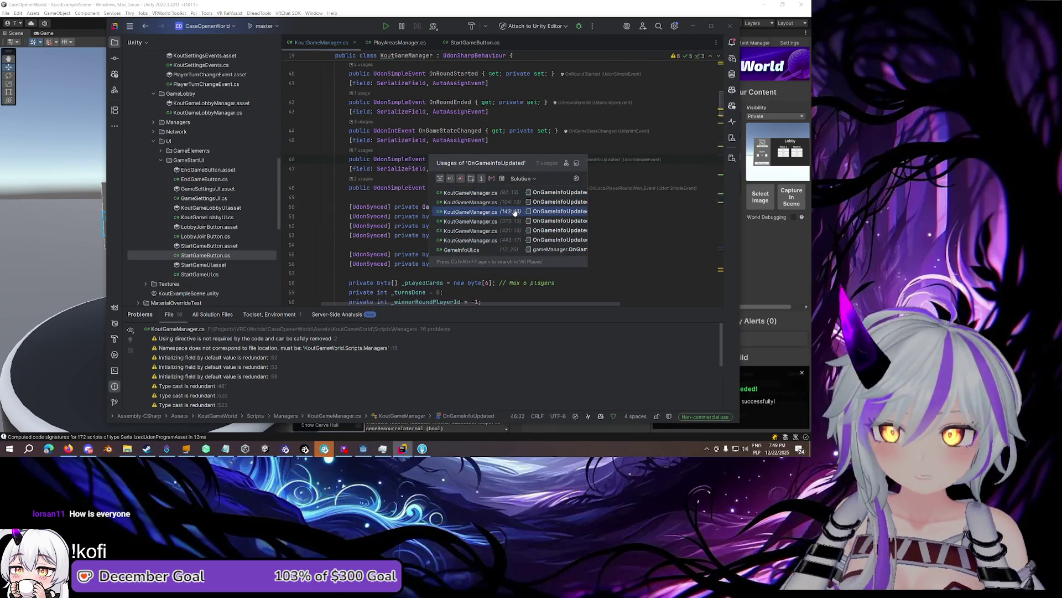
{"action": "left_click", "coordinate": [493, 250]}
{"action": "scroll", "coordinate": [500, 184], "scroll_direction": "down", "scroll_amount": 3}
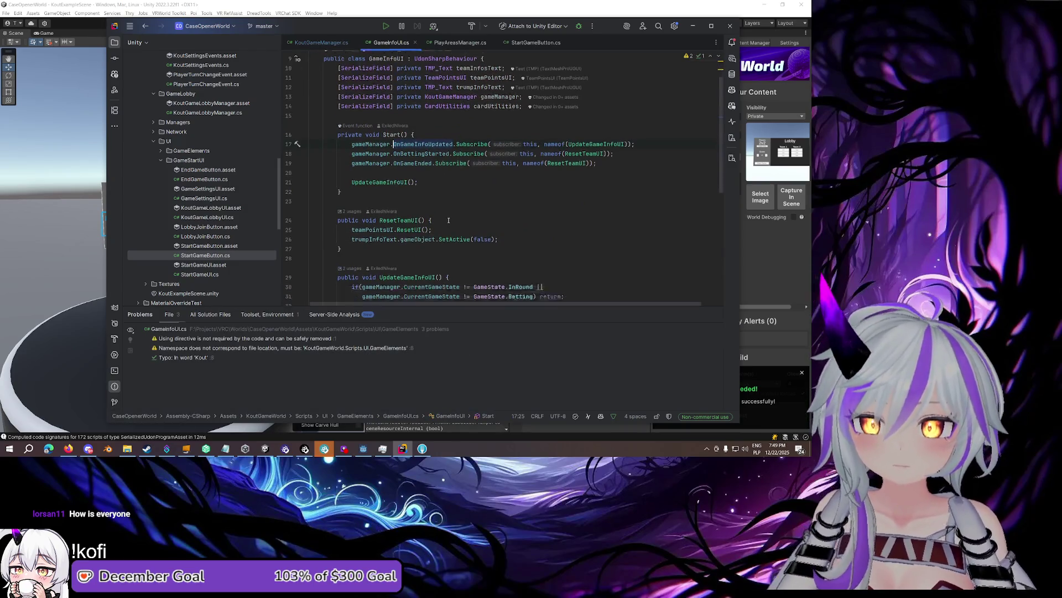
{"action": "left_click", "coordinate": [592, 132], "text": "ctrl"}
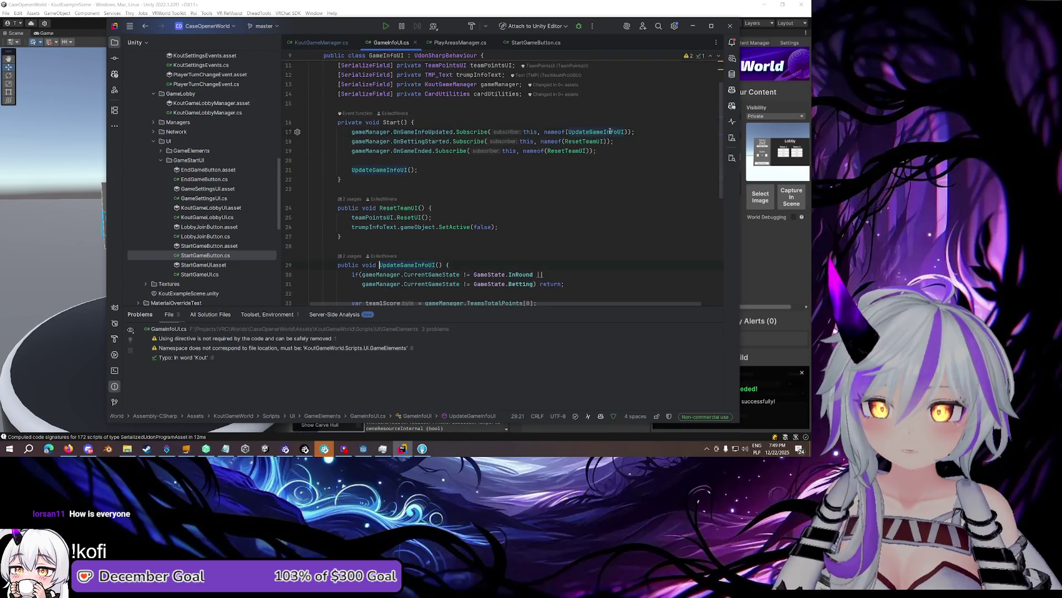
{"action": "scroll", "coordinate": [542, 164], "scroll_direction": "down", "scroll_amount": 4}
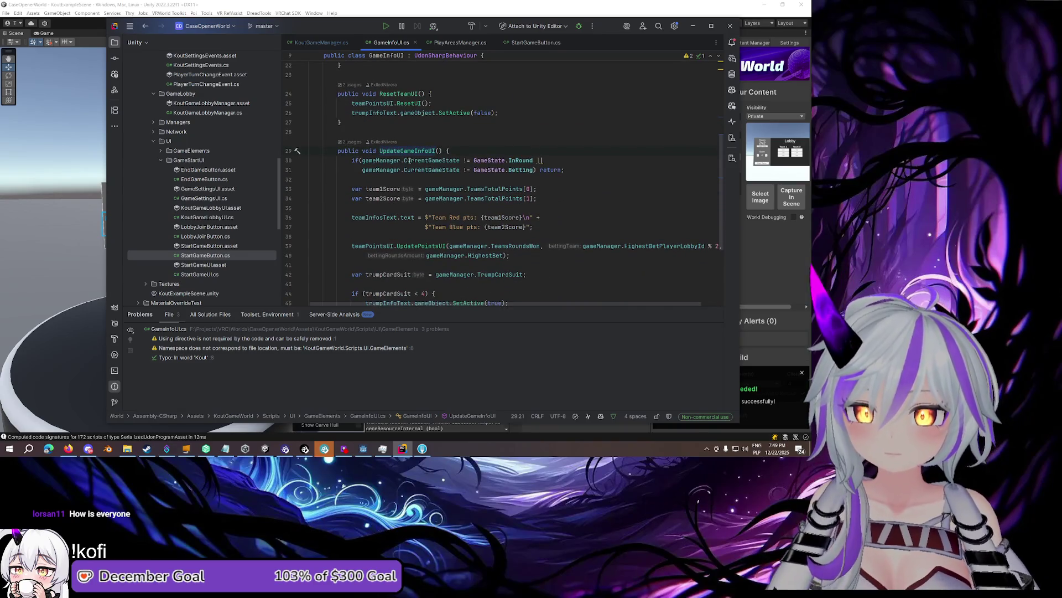
{"action": "left_click", "coordinate": [525, 170]}
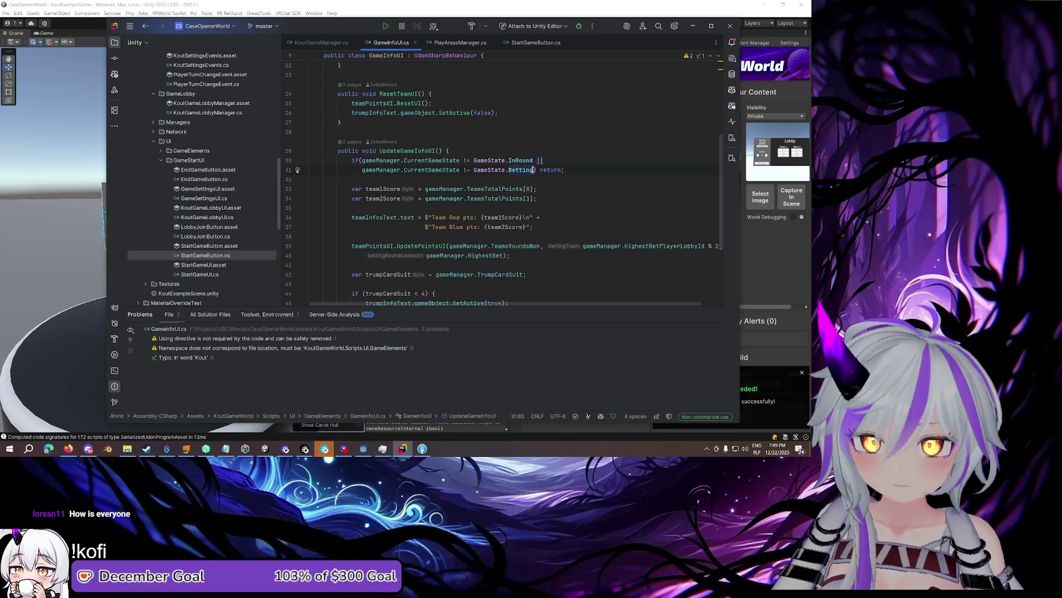
{"action": "left_click_drag", "start_coordinate": [533, 170], "coordinate": [542, 160]}
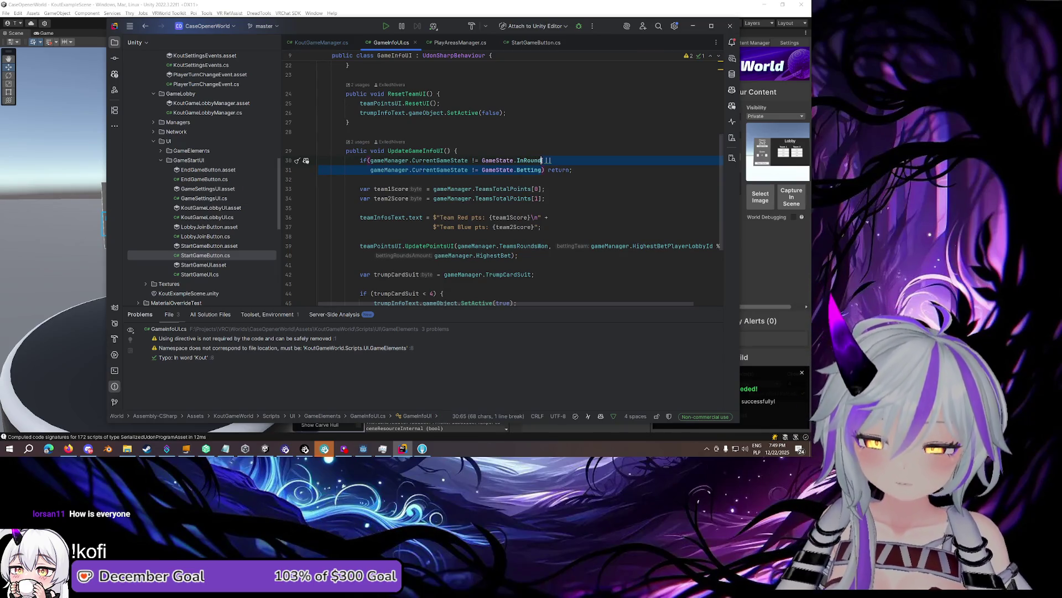
{"action": "mouse_move", "coordinate": [532, 188]}
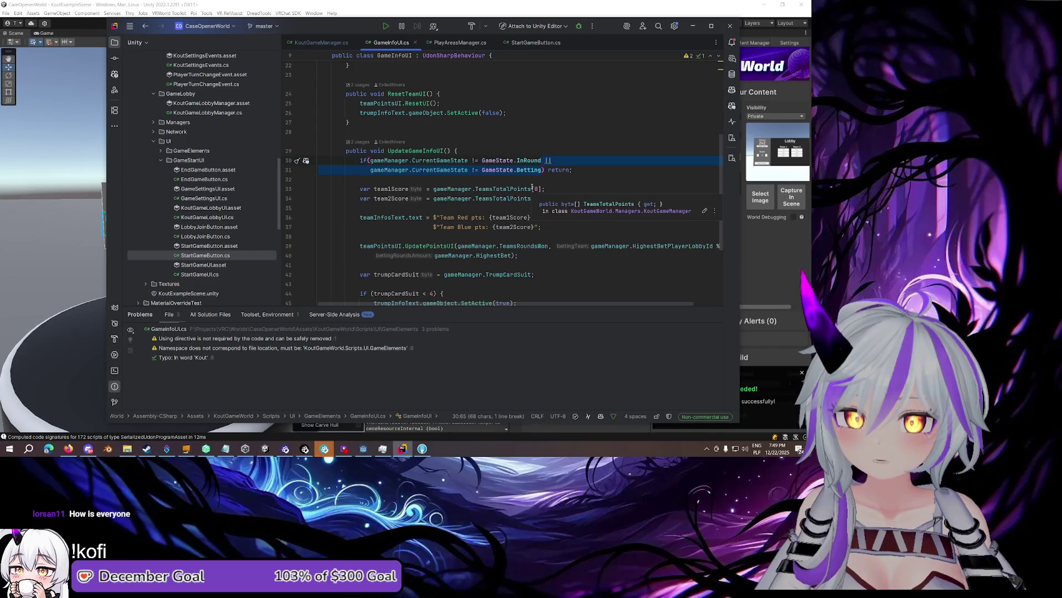
{"action": "left_click", "coordinate": [530, 171]}
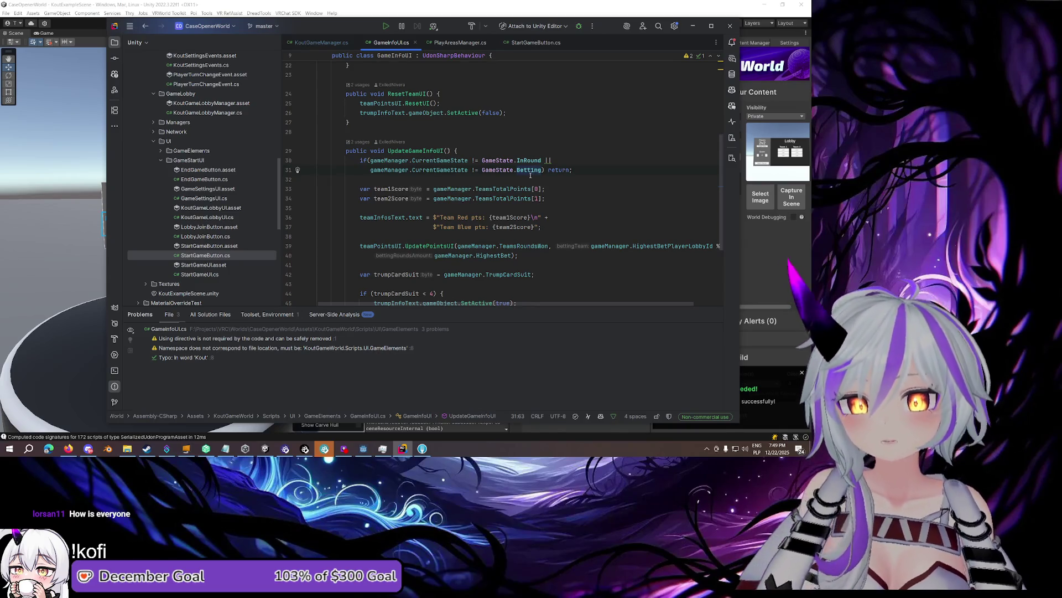
Cross-check KoutGameManager, then return to GameInfoUI's serialized field declarations
{"action": "left_click", "coordinate": [327, 44]}
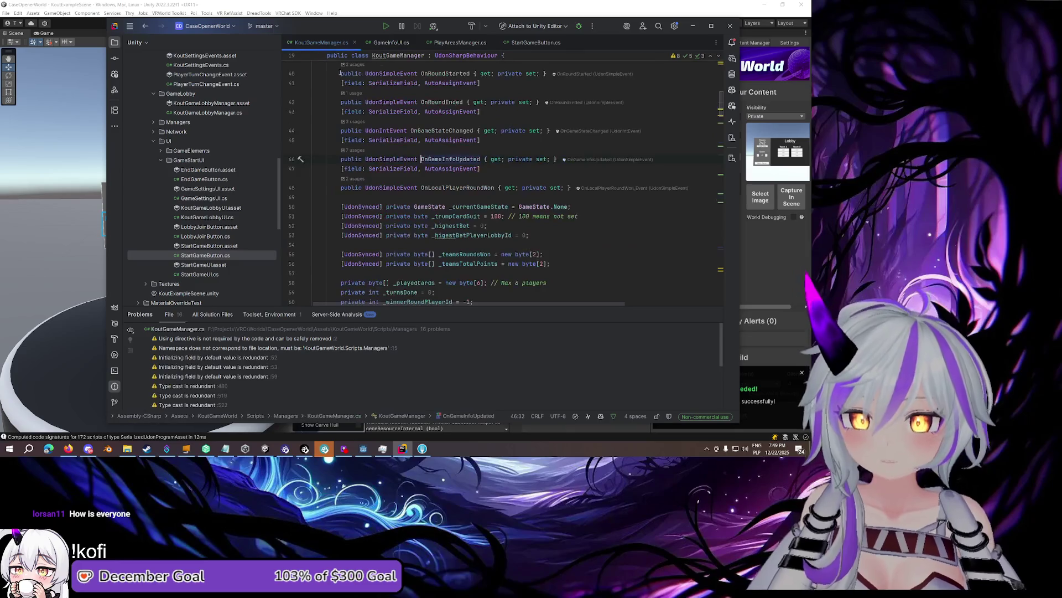
{"action": "mouse_move", "coordinate": [404, 112]}
{"action": "scroll", "coordinate": [404, 112], "scroll_direction": "down", "scroll_amount": 5}
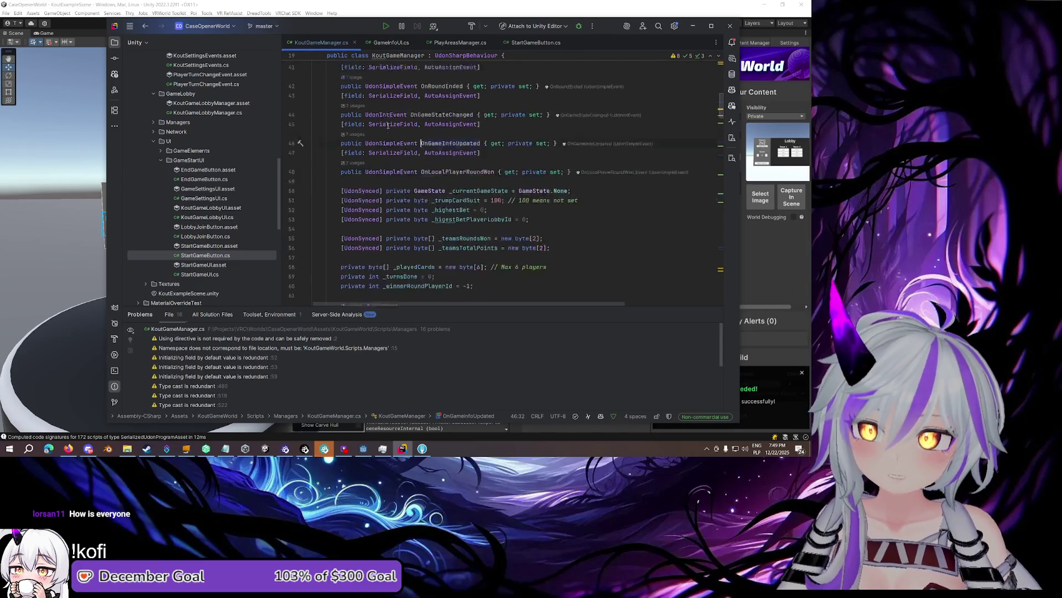
{"action": "scroll", "coordinate": [388, 126], "scroll_direction": "down", "scroll_amount": 15}
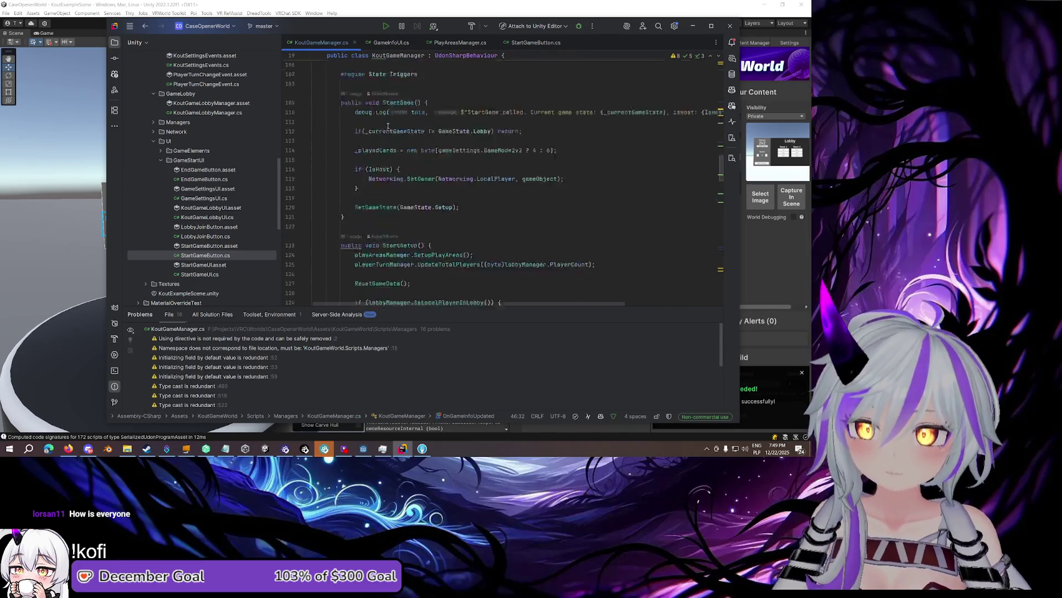
{"action": "scroll", "coordinate": [388, 126], "scroll_direction": "up", "scroll_amount": 6}
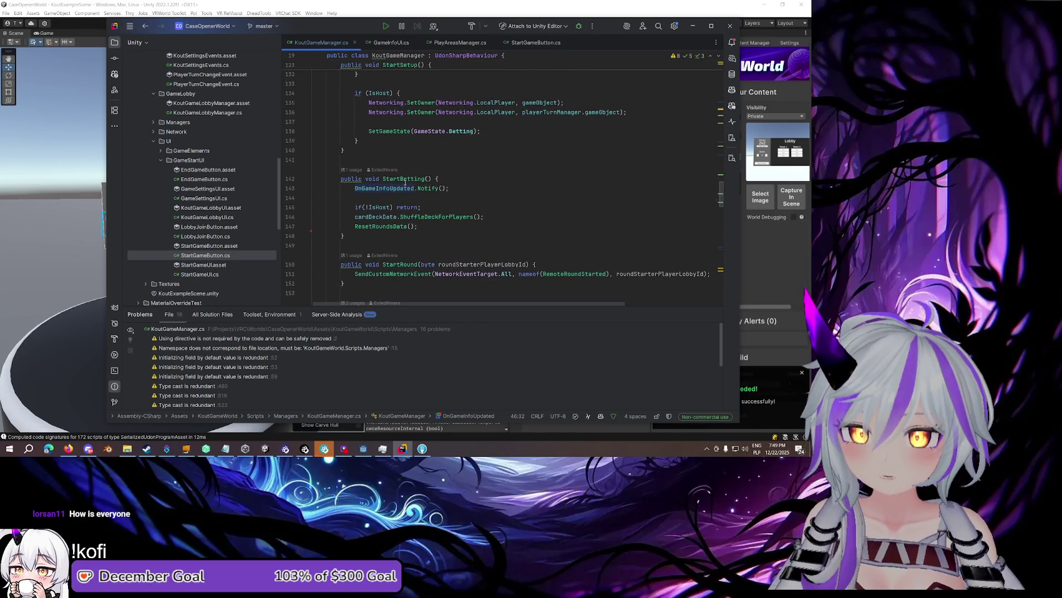
{"action": "left_click", "coordinate": [391, 42]}
{"action": "scroll", "coordinate": [405, 91], "scroll_direction": "down", "scroll_amount": 2}
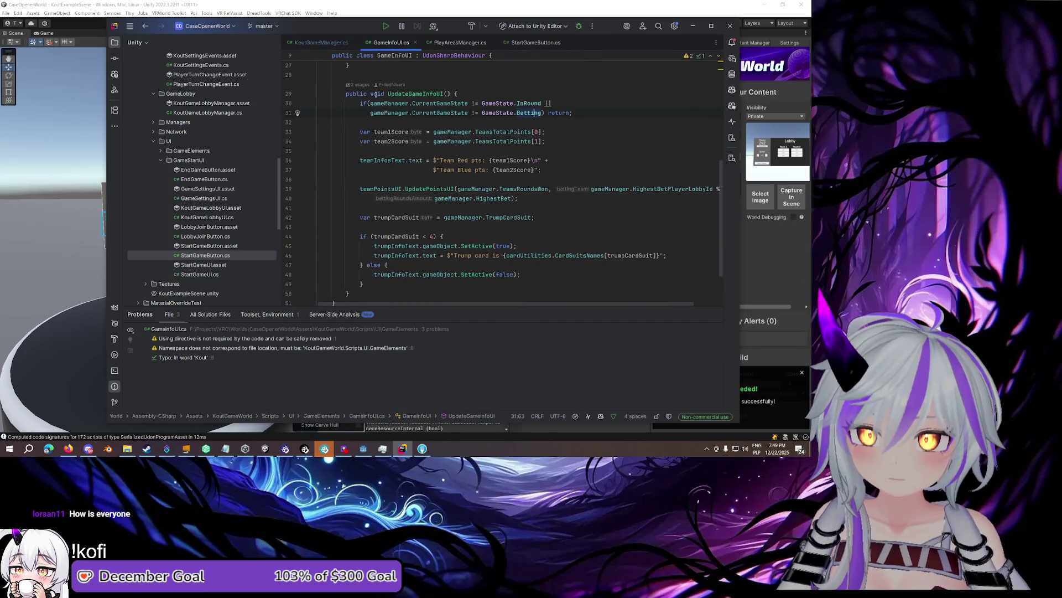
{"action": "scroll", "coordinate": [376, 94], "scroll_direction": "up", "scroll_amount": 2}
{"action": "left_click", "coordinate": [479, 150]}
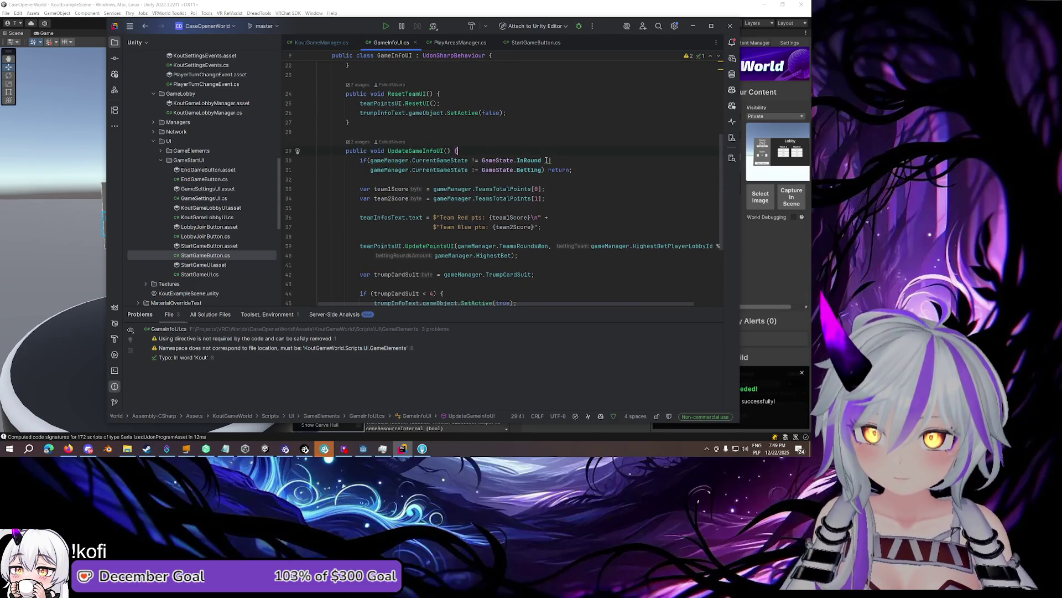
{"action": "scroll", "coordinate": [520, 144], "scroll_direction": "up", "scroll_amount": 7}
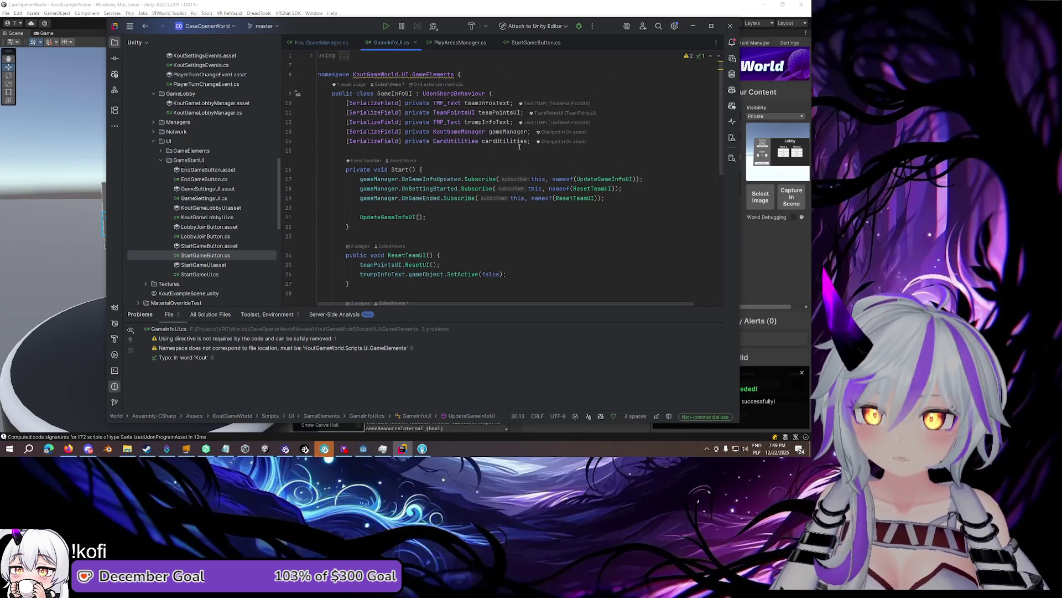
{"action": "left_click", "coordinate": [519, 142]}
Add a [SerializeField, FindObjectOfType] private DebugProxyBase debug field to GameInfoUI
{"action": "key", "text": "Return"}
{"action": "type", "text": "["}
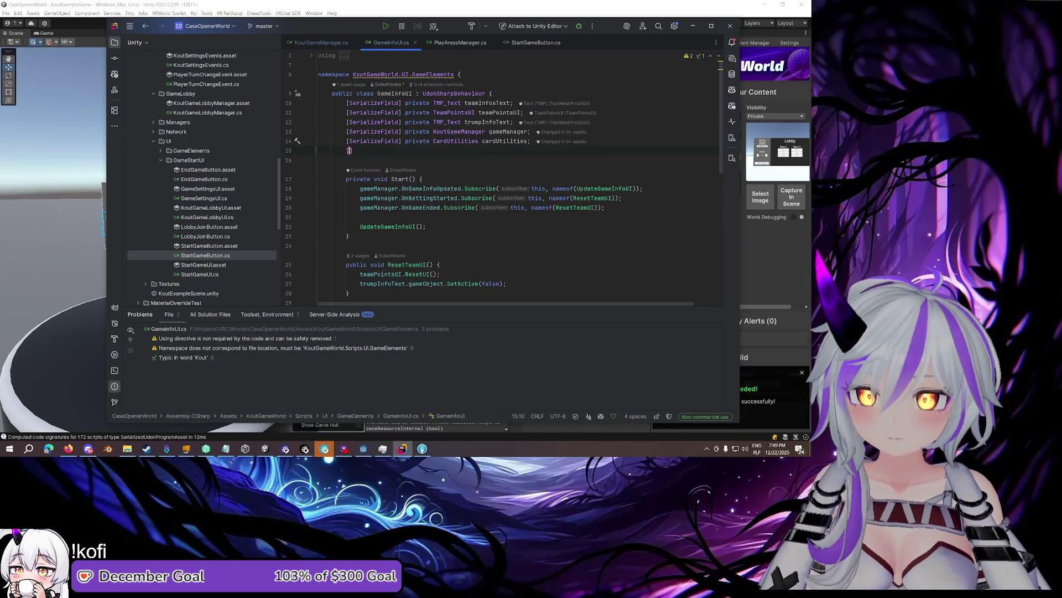
{"action": "type", "text": "SerializeField, Find"}
{"action": "key", "text": "Down"}
{"action": "key", "text": "Down"}
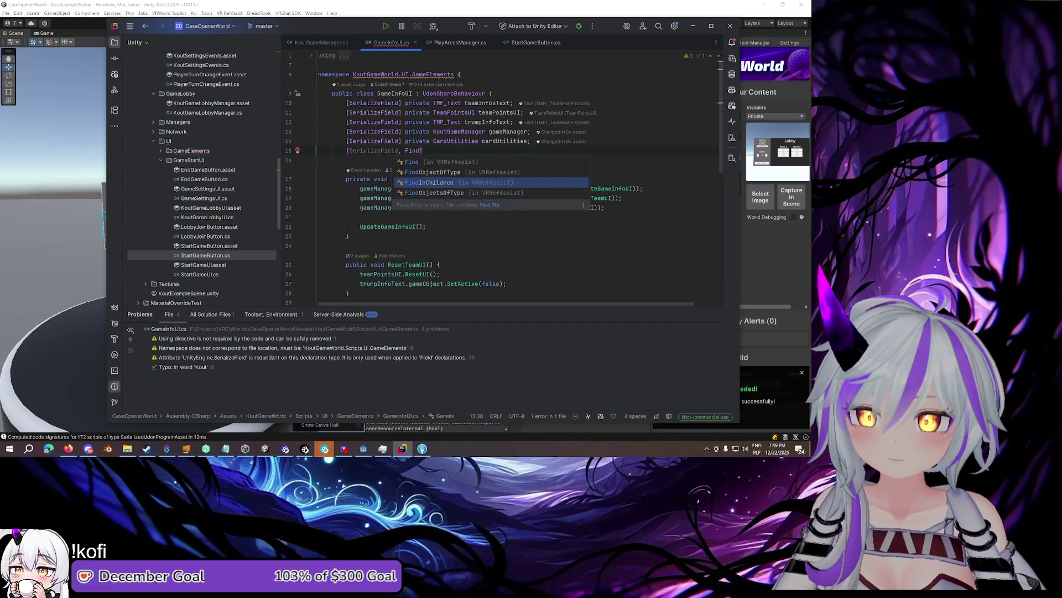
{"action": "key", "text": "Up"}
{"action": "key", "text": "Return"}
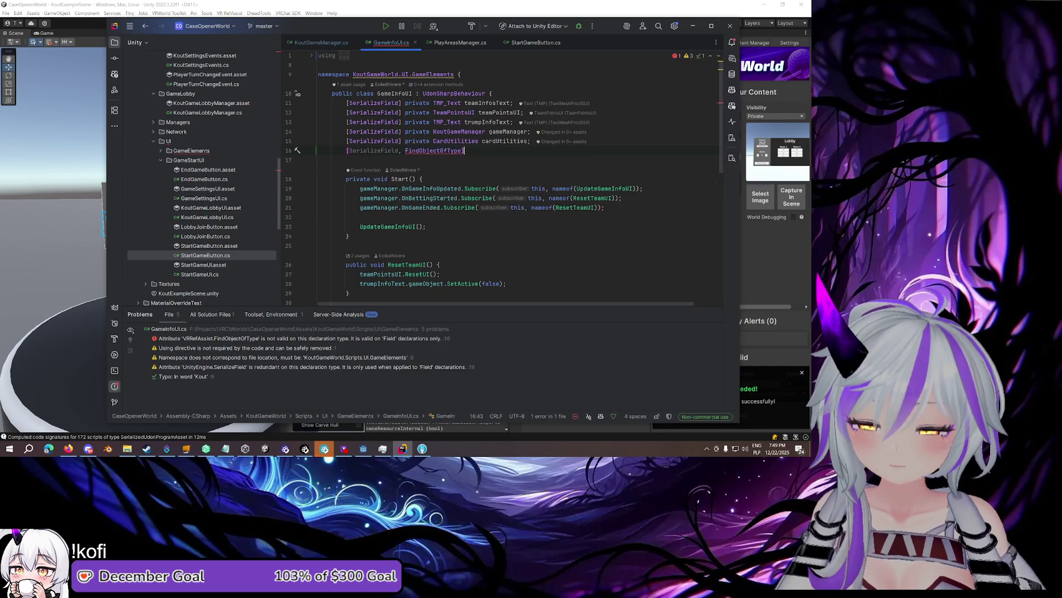
{"action": "type", "text": "private DebugProxyBase debug;"}
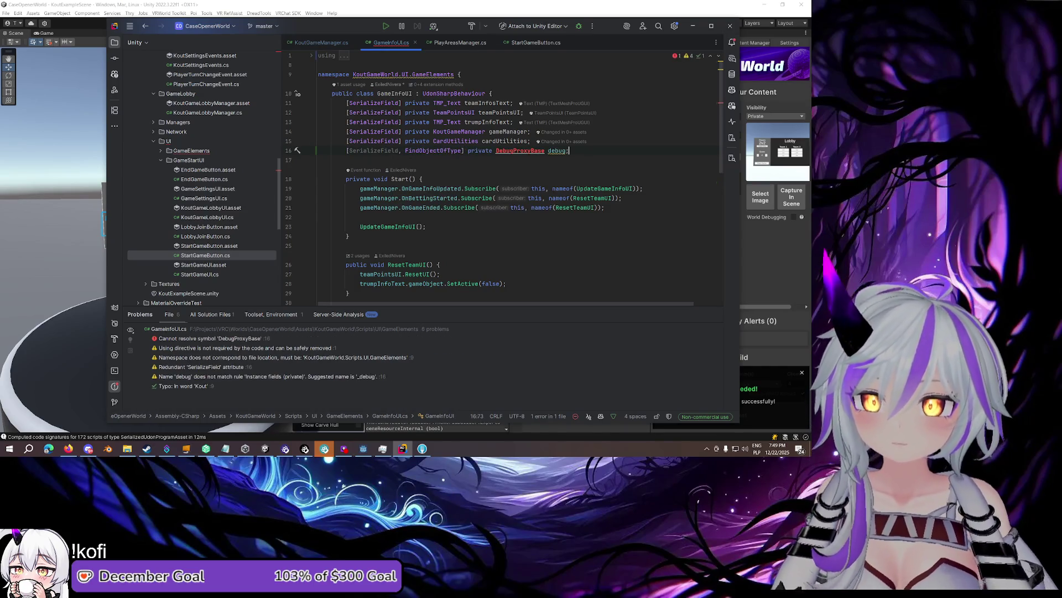
Insert debug.Log(this, "Updating Game Info UI") at the top of UpdateGameInfoUI, then return to KoutGameManager.cs
{"action": "scroll", "coordinate": [452, 140], "scroll_direction": "down", "scroll_amount": 8}
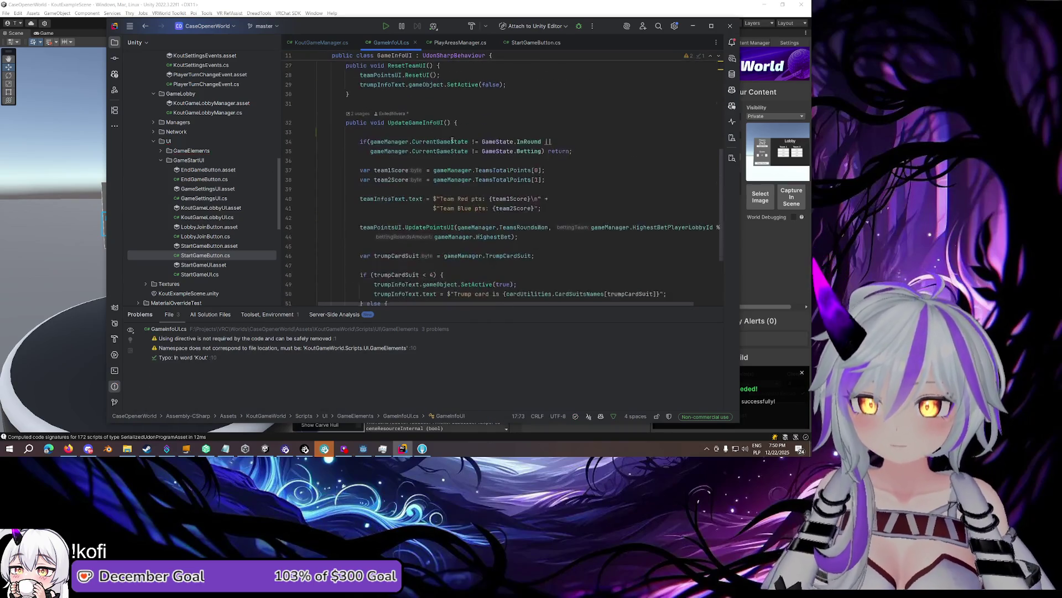
{"action": "left_click", "coordinate": [452, 131]}
{"action": "type", "text": "debug.Log"}
{"action": "key", "text": "Return"}
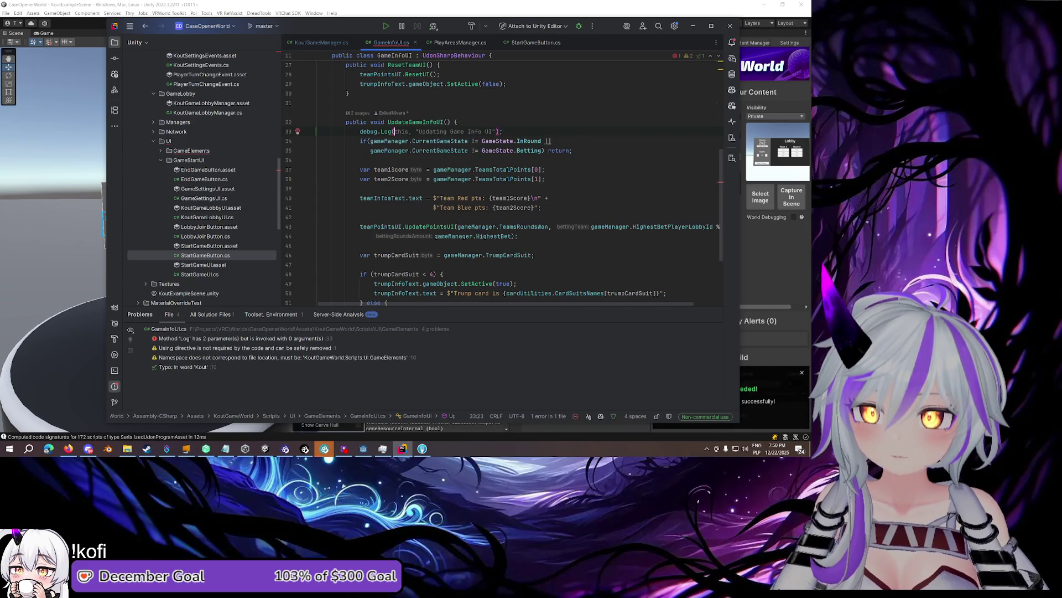
{"action": "key", "text": "Tab"}
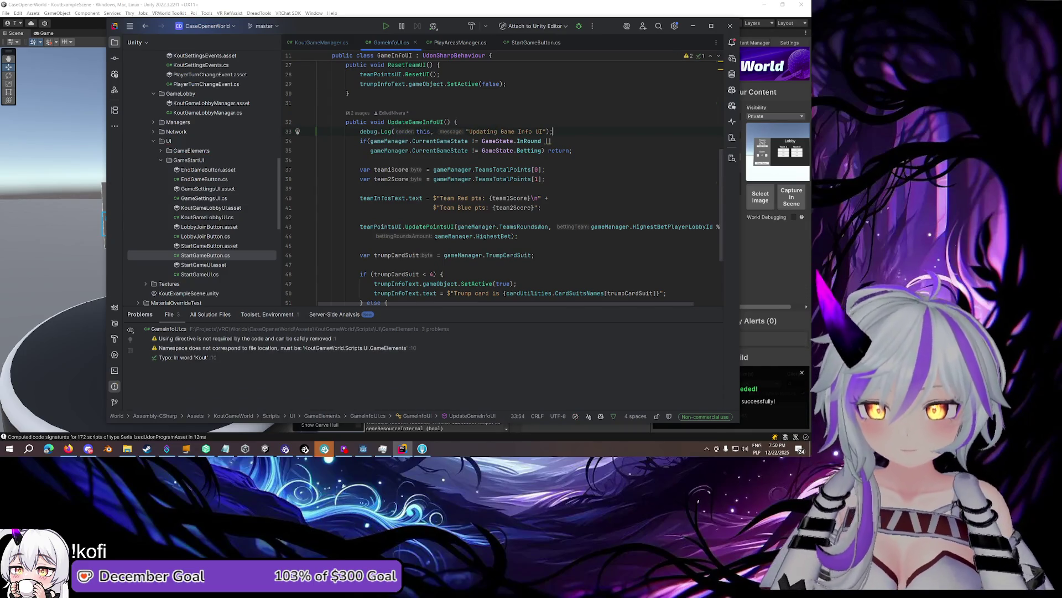
{"action": "scroll", "coordinate": [562, 132], "scroll_direction": "down", "scroll_amount": 2}
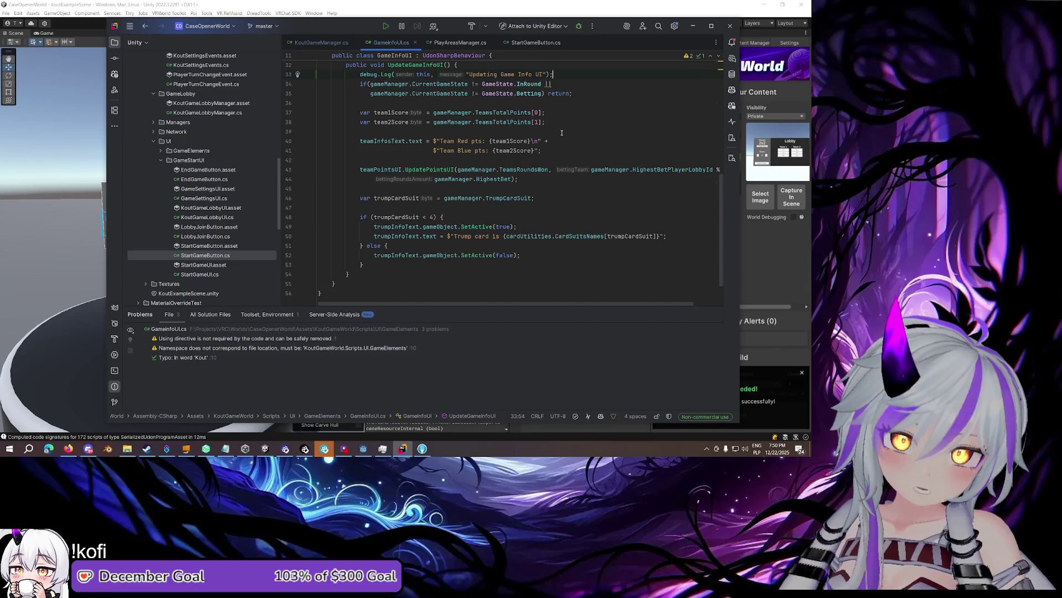
{"action": "left_click", "coordinate": [335, 43]}
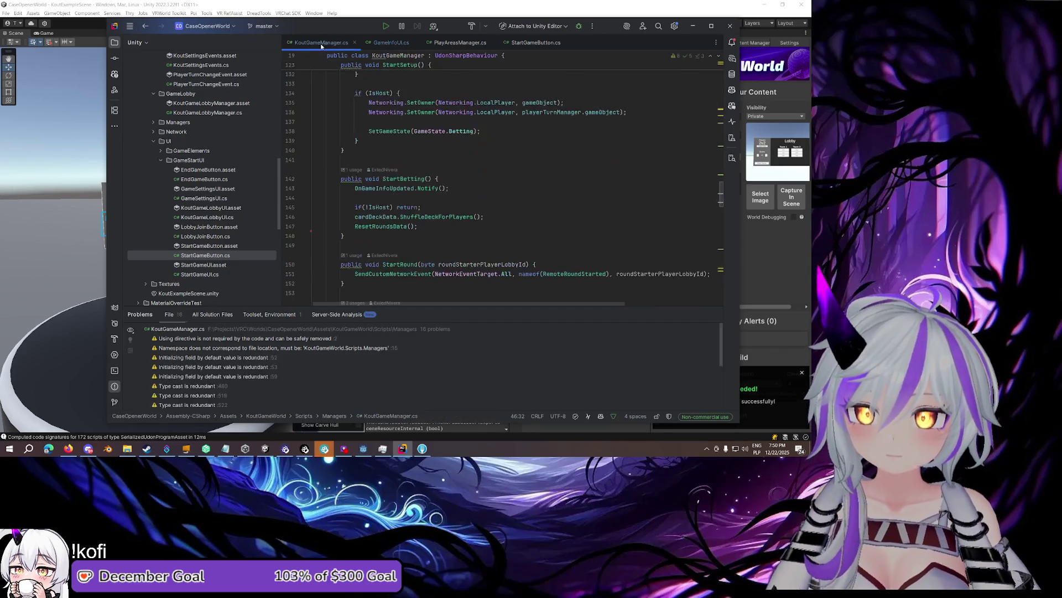
Check StartBetting's Notify call, then review the FindObjectOfType debug field in GameInfoUI
{"action": "left_click", "coordinate": [410, 188]}
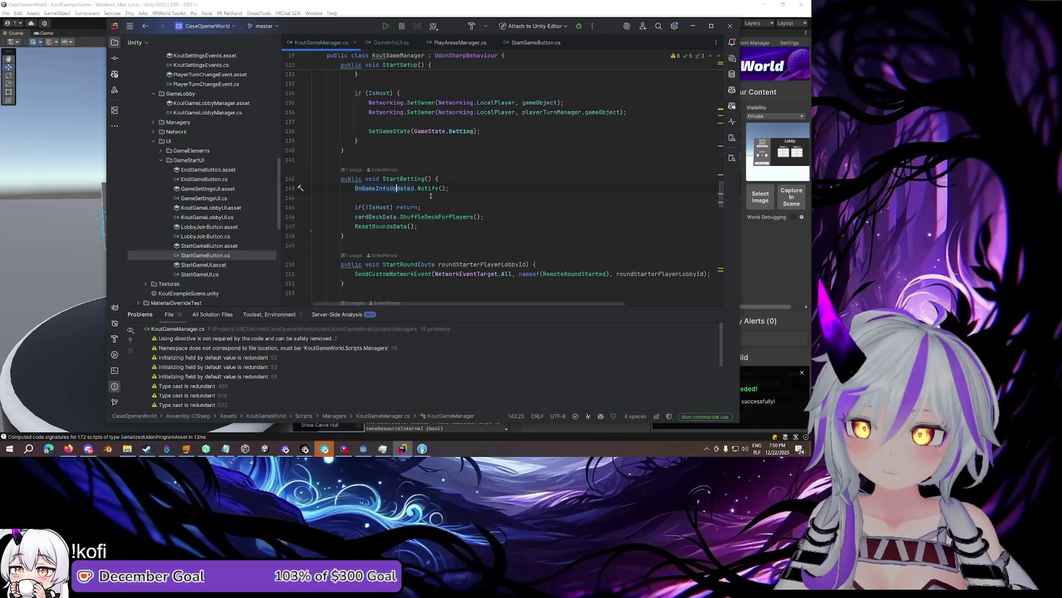
{"action": "left_click", "coordinate": [390, 42]}
{"action": "scroll", "coordinate": [462, 143], "scroll_direction": "up", "scroll_amount": 5}
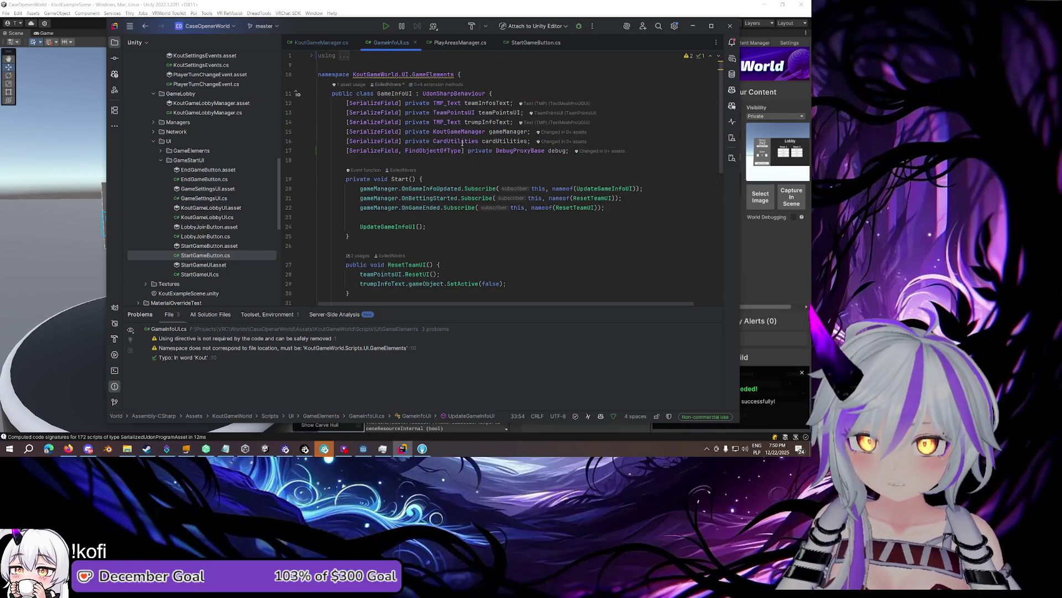
{"action": "mouse_move", "coordinate": [456, 146]}
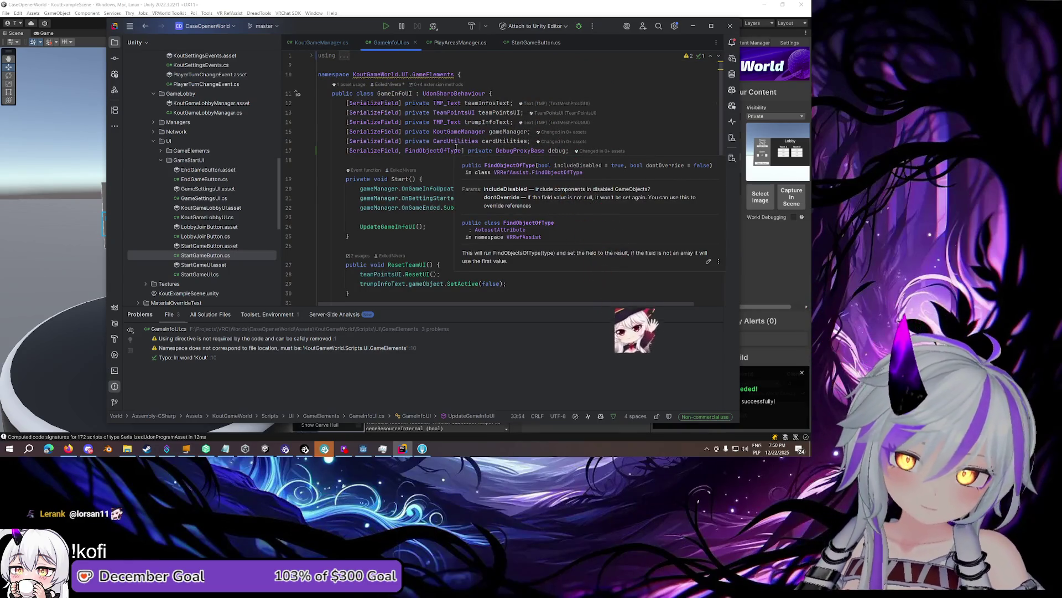
{"action": "left_click", "coordinate": [405, 226]}
{"action": "scroll", "coordinate": [475, 200], "scroll_direction": "down", "scroll_amount": 2}
{"action": "scroll", "coordinate": [475, 200], "scroll_direction": "down", "scroll_amount": 4}
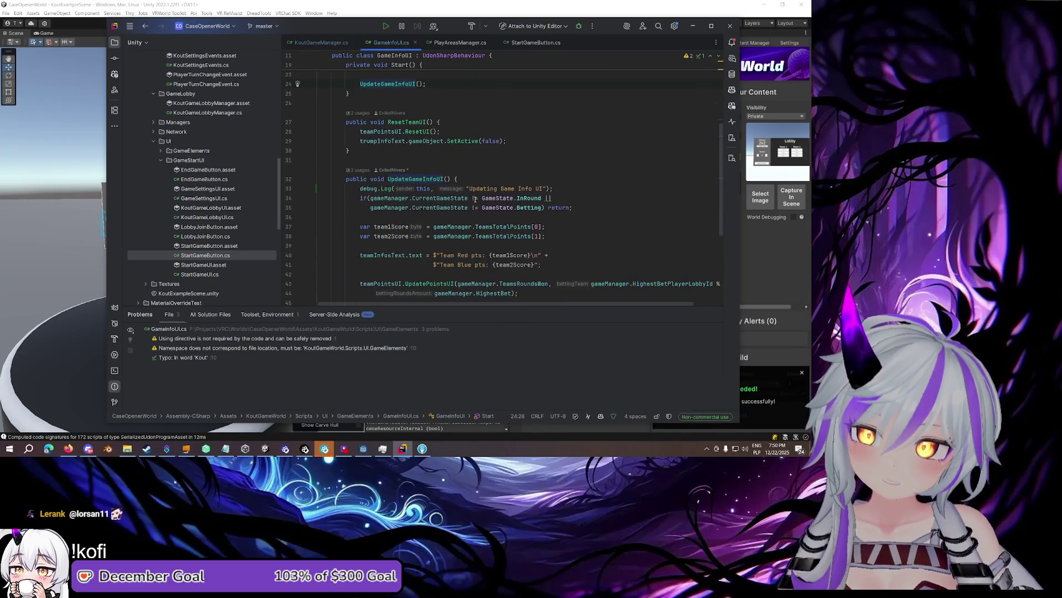
{"action": "scroll", "coordinate": [475, 199], "scroll_direction": "up", "scroll_amount": 3}
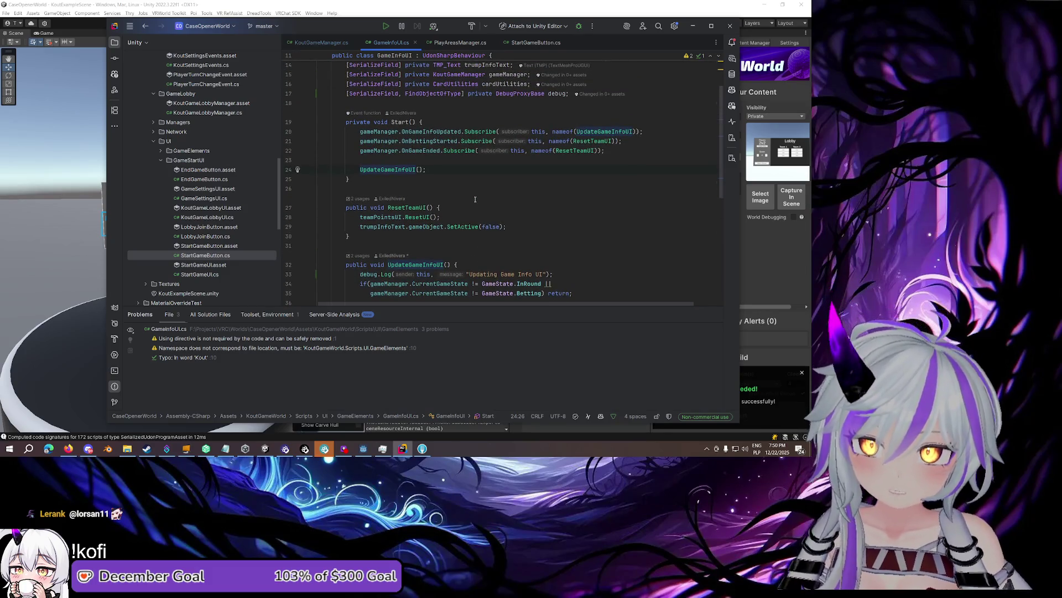
{"action": "scroll", "coordinate": [421, 151], "scroll_direction": "down", "scroll_amount": 5}
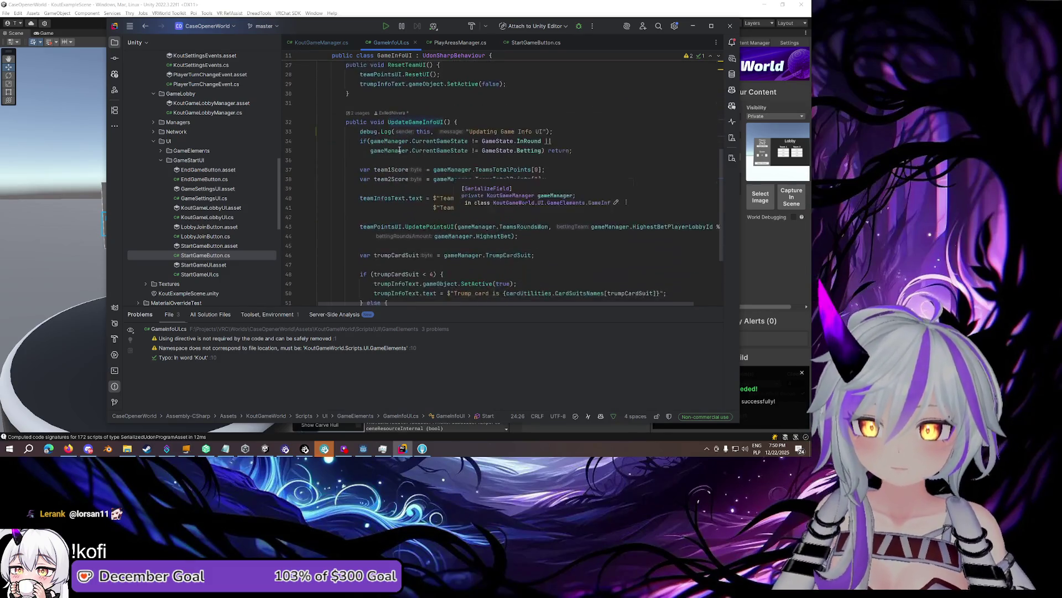
{"action": "scroll", "coordinate": [400, 150], "scroll_direction": "down", "scroll_amount": 3}
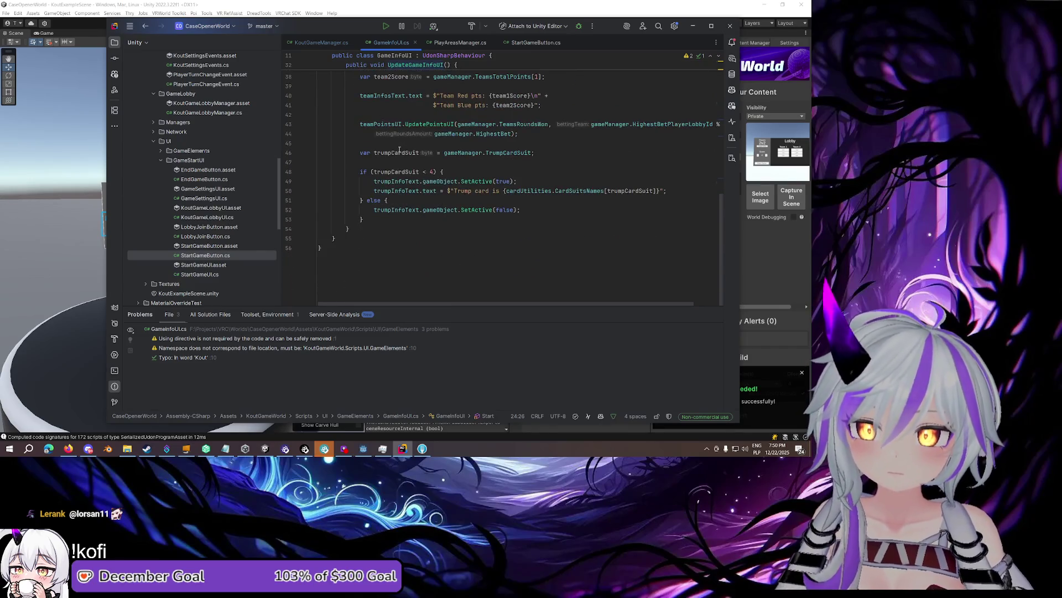
Inspect GameInfoUI's trumpCardSuit < 4 check and trump-info hiding, then open the TrumpCardSuit property
{"action": "left_click", "coordinate": [402, 172]}
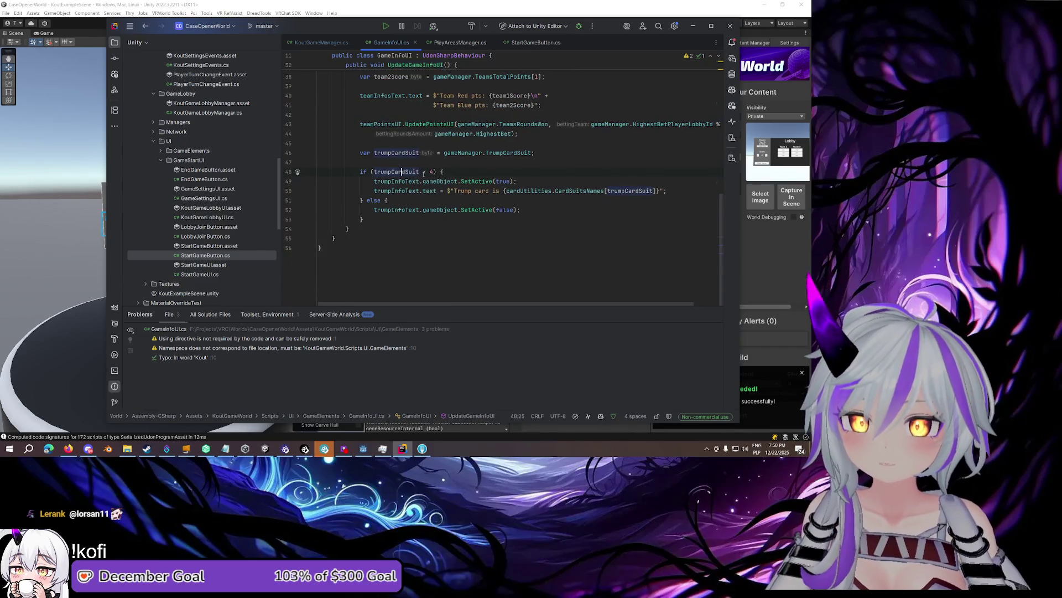
{"action": "left_click", "coordinate": [434, 171]}
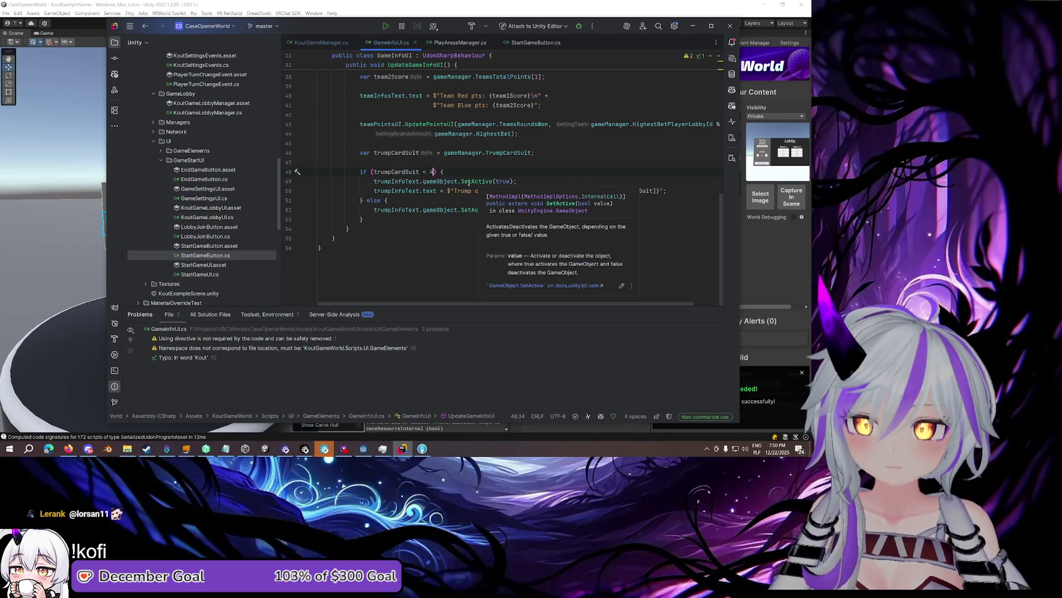
{"action": "left_click", "coordinate": [412, 172]}
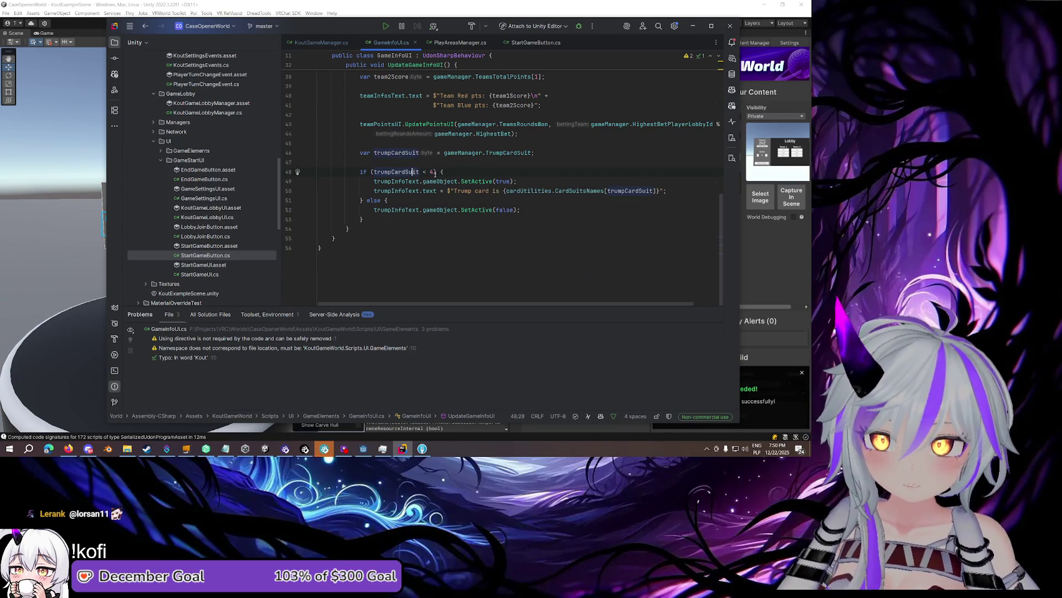
{"action": "left_click", "coordinate": [496, 153]}
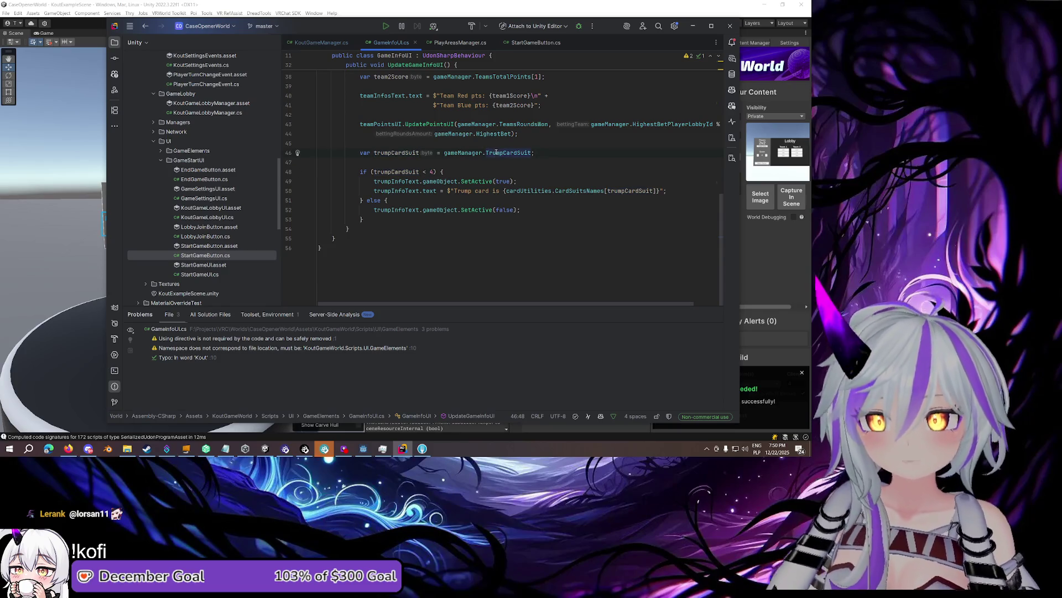
{"action": "left_click", "coordinate": [399, 171]}
{"action": "left_click_drag", "start_coordinate": [531, 212], "coordinate": [375, 210]}
{"action": "left_click", "coordinate": [444, 171]}
{"action": "left_click", "coordinate": [501, 152], "text": "ctrl"}
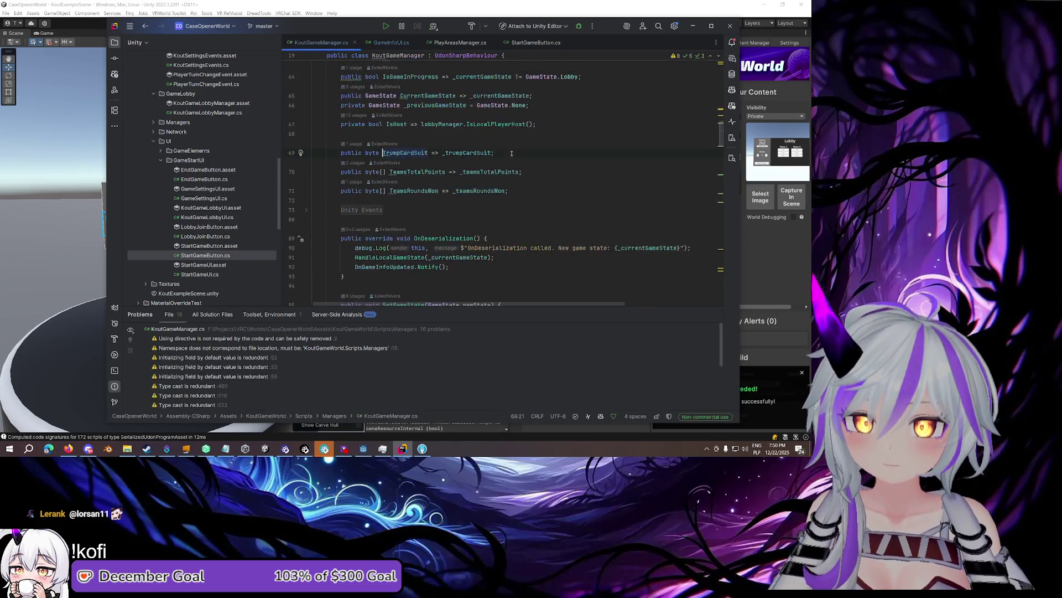
{"action": "left_click", "coordinate": [473, 154]}
{"action": "scroll", "coordinate": [476, 154], "scroll_direction": "up", "scroll_amount": 5}
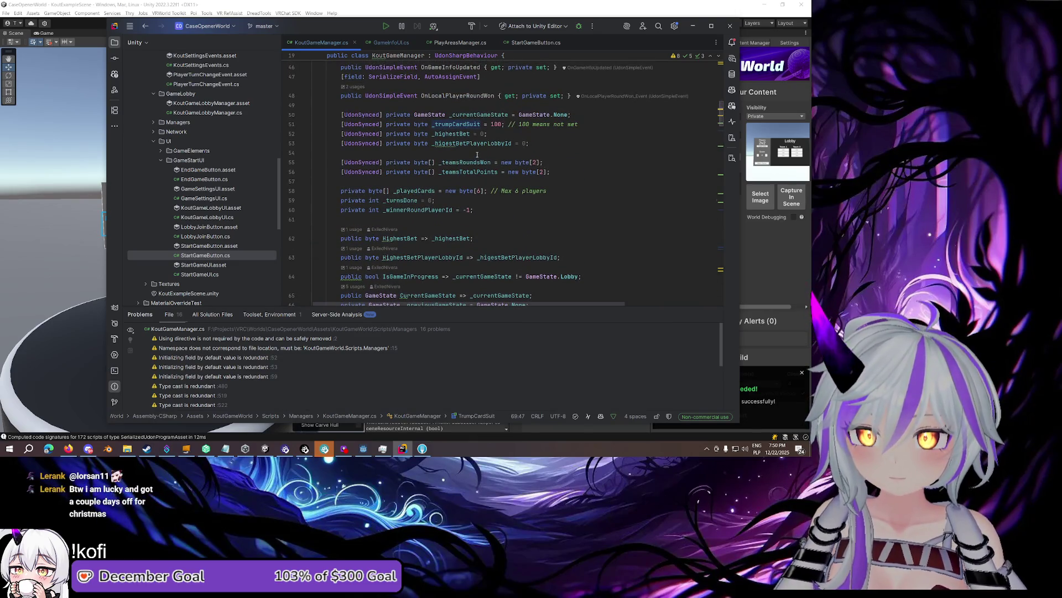
{"action": "scroll", "coordinate": [477, 155], "scroll_direction": "down", "scroll_amount": 5}
{"action": "scroll", "coordinate": [477, 154], "scroll_direction": "up", "scroll_amount": 5}
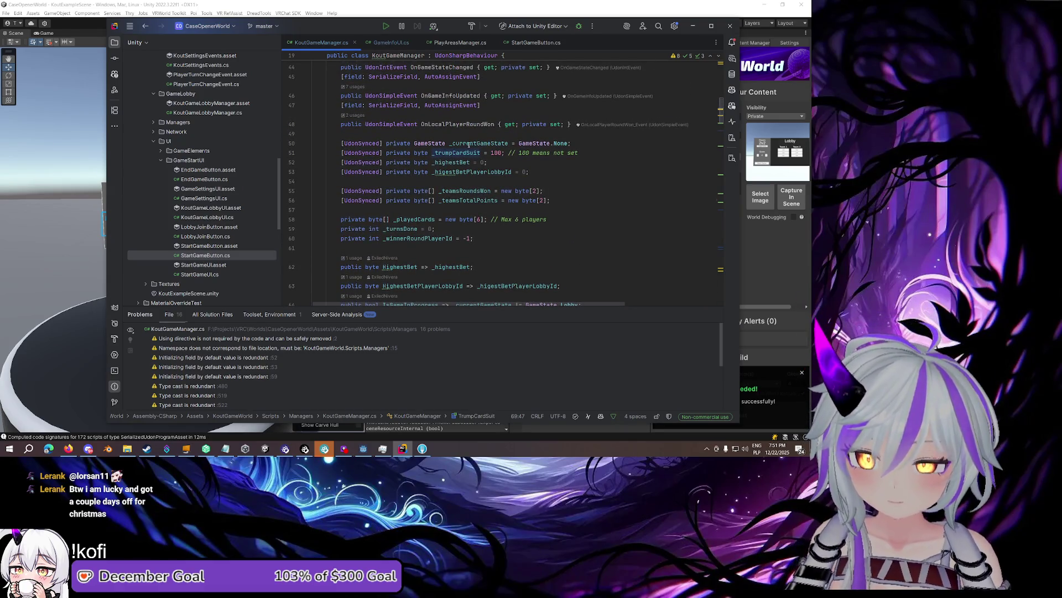
{"action": "mouse_move", "coordinate": [458, 154]}
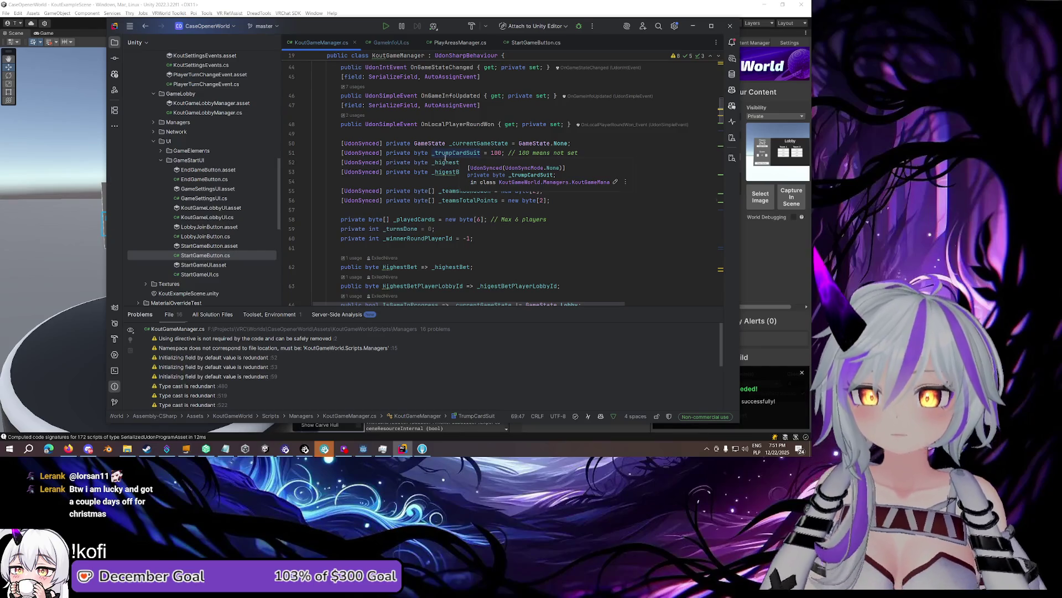
{"action": "scroll", "coordinate": [472, 126], "scroll_direction": "down", "scroll_amount": 1}
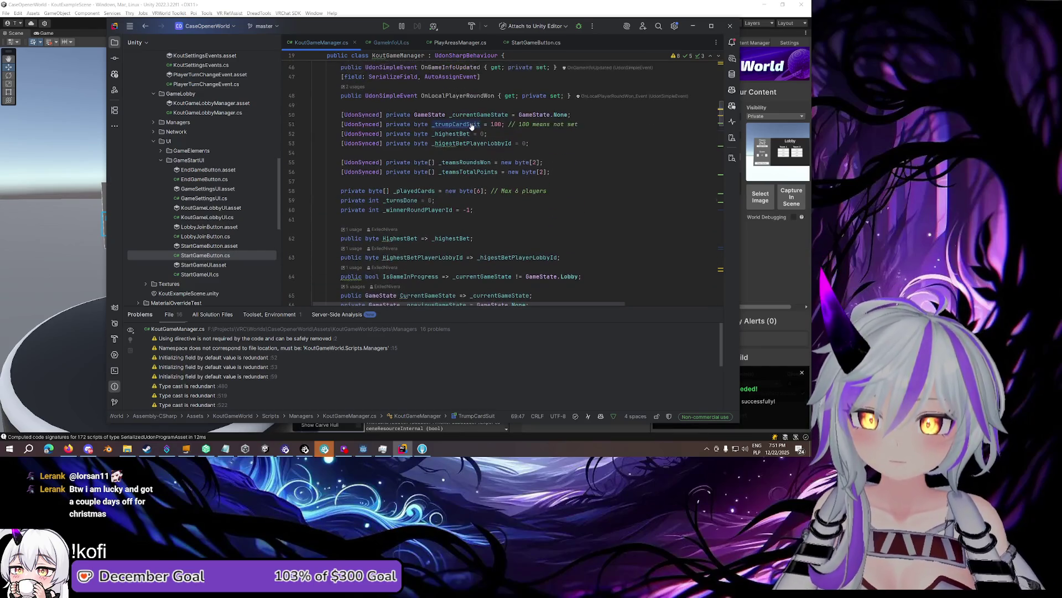
{"action": "left_click", "coordinate": [472, 127], "text": "ctrl"}
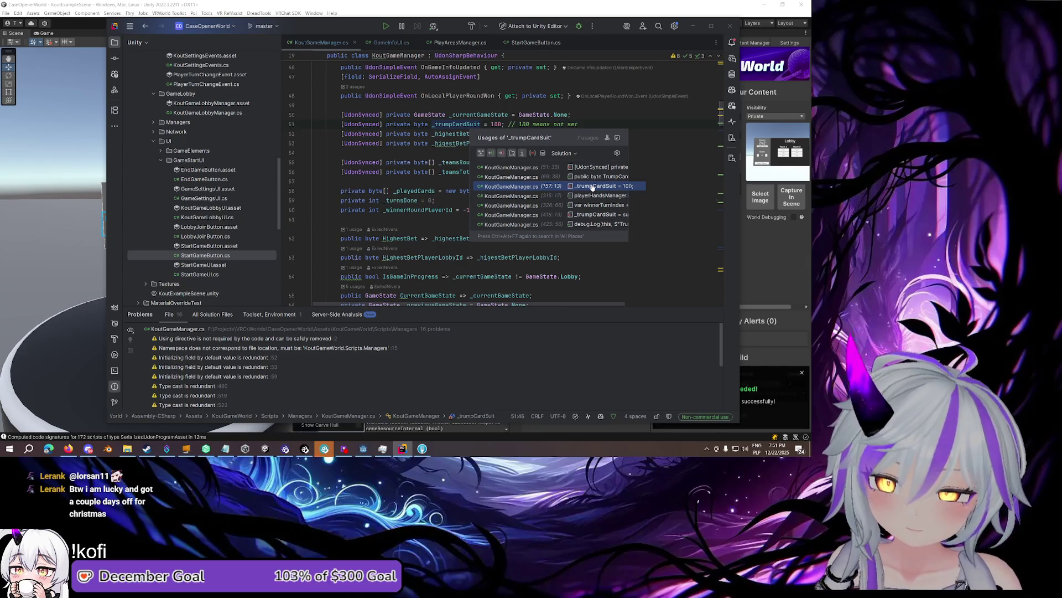
{"action": "left_click", "coordinate": [592, 216]}
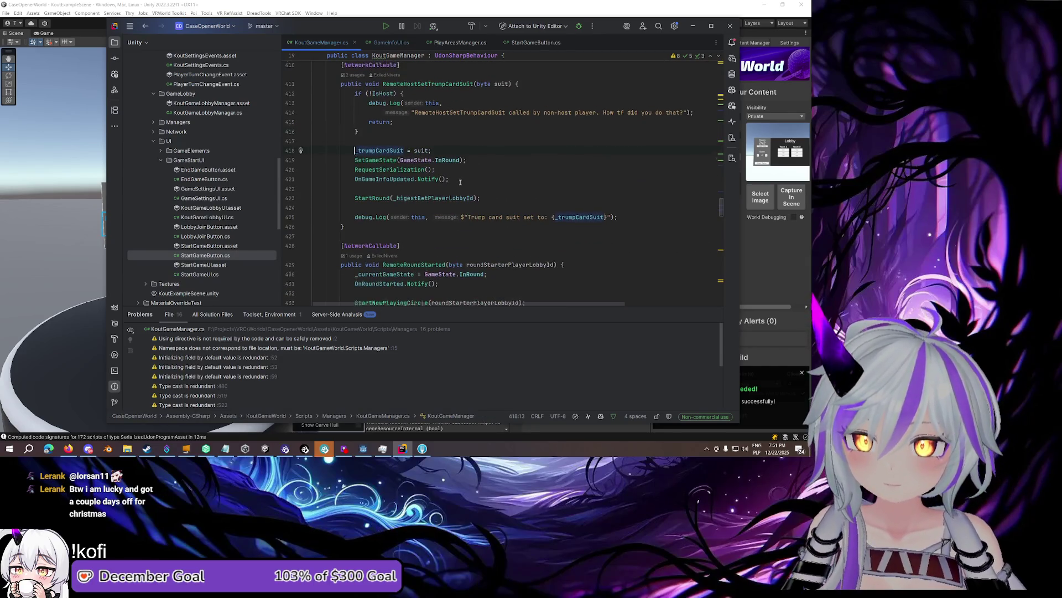
{"action": "left_click", "coordinate": [397, 222]}
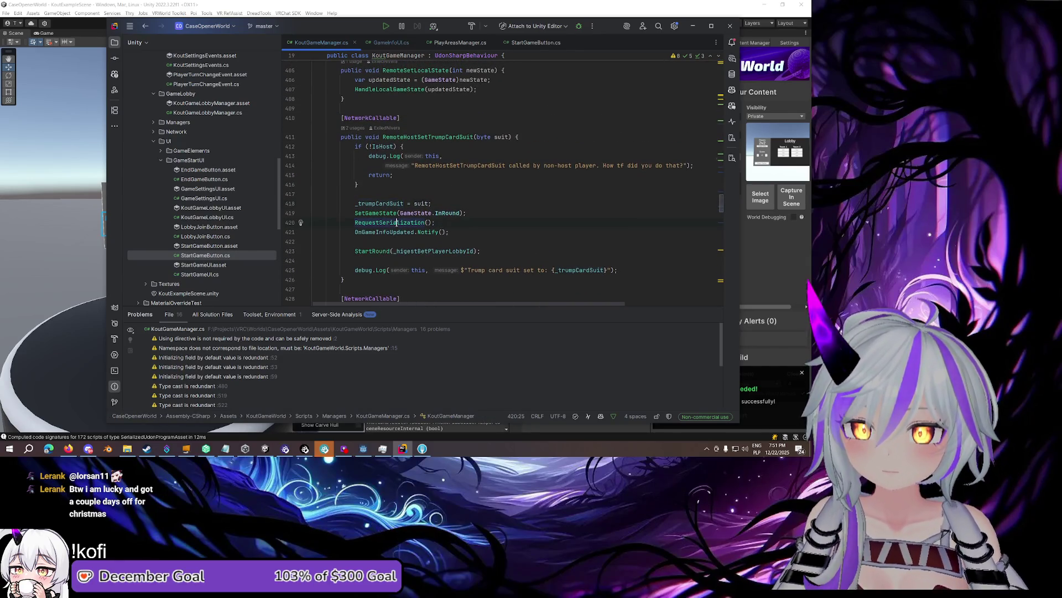
{"action": "left_click", "coordinate": [463, 221]}
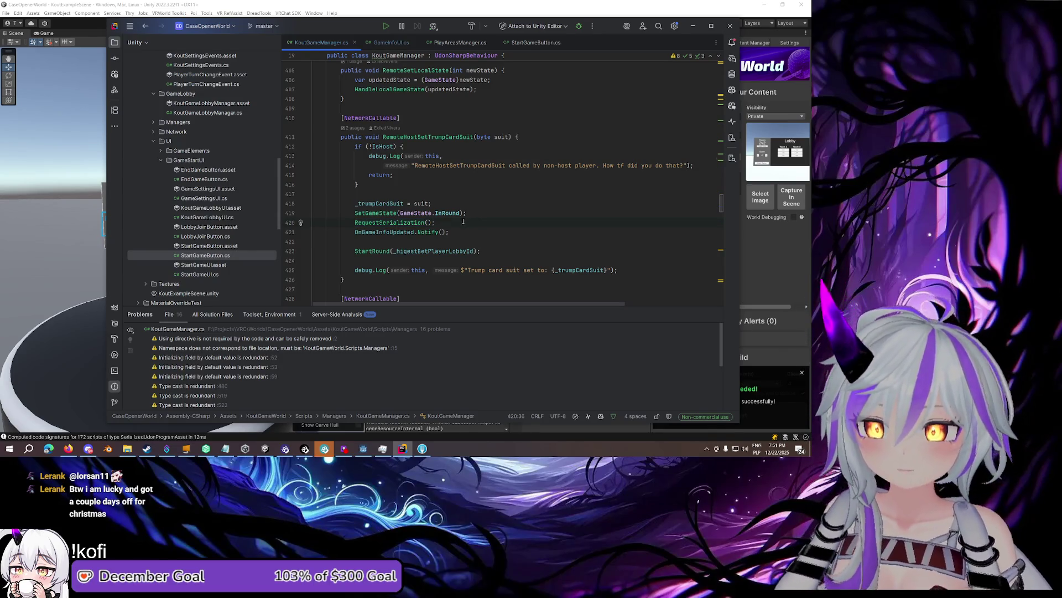
{"action": "left_click", "coordinate": [386, 232]}
{"action": "mouse_move", "coordinate": [408, 232]}
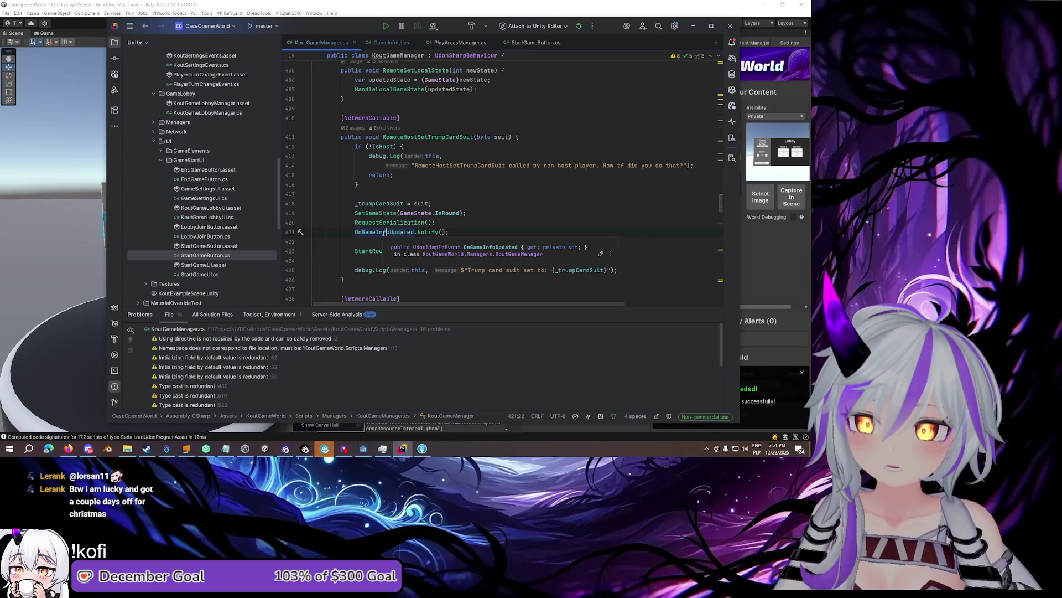
{"action": "left_click", "coordinate": [375, 251]}
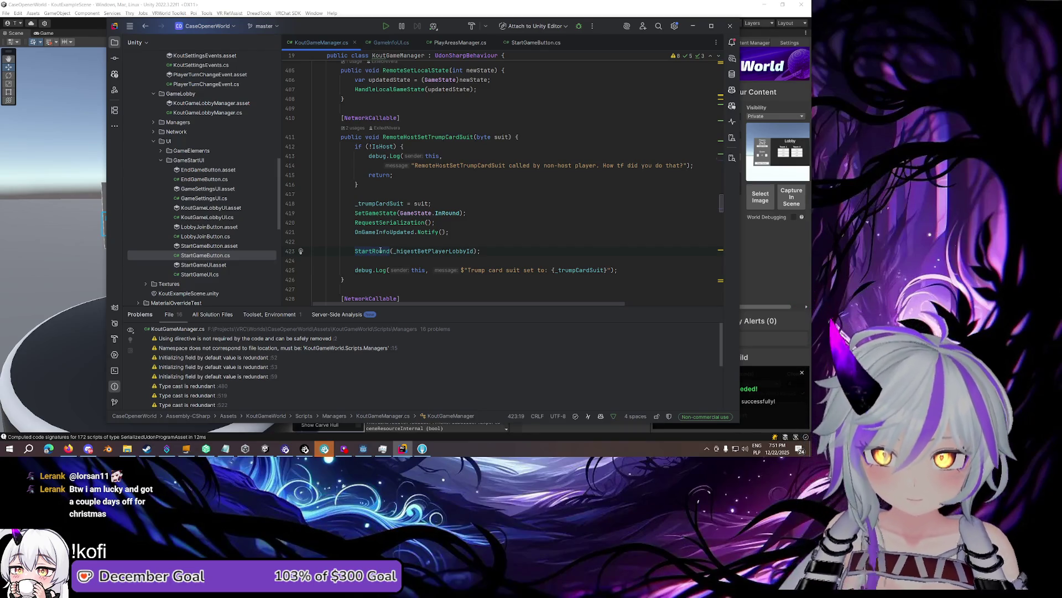
{"action": "left_click", "coordinate": [428, 136]}
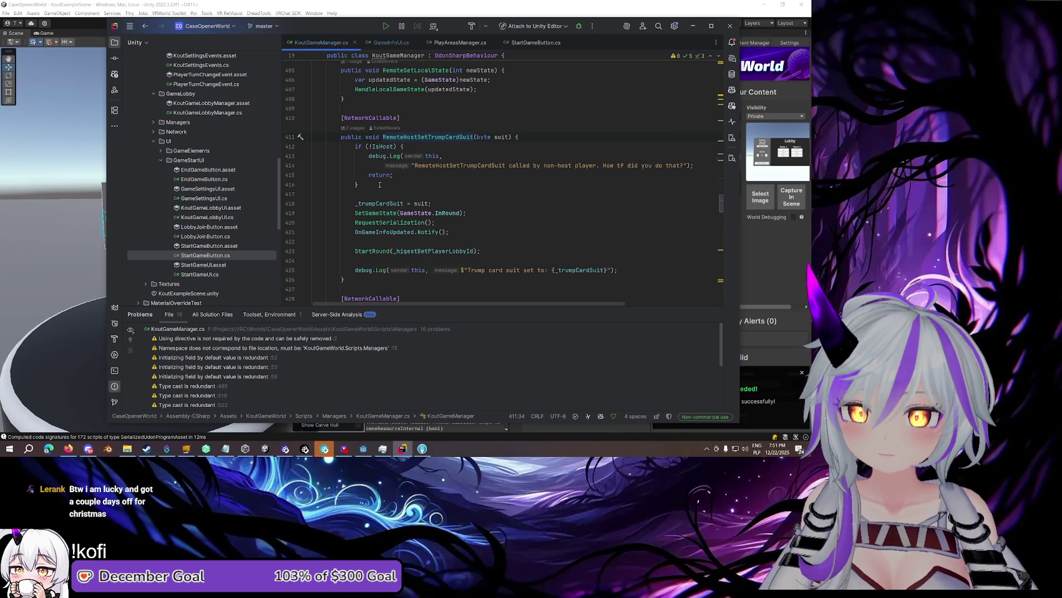
{"action": "mouse_move", "coordinate": [429, 136]}
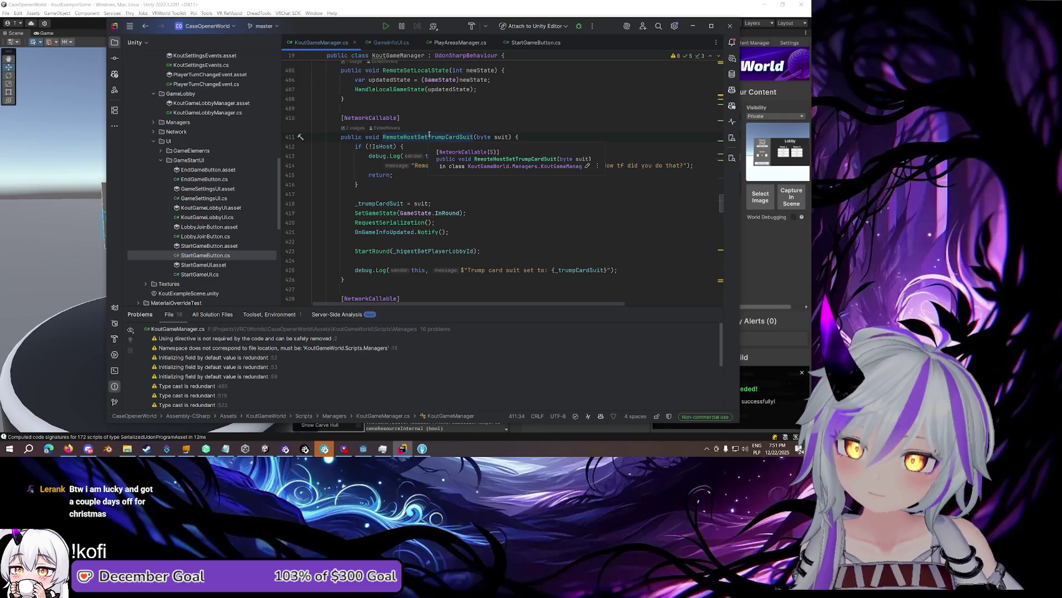
{"action": "left_click", "coordinate": [382, 214]}
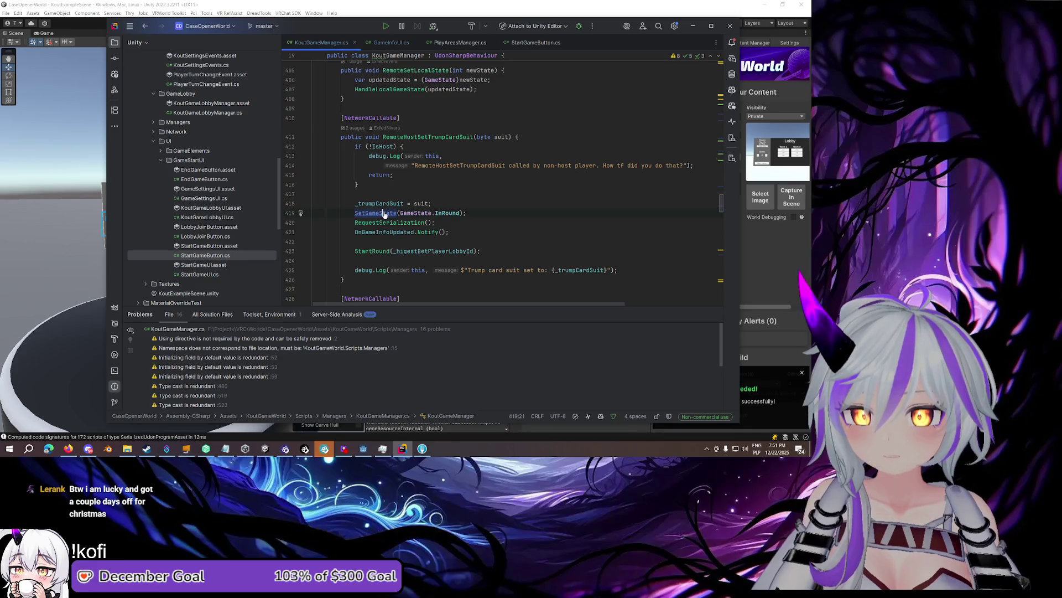
Scroll KoutGameManager to StartRound and follow its nameof(RemoteRoundStarted) to that method
{"action": "scroll", "coordinate": [384, 214], "scroll_direction": "up", "scroll_amount": 6}
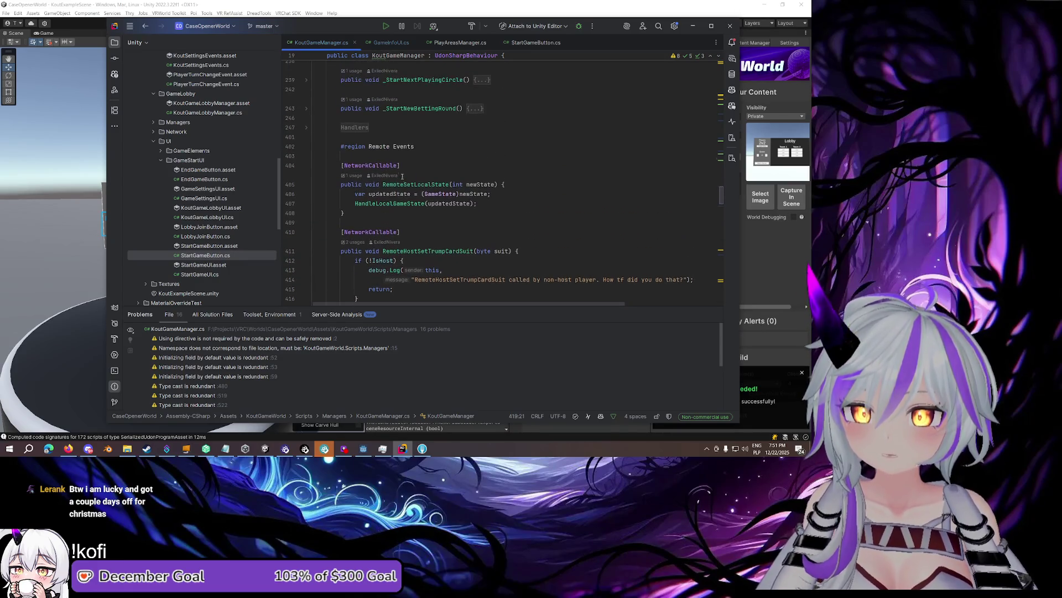
{"action": "scroll", "coordinate": [402, 175], "scroll_direction": "down", "scroll_amount": 5}
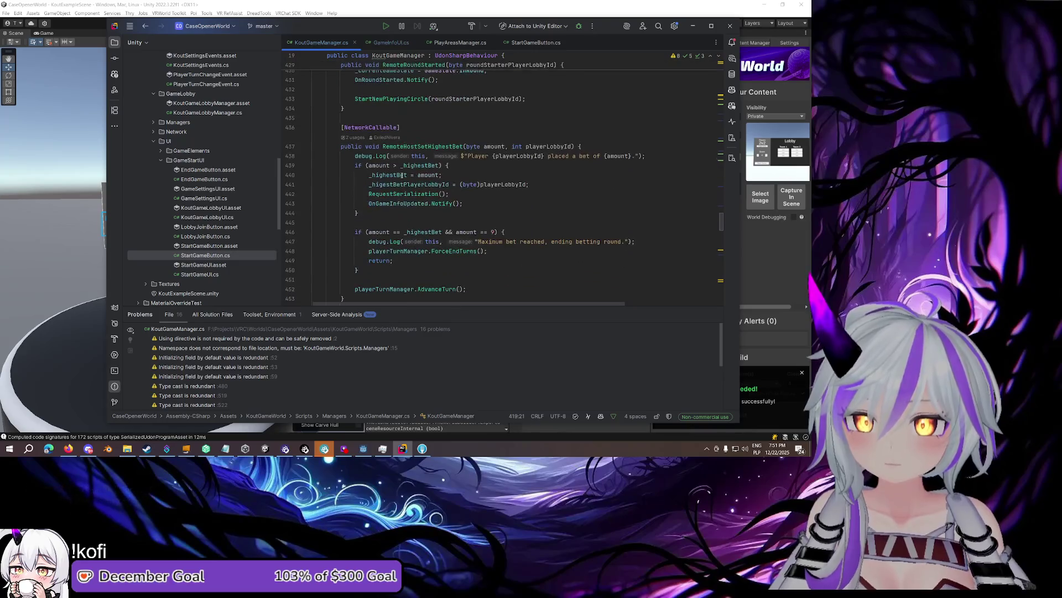
{"action": "scroll", "coordinate": [401, 175], "scroll_direction": "down", "scroll_amount": 5}
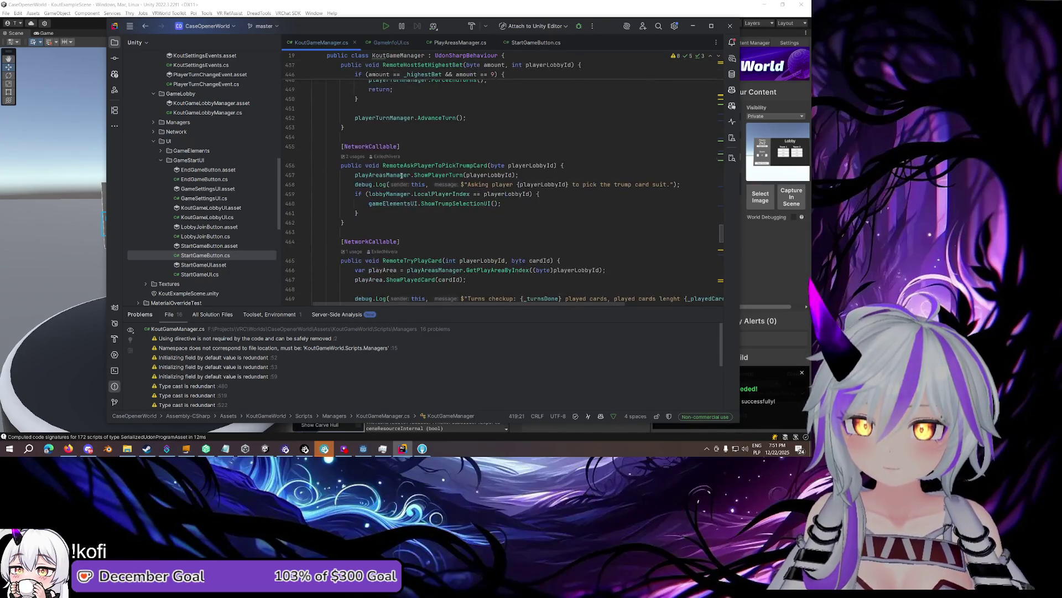
{"action": "scroll", "coordinate": [401, 176], "scroll_direction": "down", "scroll_amount": 4}
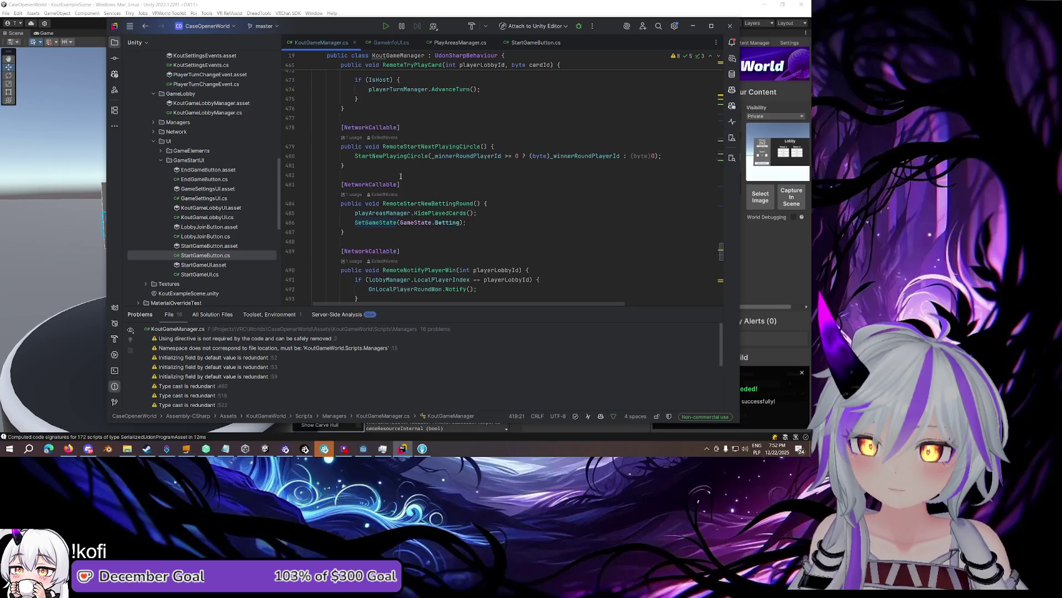
{"action": "scroll", "coordinate": [401, 176], "scroll_direction": "up", "scroll_amount": 10}
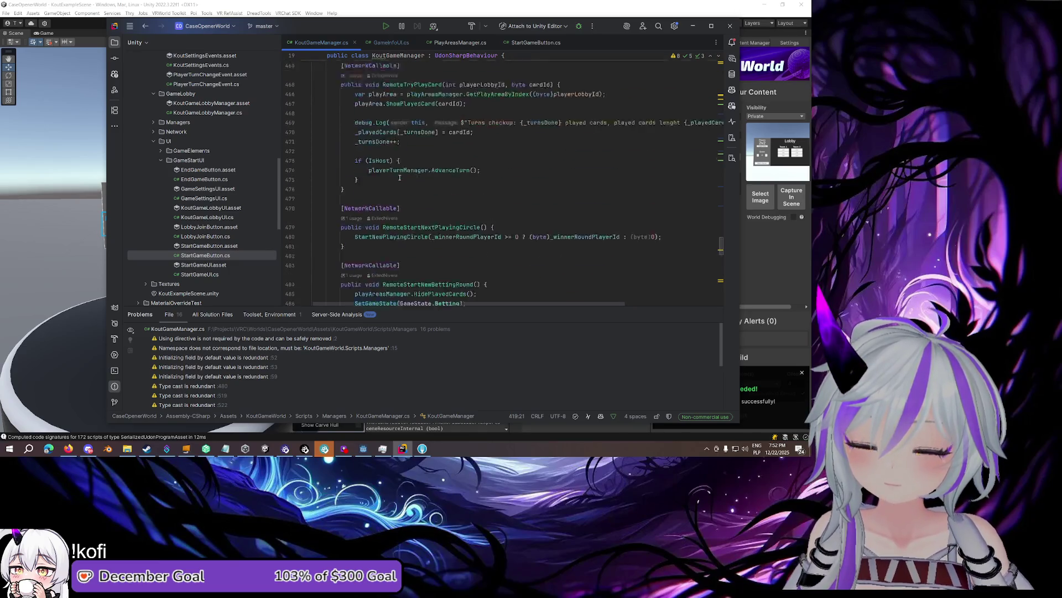
{"action": "scroll", "coordinate": [399, 177], "scroll_direction": "up", "scroll_amount": 6}
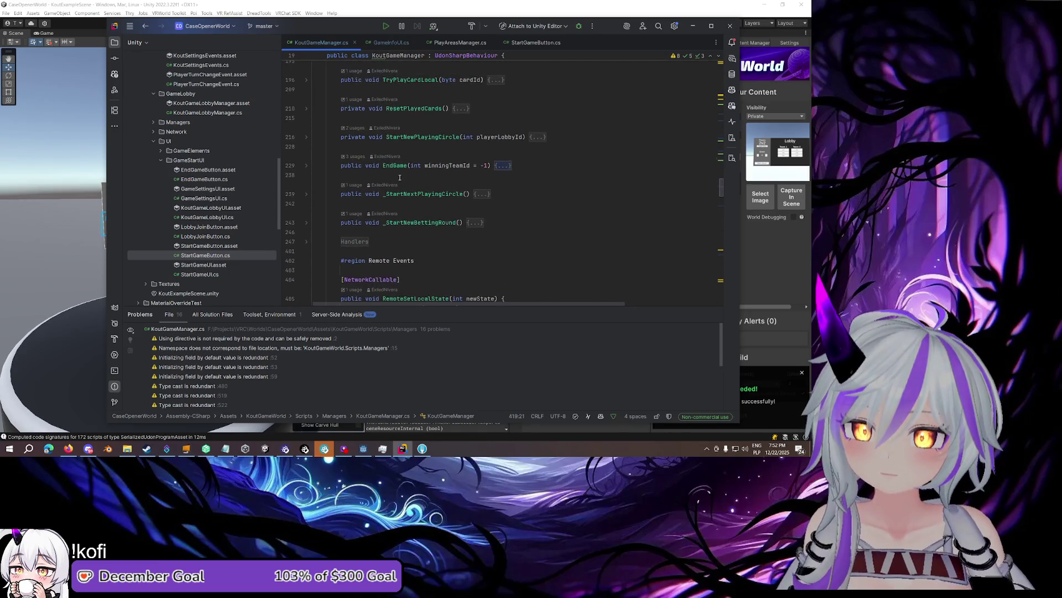
{"action": "scroll", "coordinate": [399, 177], "scroll_direction": "up", "scroll_amount": 5}
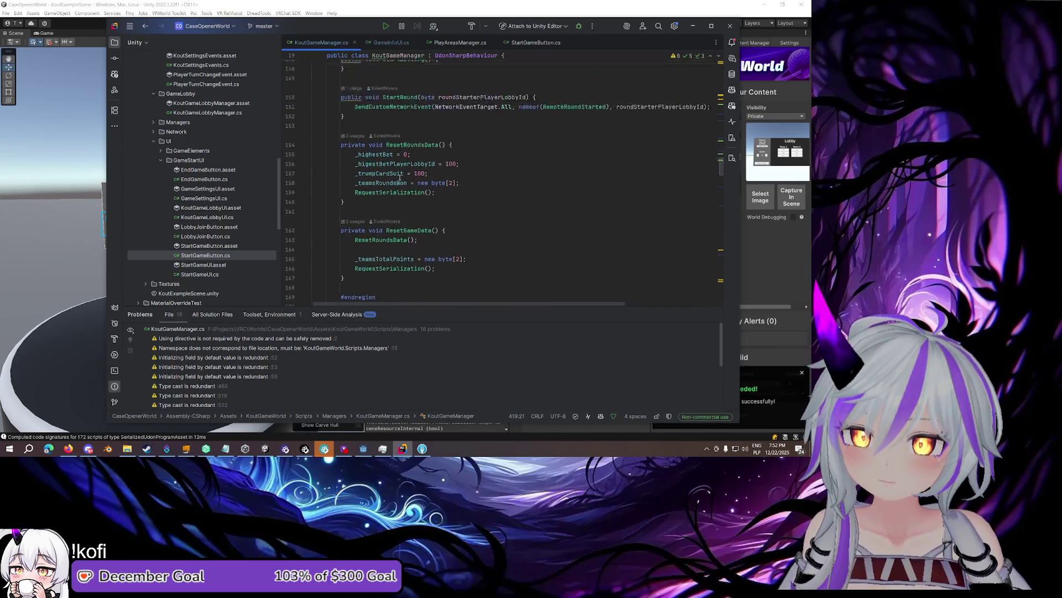
{"action": "scroll", "coordinate": [399, 178], "scroll_direction": "down", "scroll_amount": 2}
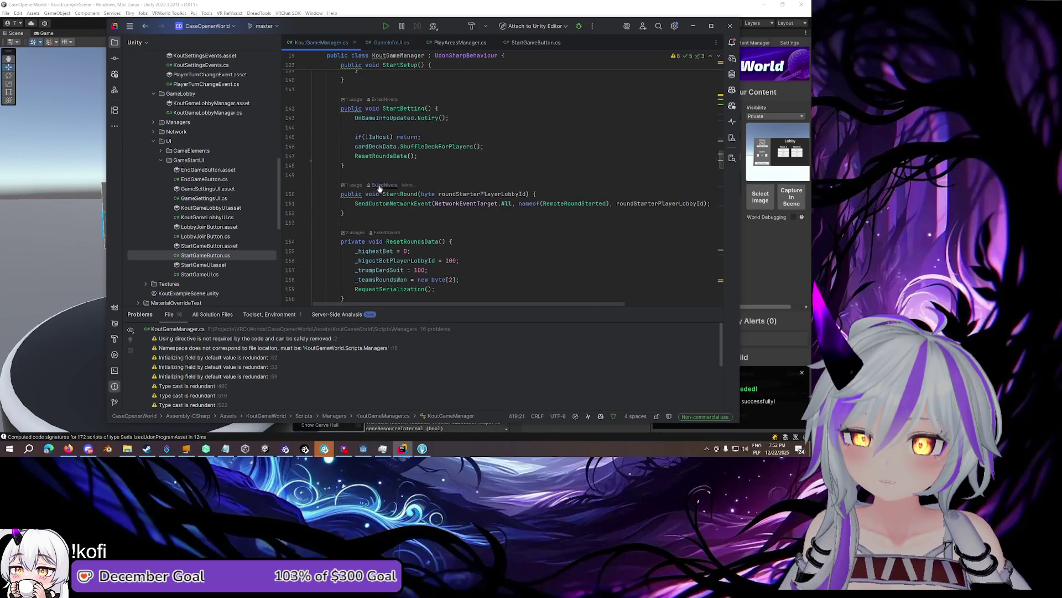
{"action": "left_click", "coordinate": [390, 204]}
{"action": "left_click", "coordinate": [580, 194]}
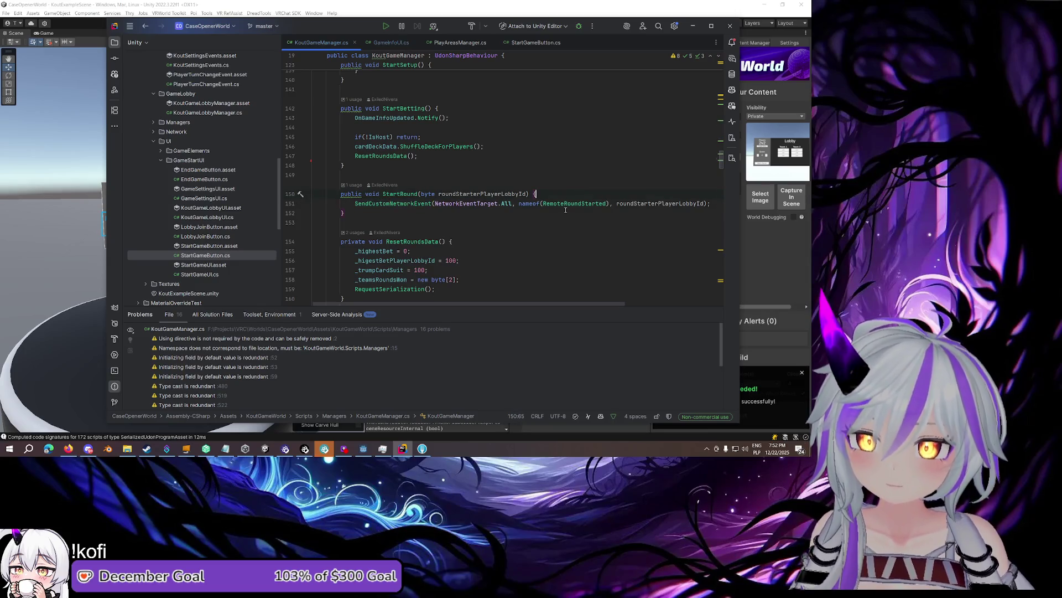
{"action": "left_click", "coordinate": [565, 205], "text": "ctrl"}
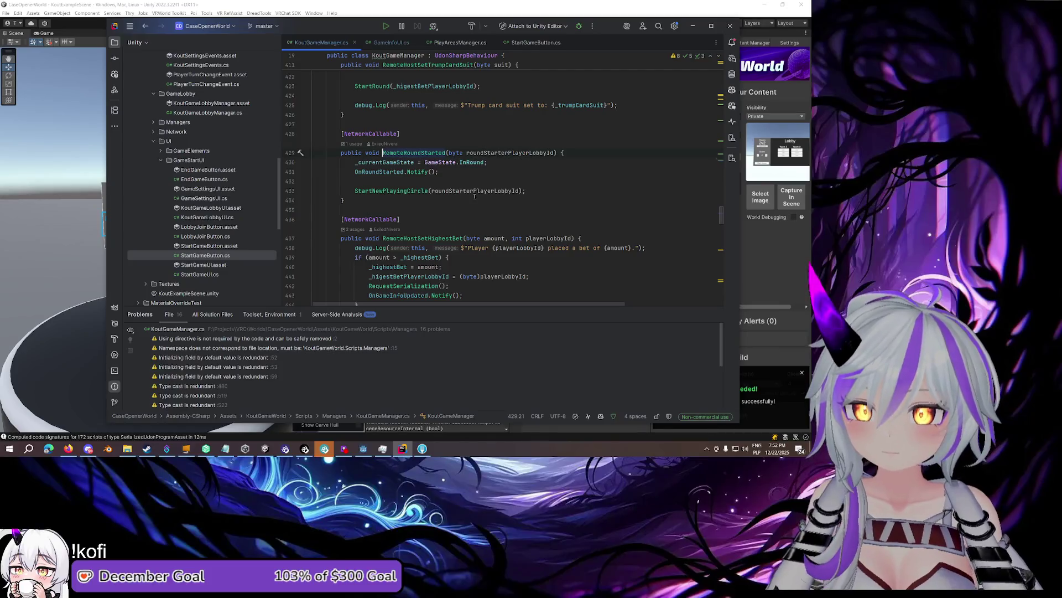
Add OnGameInfoUpdated.Notify(); on a new line after OnRoundStarted.Notify() in RemoteRoundStarted
{"action": "left_click", "coordinate": [489, 174]}
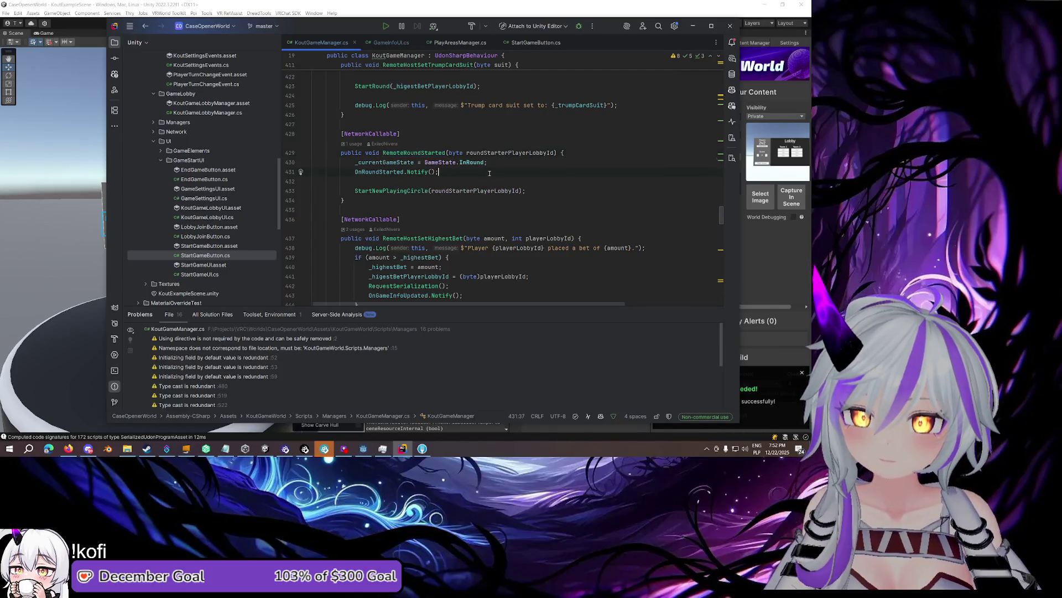
{"action": "key", "text": "Return"}
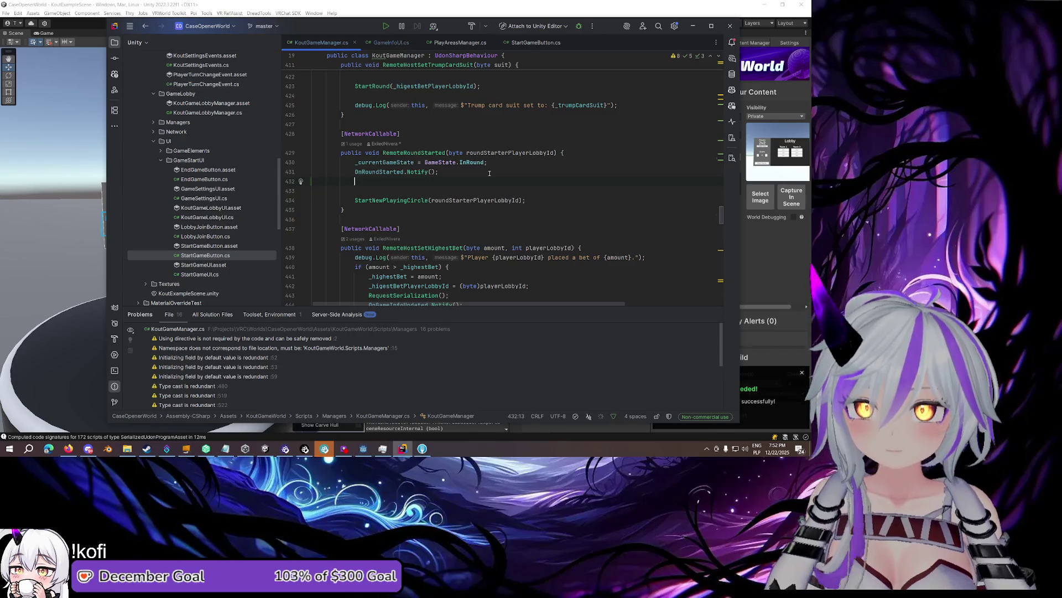
{"action": "type", "text": "On"}
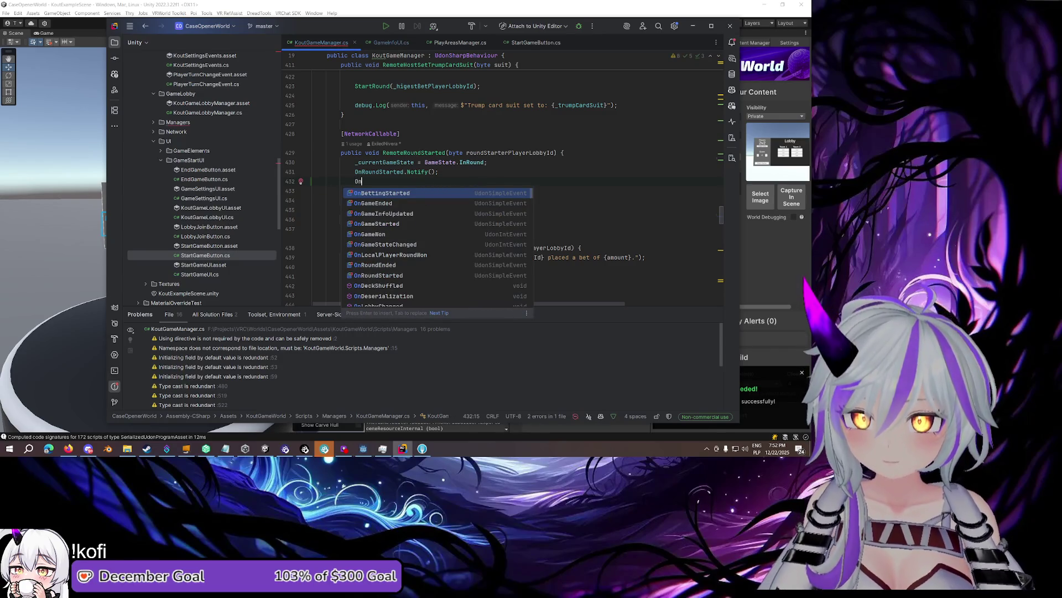
{"action": "key", "text": "Down"}
{"action": "key", "text": "Down"}
{"action": "key", "text": "Return"}
{"action": "type", "text": "."}
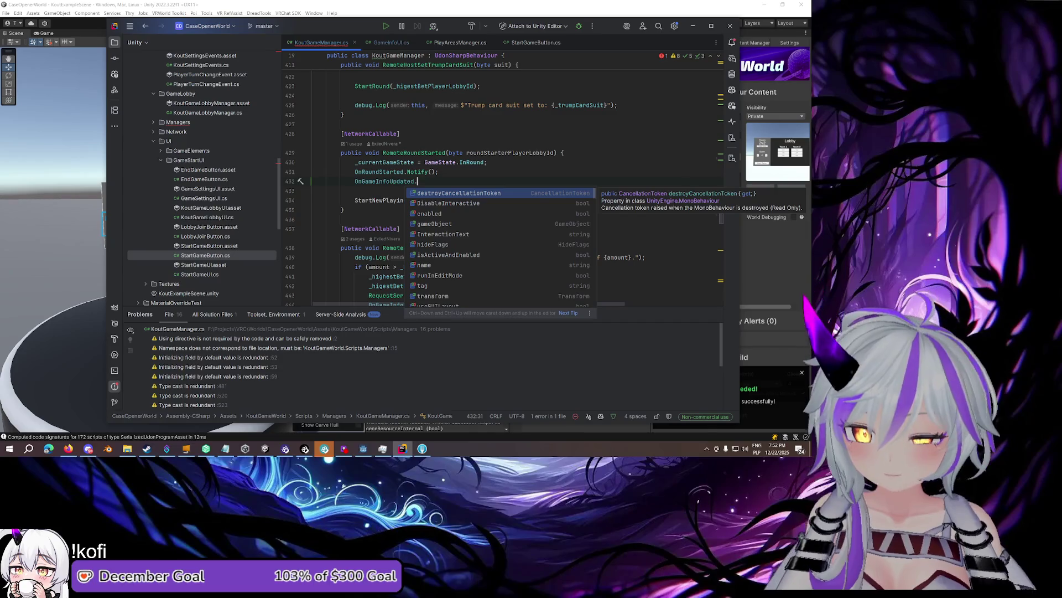
{"action": "type", "text": "Notify();"}
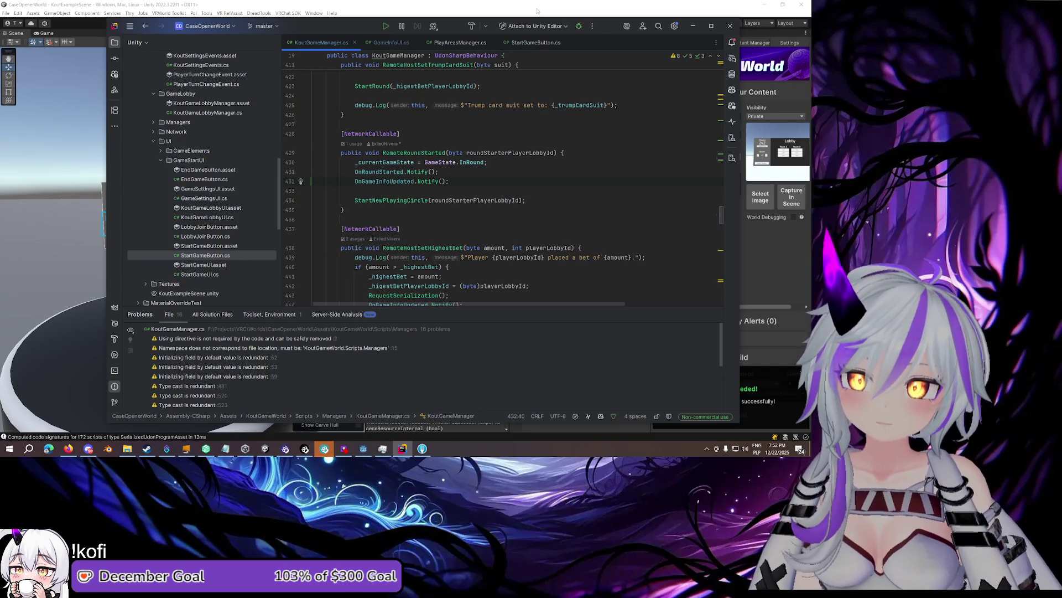
Let Unity import and recompile the edited KoutGameManager script, then return to Rider
{"action": "left_click", "coordinate": [536, 10]}
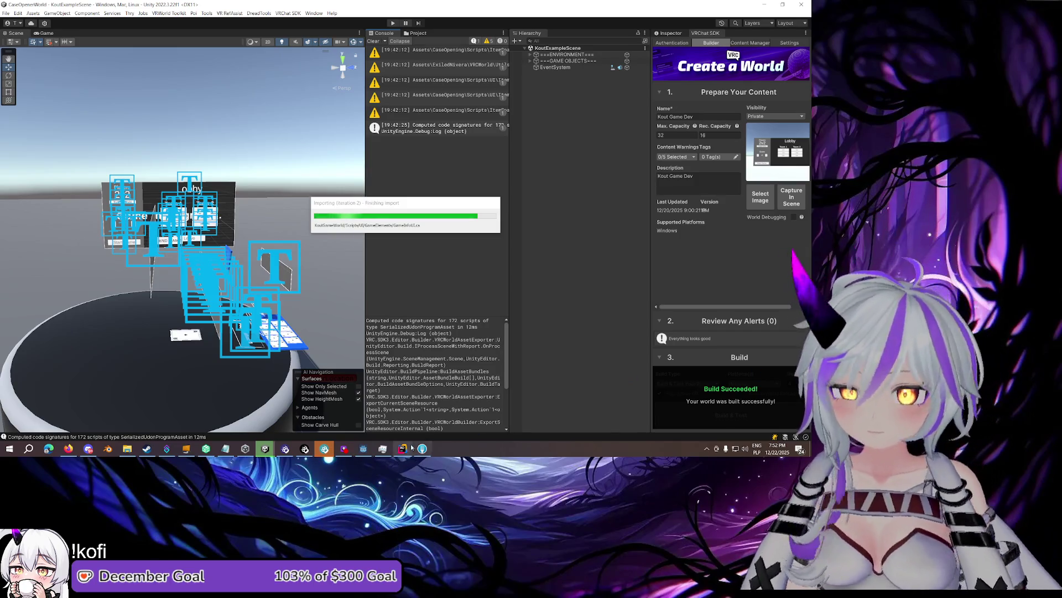
{"action": "mouse_move", "coordinate": [409, 449]}
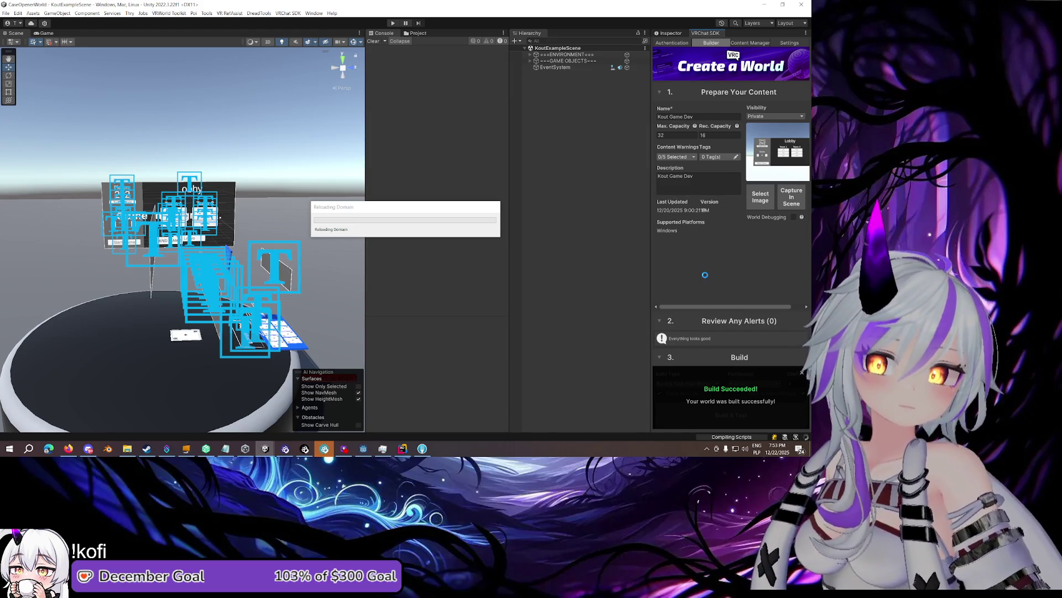
{"action": "left_click", "coordinate": [403, 449]}
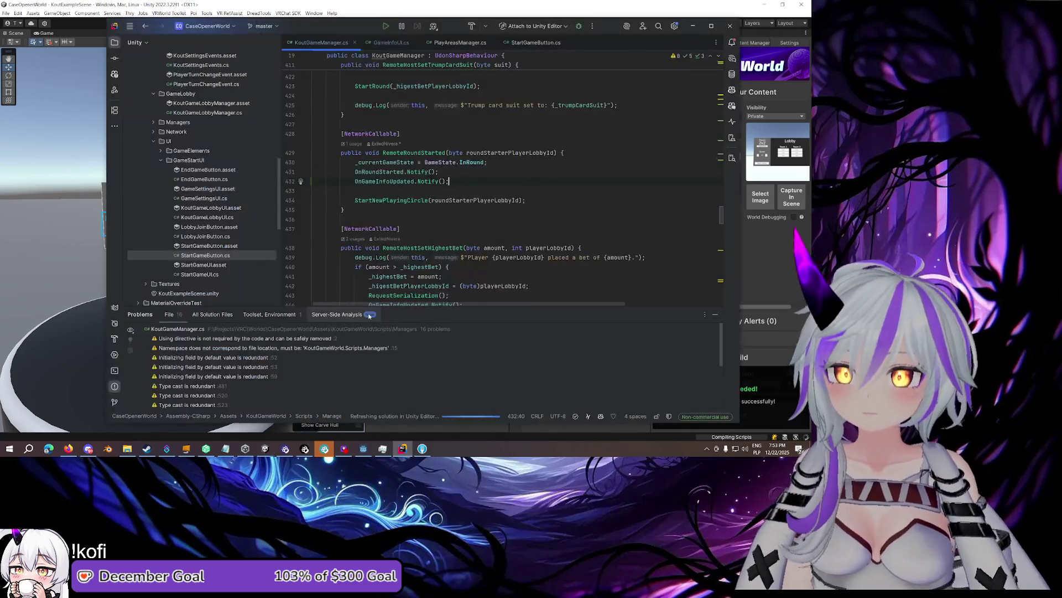
Open KoutGlobalEvents.cs, then scroll KoutGameManager.cs up to its event declarations
{"action": "scroll", "coordinate": [194, 209], "scroll_direction": "up", "scroll_amount": 5}
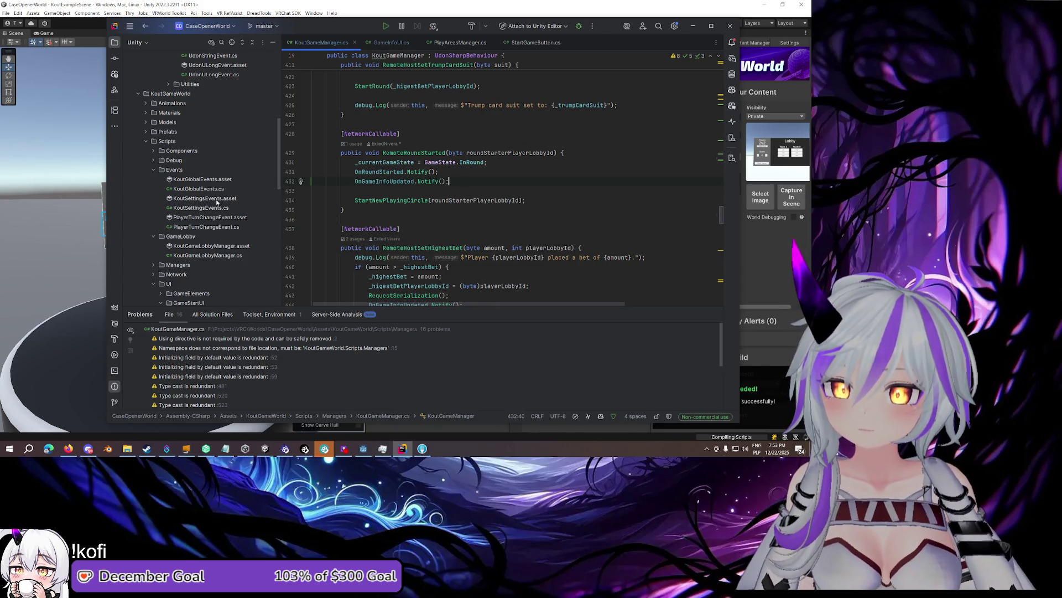
{"action": "double_click", "coordinate": [213, 191]}
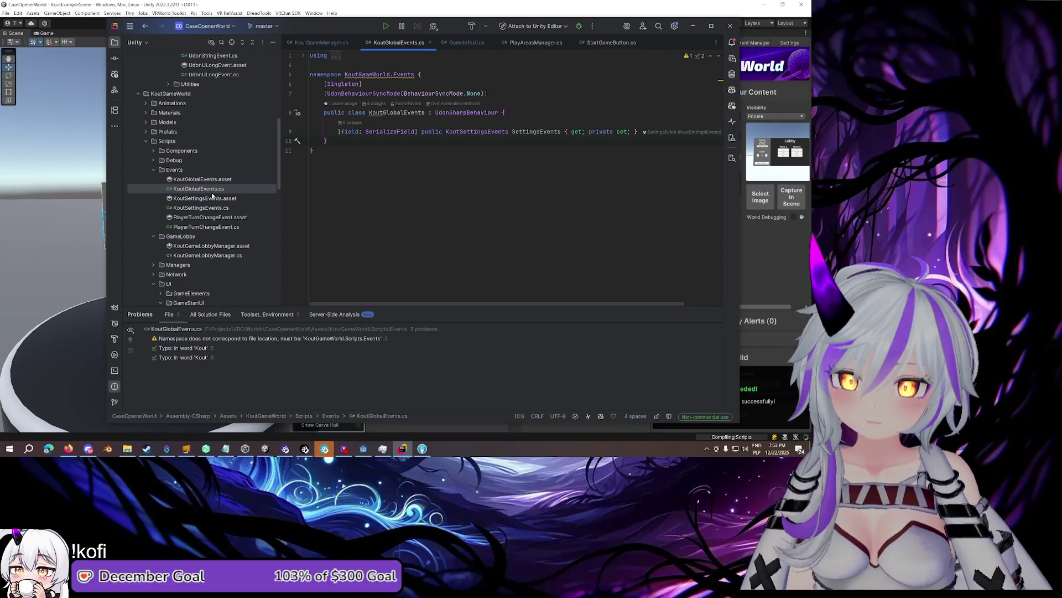
{"action": "left_click", "coordinate": [321, 43]}
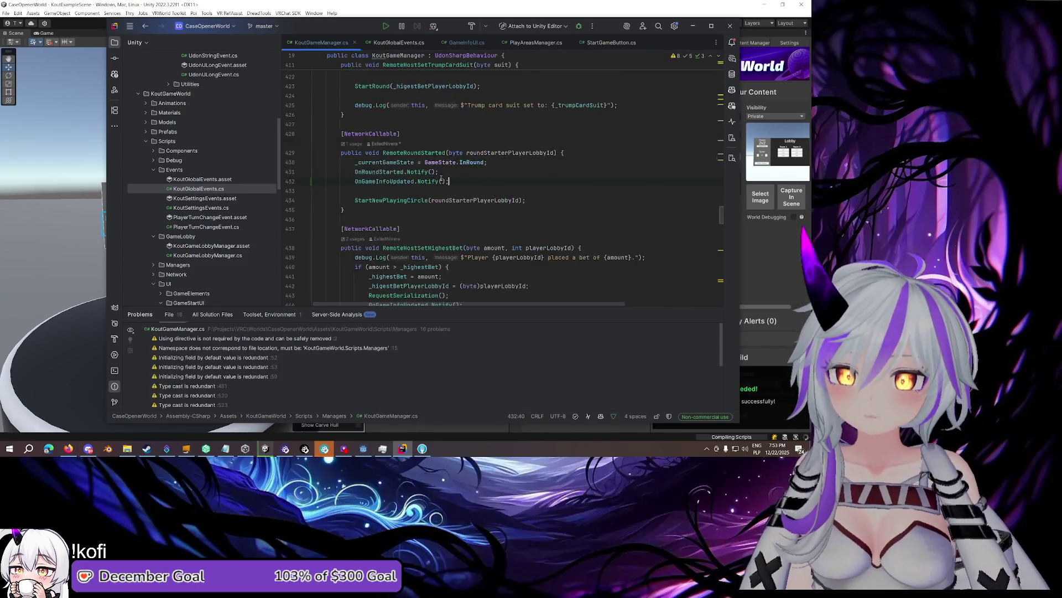
{"action": "scroll", "coordinate": [440, 189], "scroll_direction": "up", "scroll_amount": 10}
{"action": "scroll", "coordinate": [440, 189], "scroll_direction": "up", "scroll_amount": 15}
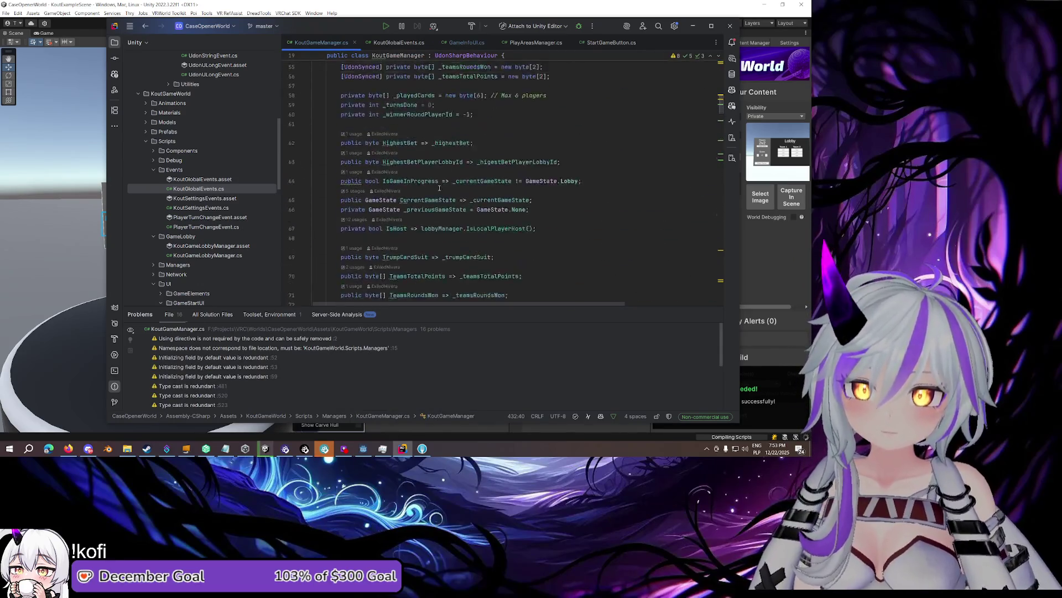
{"action": "scroll", "coordinate": [431, 187], "scroll_direction": "up", "scroll_amount": 2}
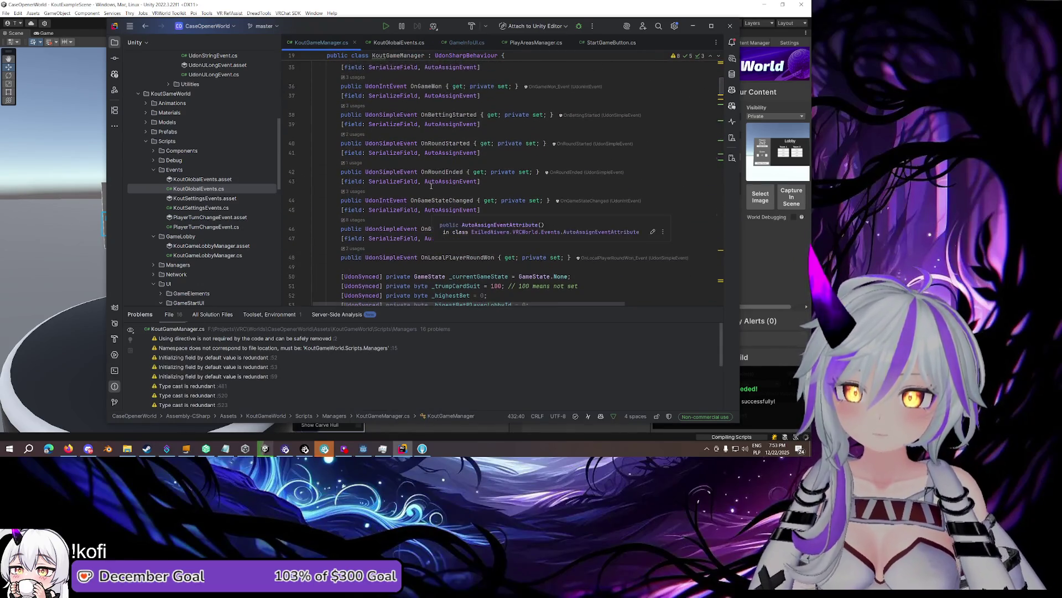
{"action": "scroll", "coordinate": [427, 189], "scroll_direction": "up", "scroll_amount": 3}
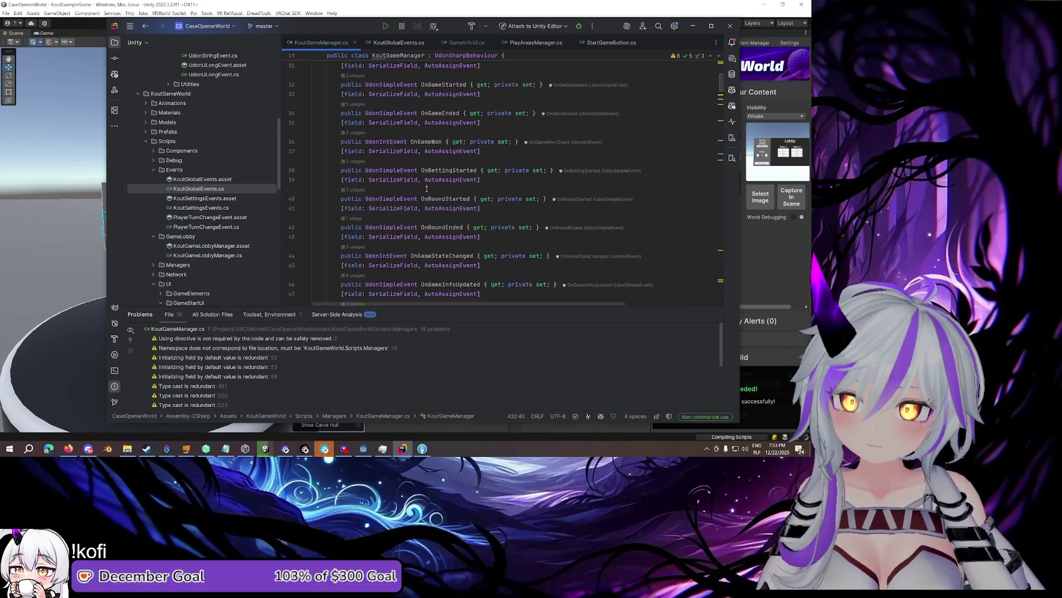
{"action": "scroll", "coordinate": [427, 189], "scroll_direction": "up", "scroll_amount": 2}
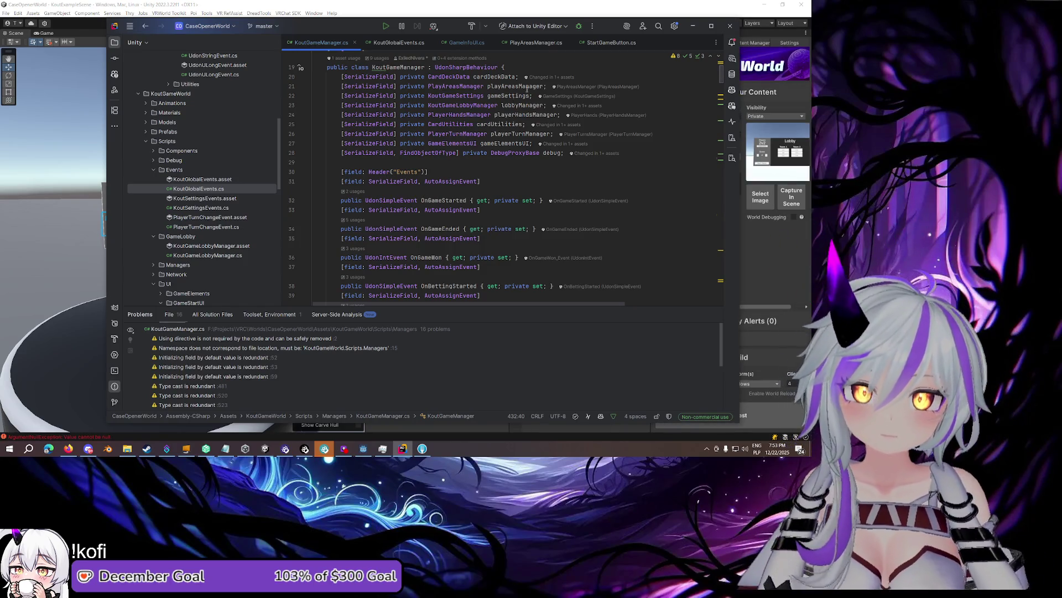
{"action": "key", "text": "alt+Tab"}
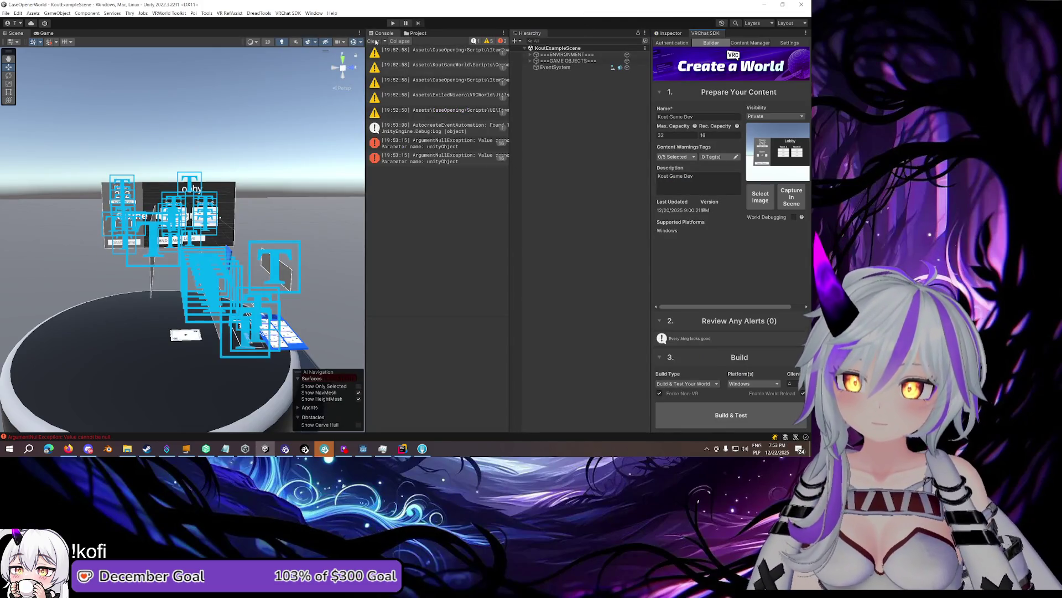
Run Build & Test on the Kout Game Dev world to launch the VRChat test clients
{"action": "left_click", "coordinate": [737, 417]}
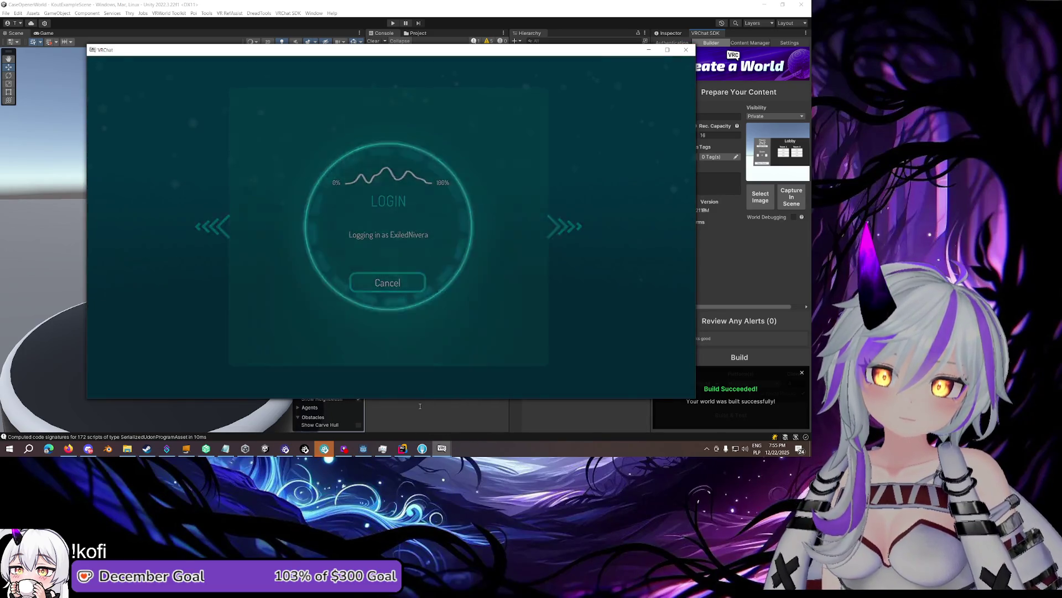
Bring the Unity editor forward and dismiss the console's context menu
{"action": "left_click", "coordinate": [420, 406]}
{"action": "right_click", "coordinate": [420, 406]}
{"action": "left_click", "coordinate": [423, 338]}
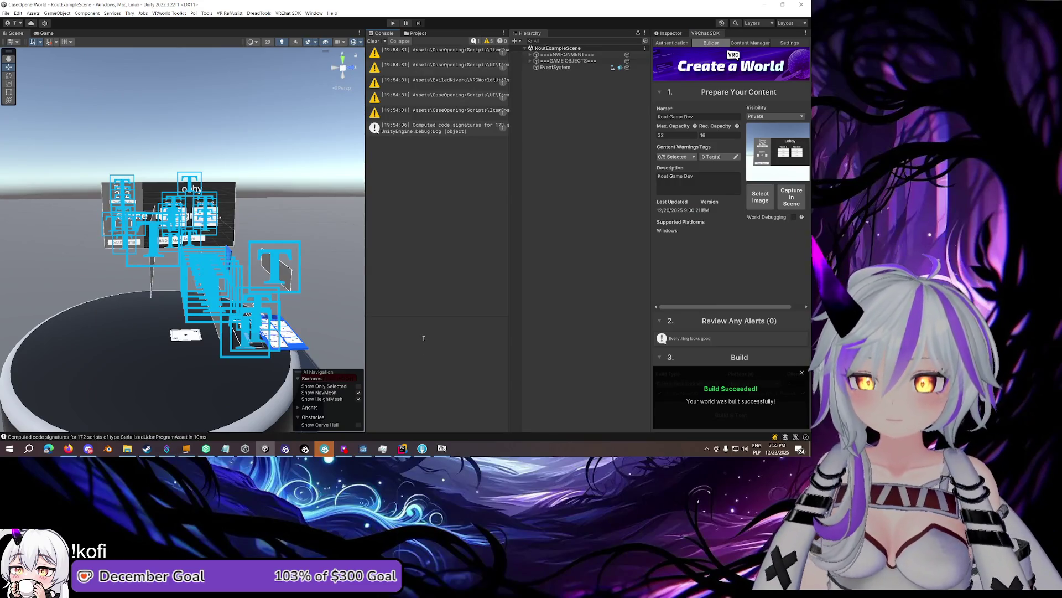
Cycle through the VRChat test client windows, using the quick menu to free the pointer
{"action": "mouse_move", "coordinate": [443, 448]}
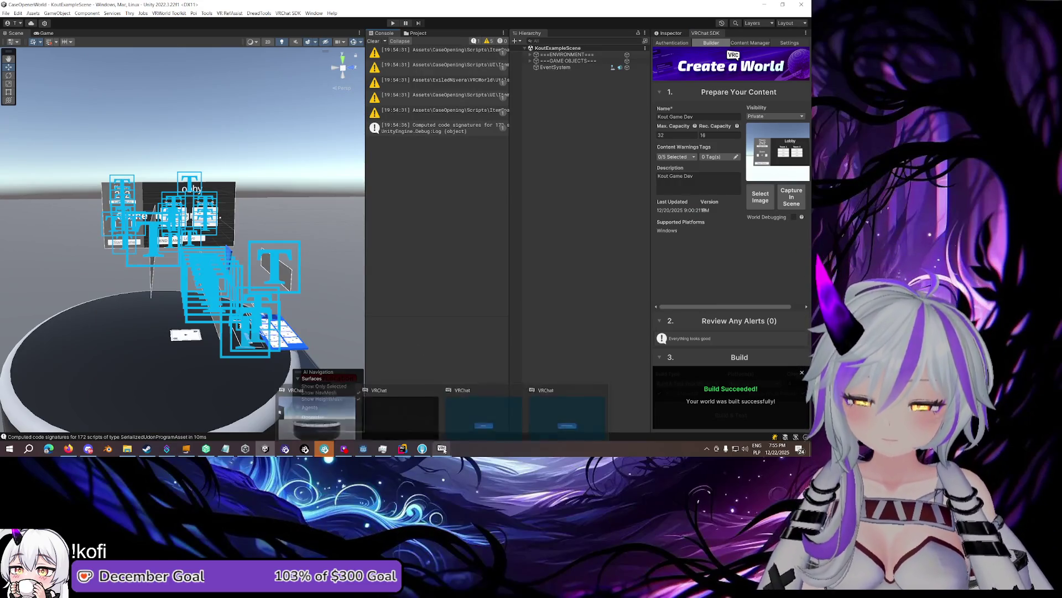
{"action": "left_click", "coordinate": [400, 415]}
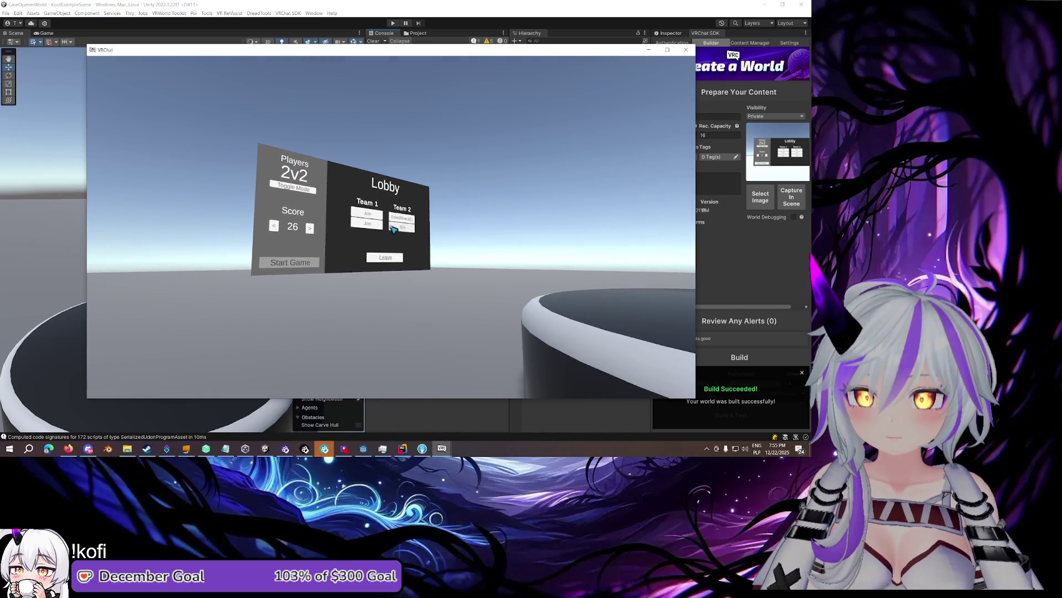
{"action": "key", "text": "Escape"}
{"action": "left_click", "coordinate": [476, 412]}
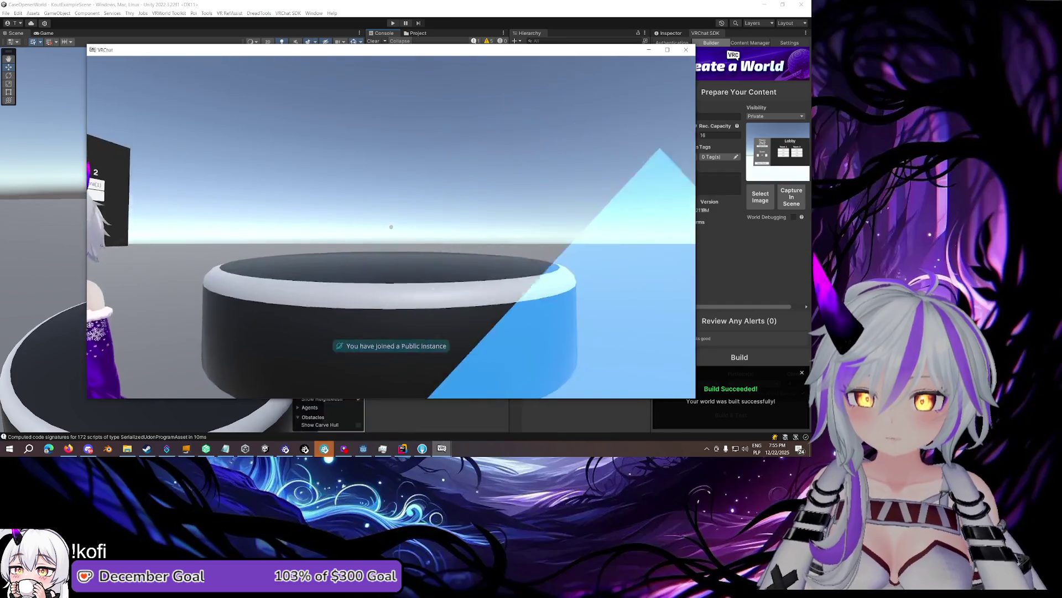
{"action": "key", "text": "Escape"}
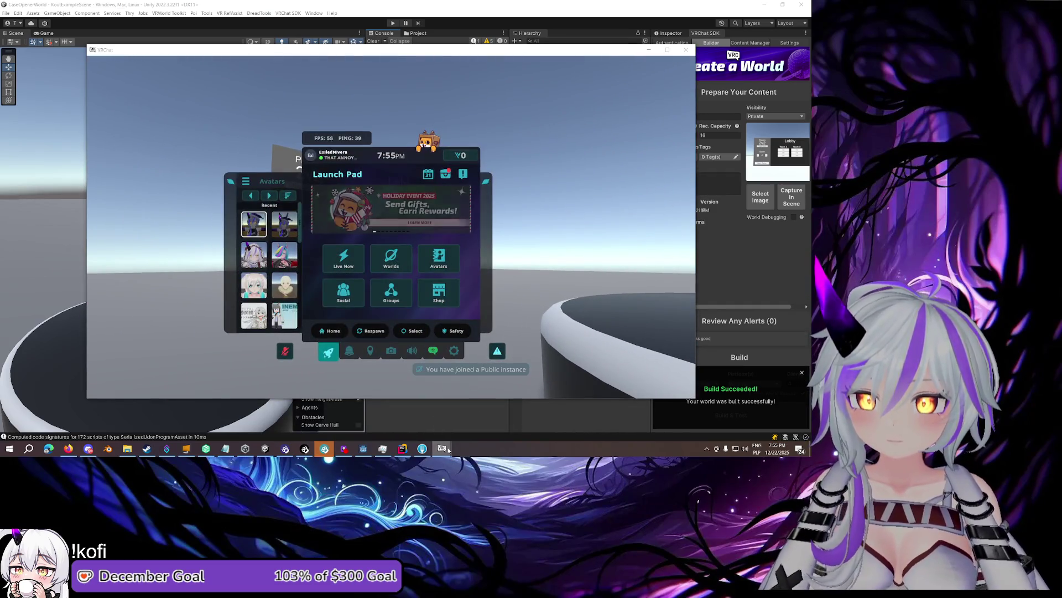
{"action": "key", "text": "Escape"}
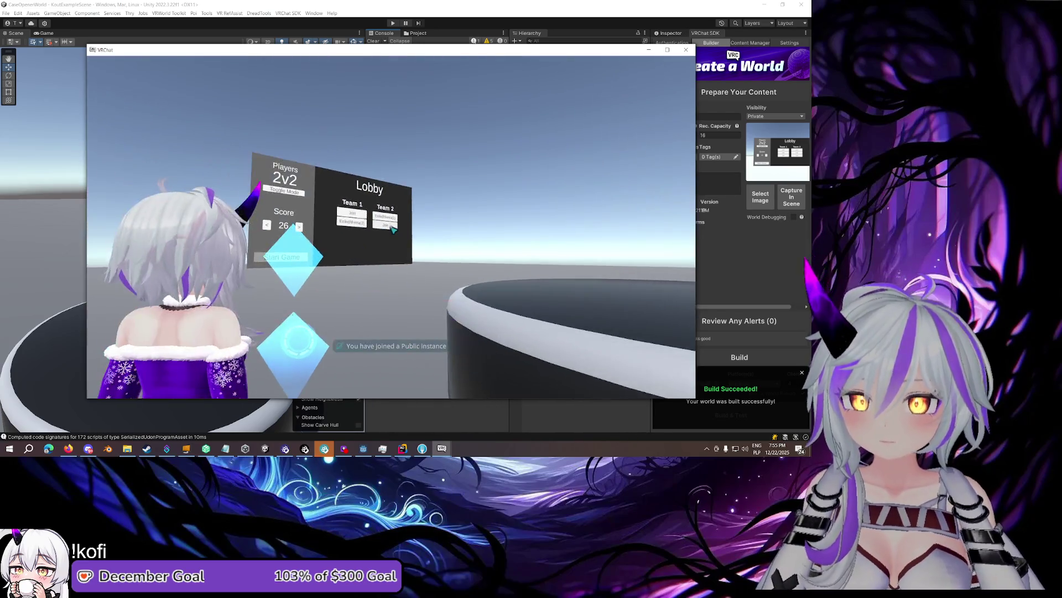
{"action": "key", "text": "Escape"}
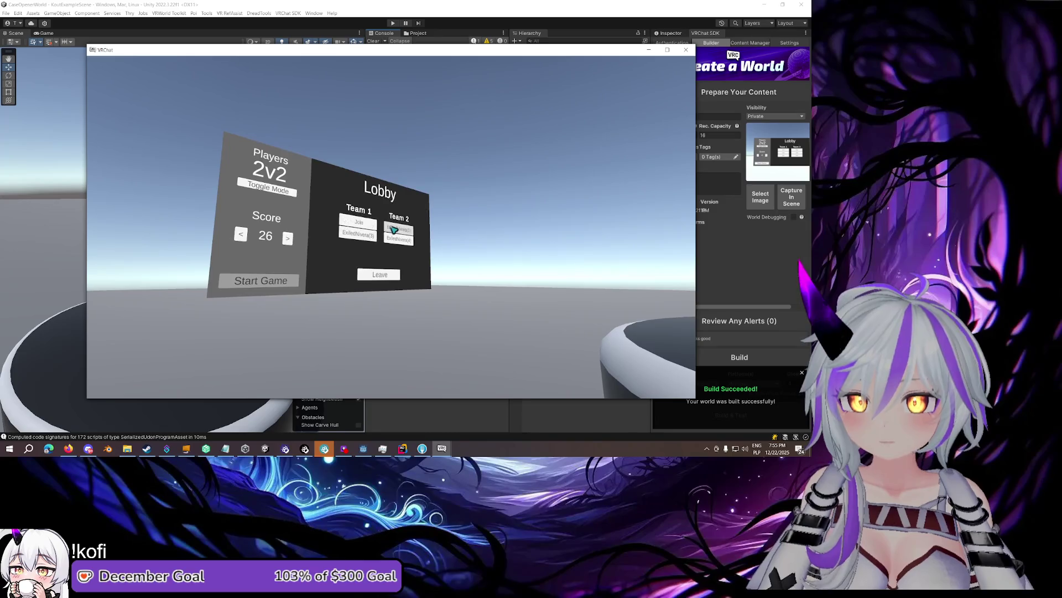
{"action": "key", "text": "Escape"}
{"action": "mouse_move", "coordinate": [443, 448]}
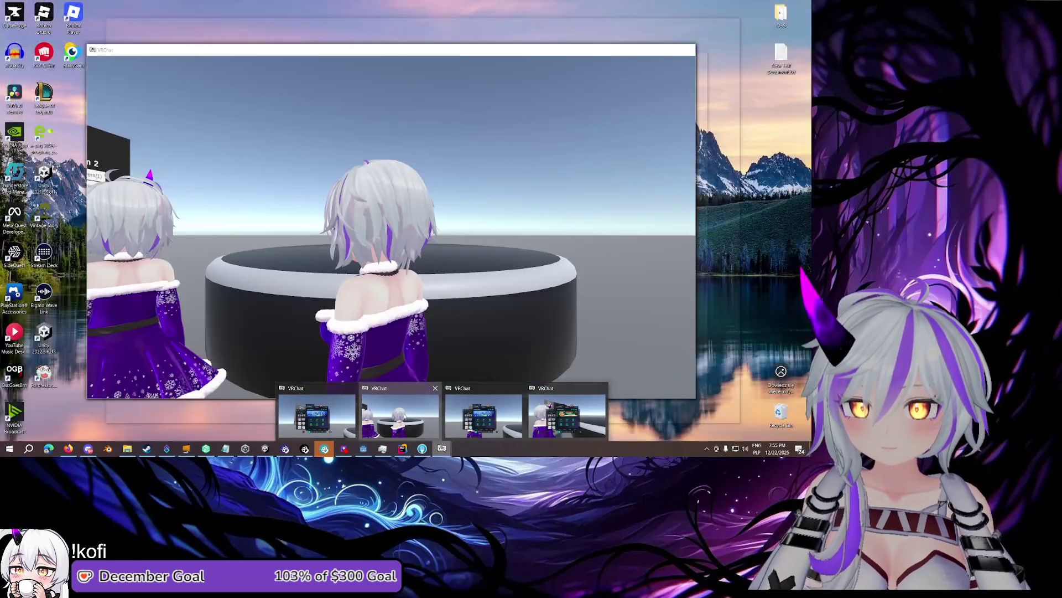
{"action": "left_click", "coordinate": [400, 415]}
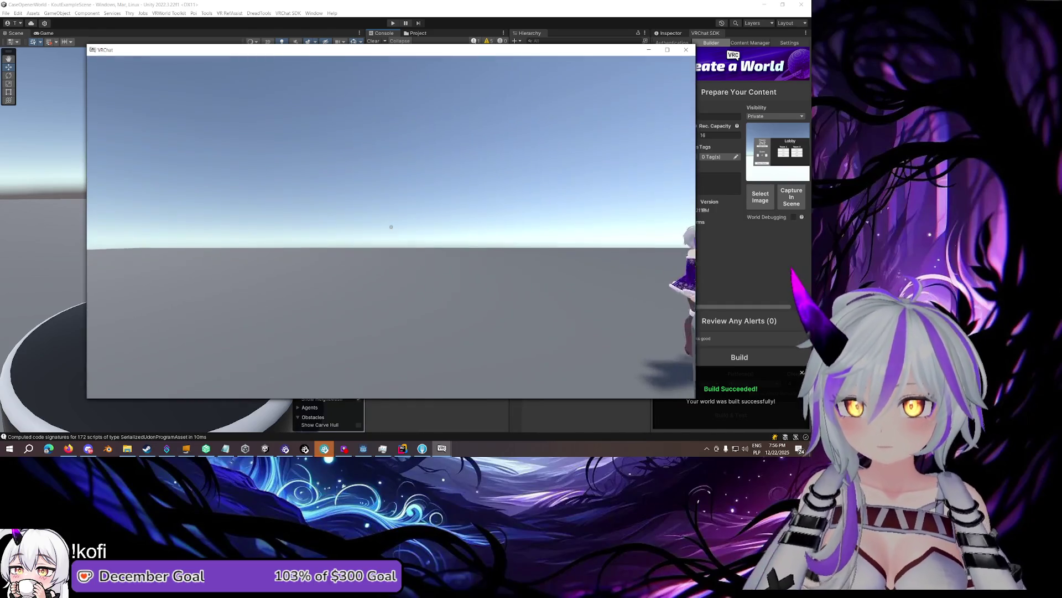
Start the game from the Lobby, check the debug log for the 9-card deal, then return to Rider
{"action": "key", "text": "shift+grave+3"}
{"action": "key", "text": "shift+grave+3"}
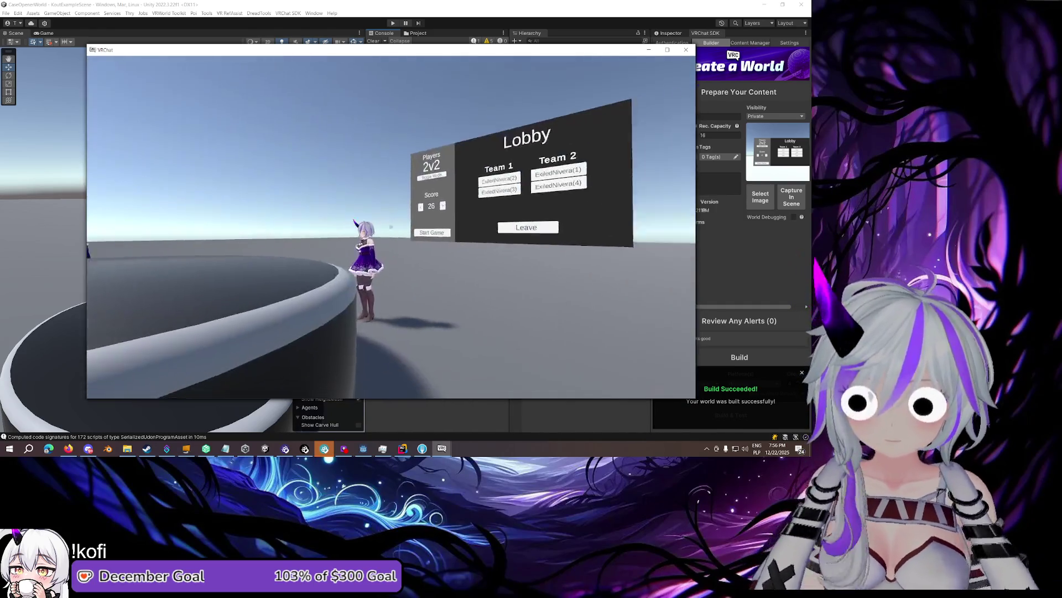
{"action": "left_click", "coordinate": [392, 228]}
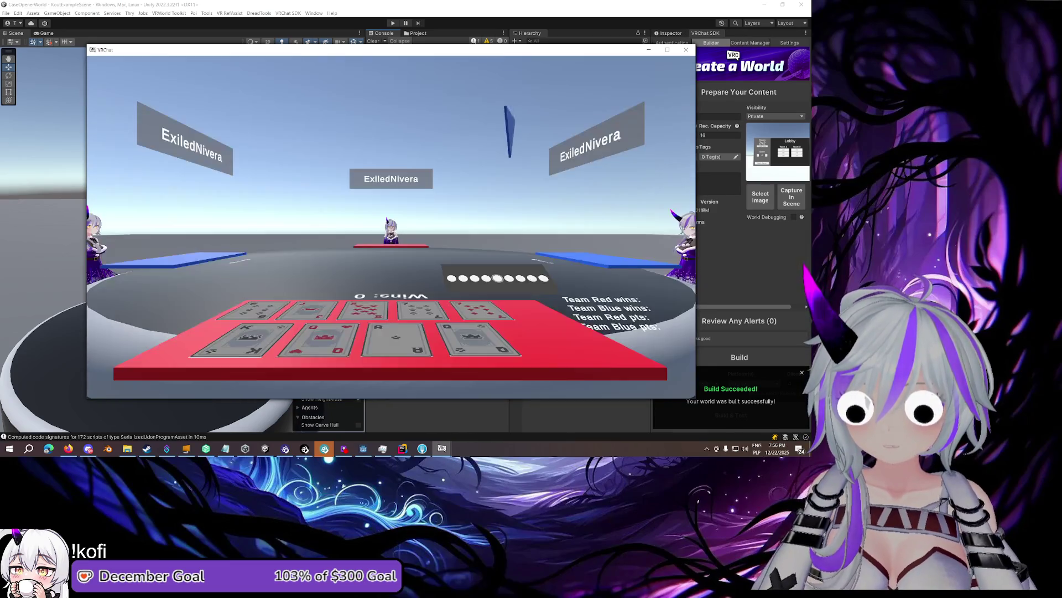
{"action": "key", "text": "shift+grave+3"}
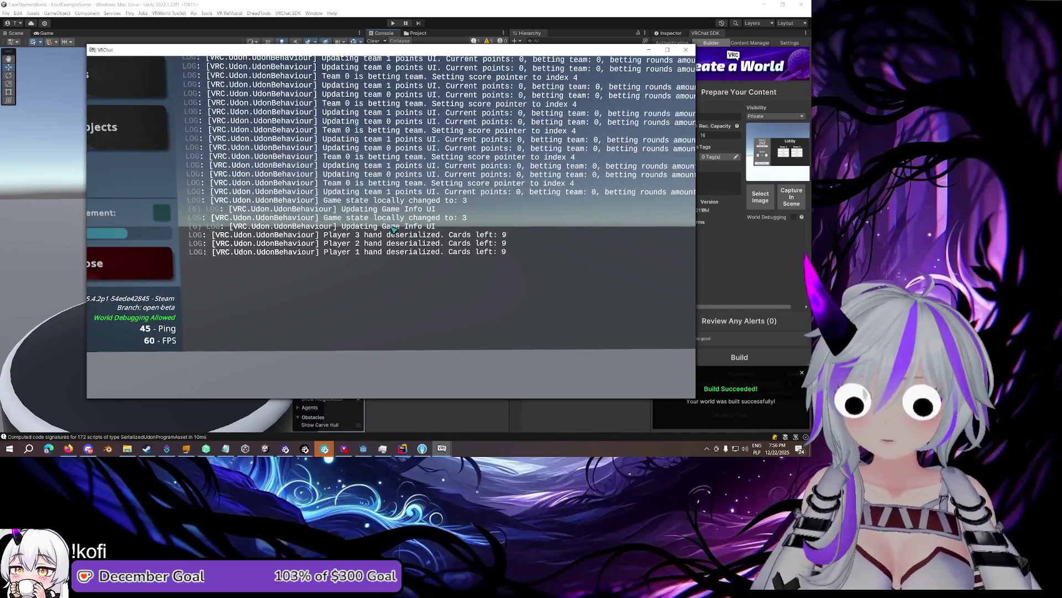
{"action": "key", "text": "shift+grave+3"}
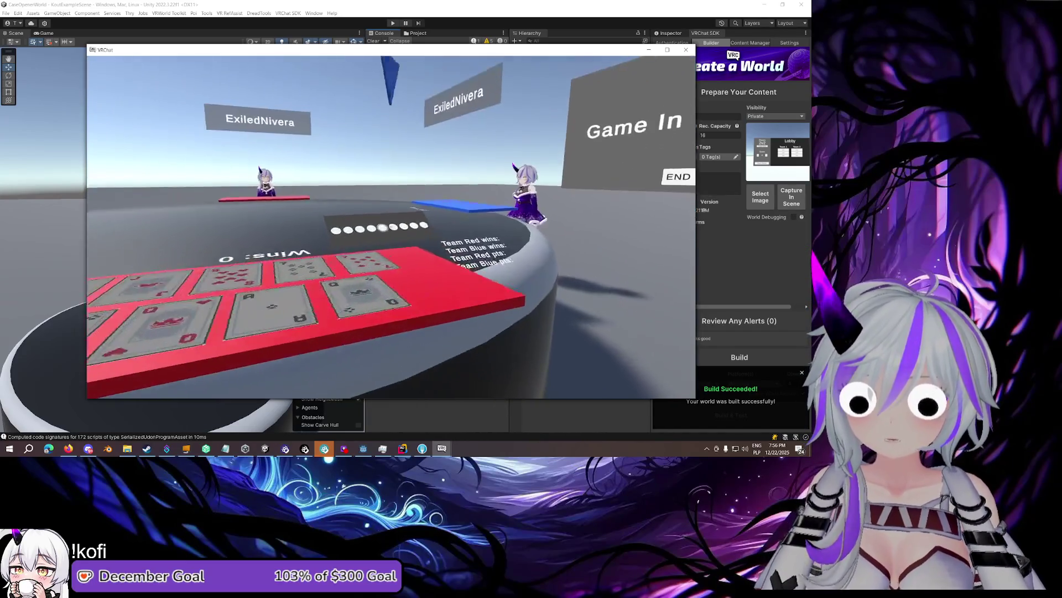
{"action": "key", "text": "s"}
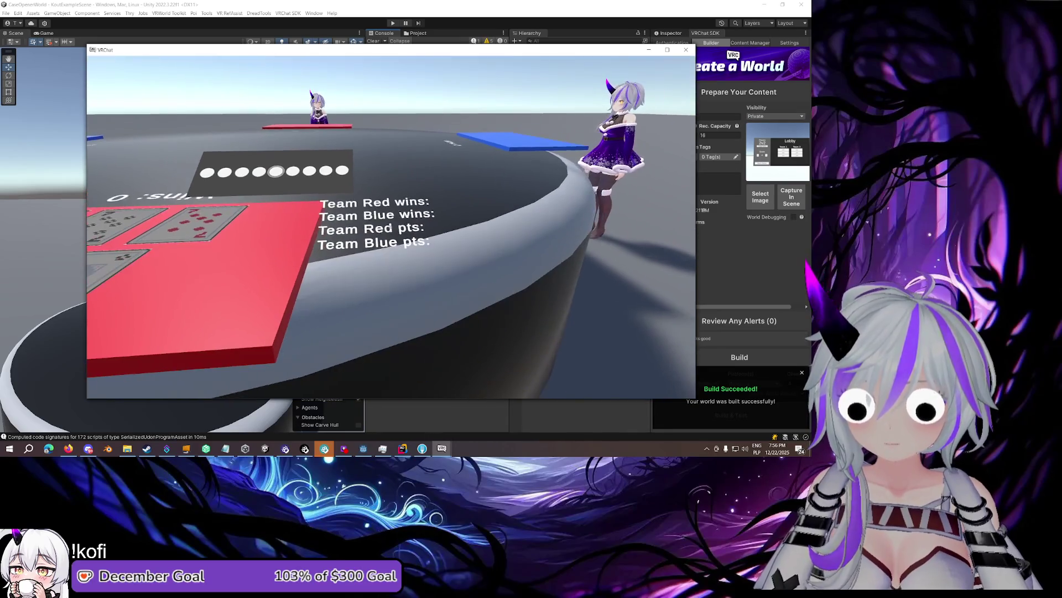
{"action": "key", "text": "shift+grave+3"}
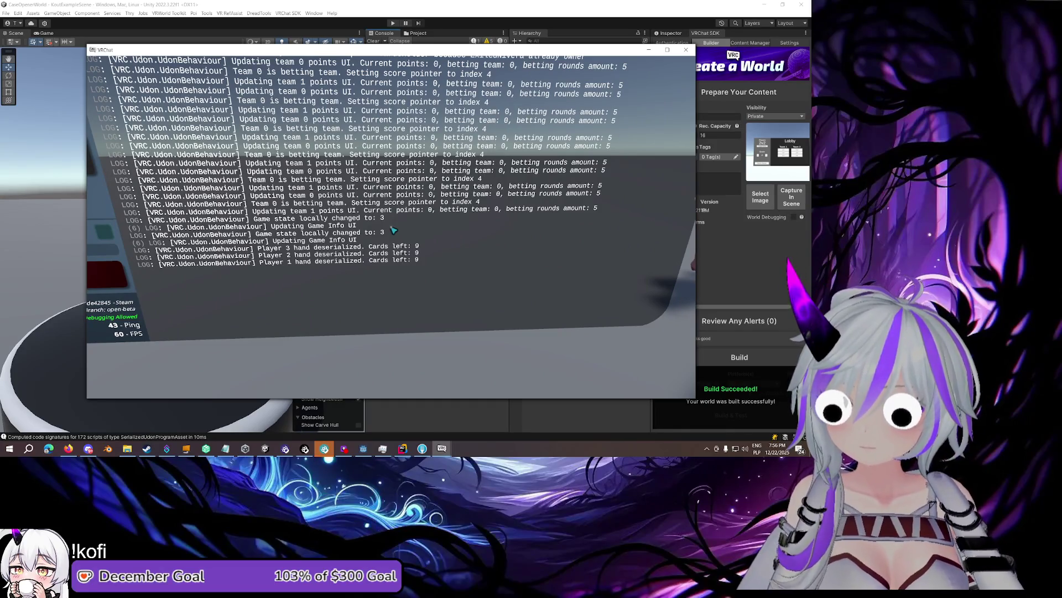
{"action": "key", "text": "shift+grave+3"}
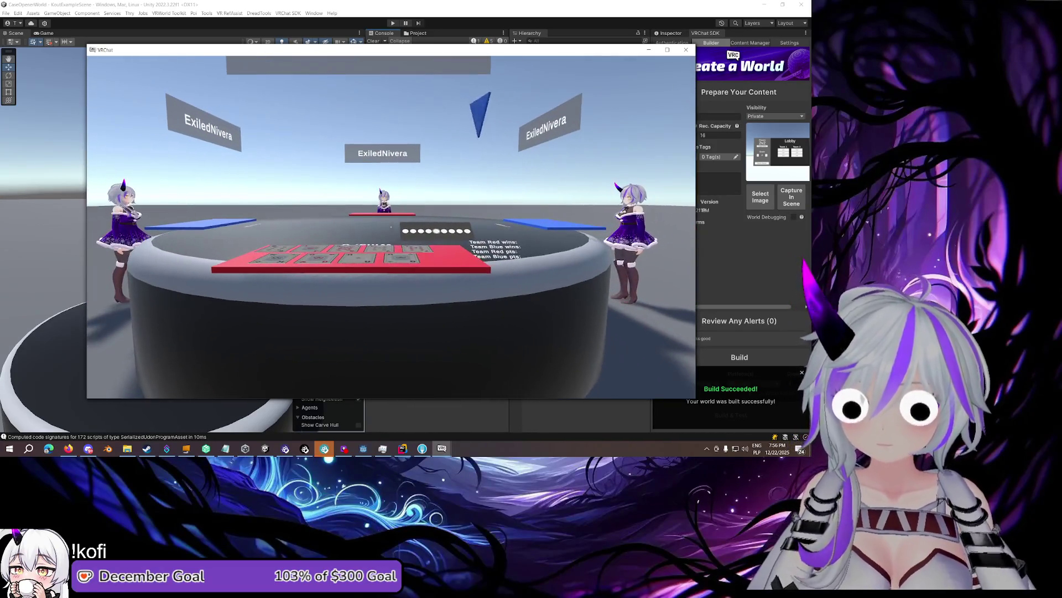
{"action": "key", "text": "Escape"}
{"action": "key", "text": "alt+Tab"}
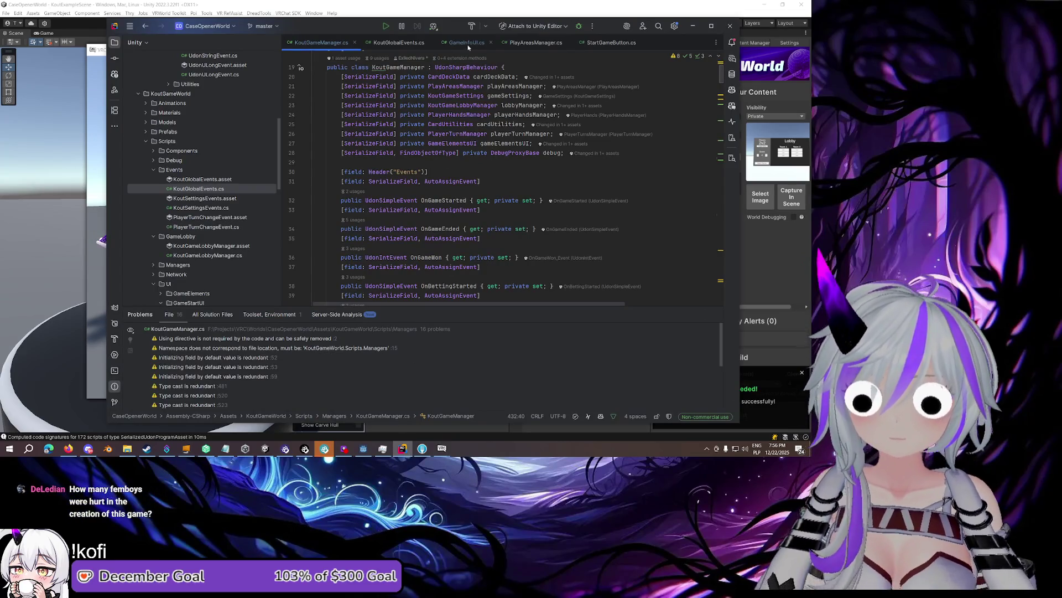
In GameInfoUI.cs, inspect UpdateGameInfoUI's debug log and its InRound and Betting conditions
{"action": "left_click", "coordinate": [468, 46]}
{"action": "scroll", "coordinate": [468, 159], "scroll_direction": "up", "scroll_amount": 4}
{"action": "left_click_drag", "start_coordinate": [554, 200], "coordinate": [391, 200]}
{"action": "left_click", "coordinate": [411, 209]}
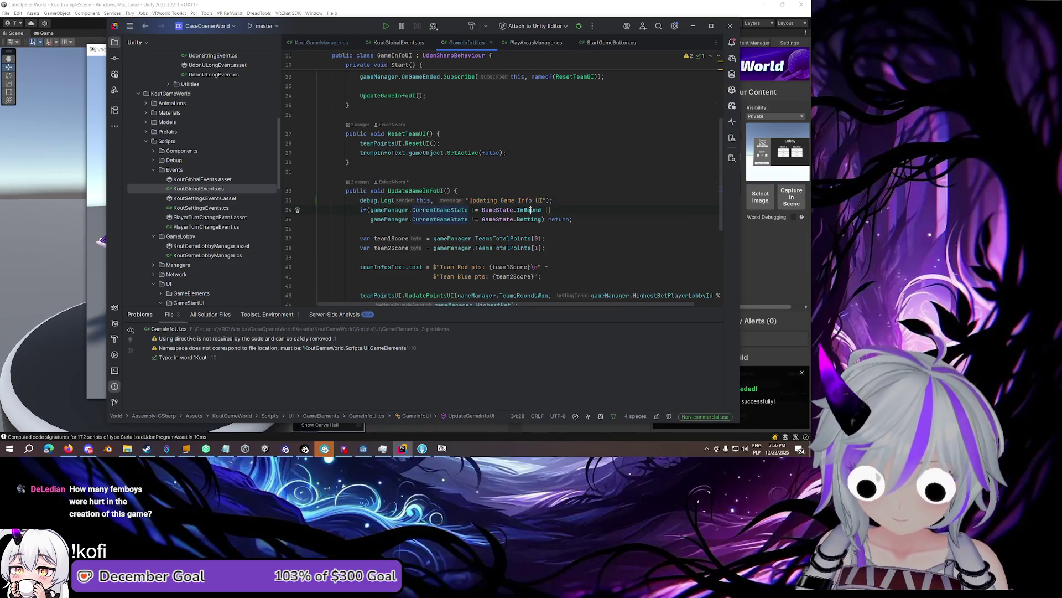
{"action": "left_click", "coordinate": [528, 219]}
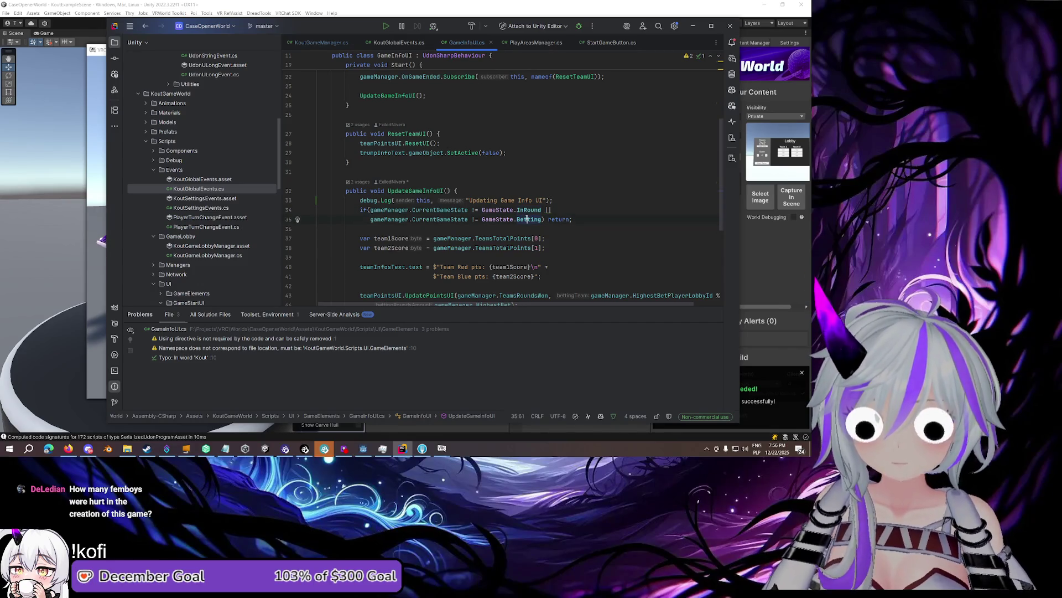
{"action": "scroll", "coordinate": [527, 219], "scroll_direction": "down", "scroll_amount": 2}
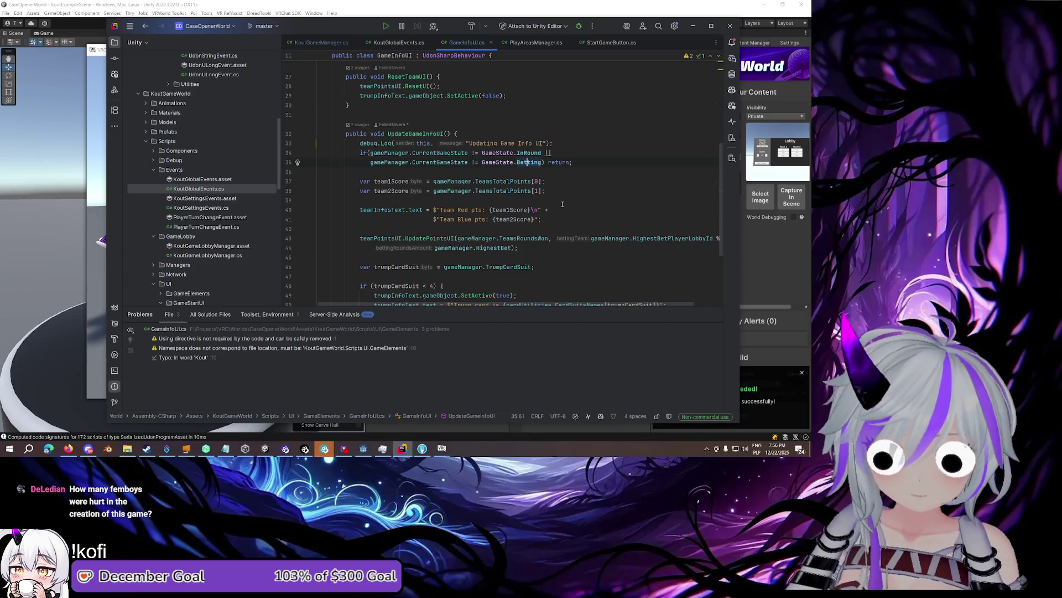
{"action": "scroll", "coordinate": [562, 204], "scroll_direction": "down", "scroll_amount": 2}
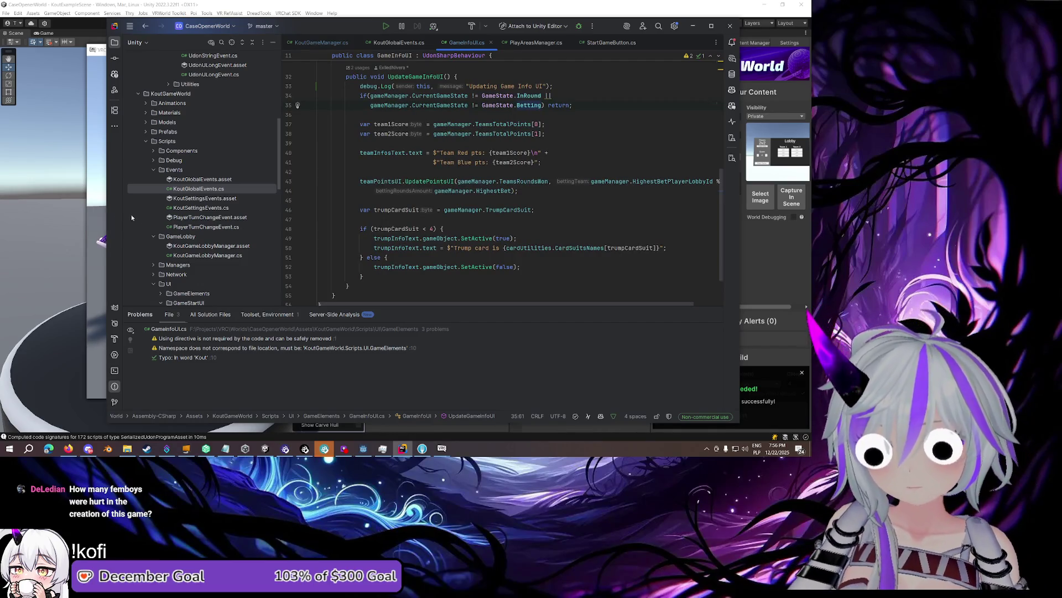
Recheck the VRChat log, then return to the empty line before the trump suit code
{"action": "left_click", "coordinate": [101, 212]}
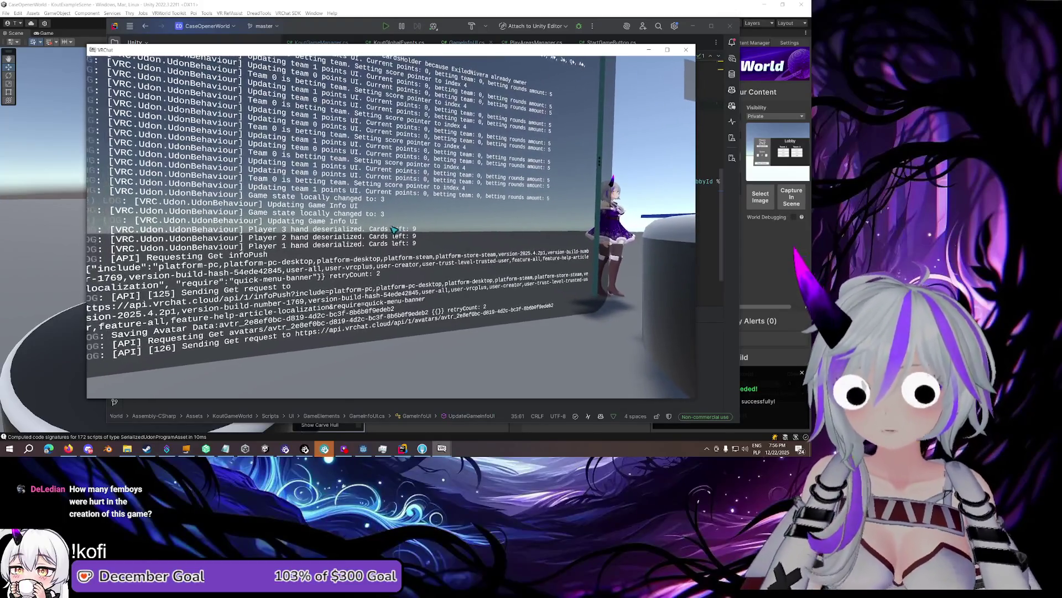
{"action": "key", "text": "Escape"}
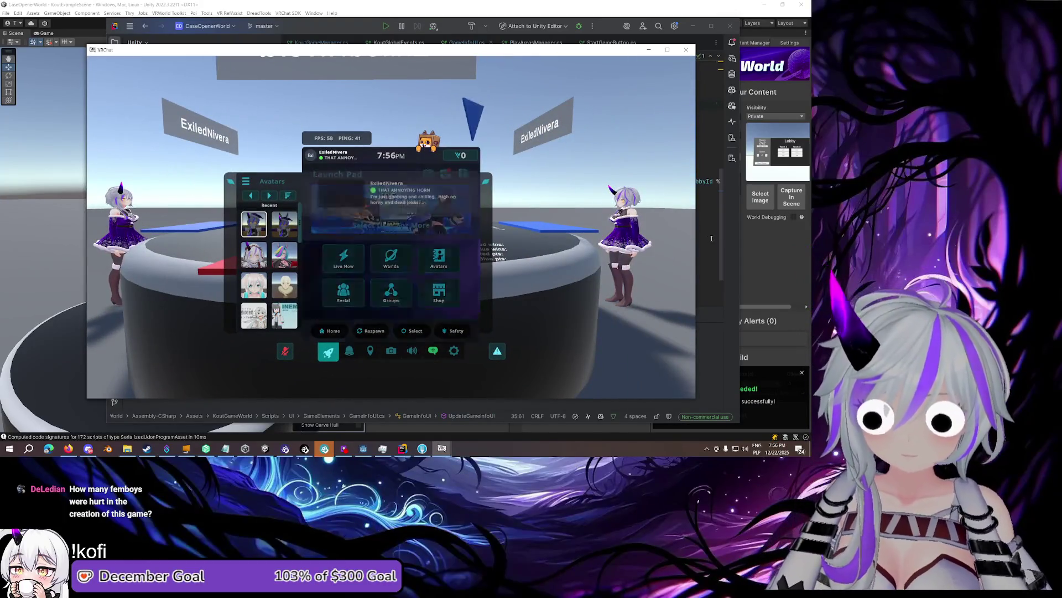
{"action": "key", "text": "alt+Tab"}
{"action": "left_click", "coordinate": [543, 203]}
{"action": "scroll", "coordinate": [543, 204], "scroll_direction": "up", "scroll_amount": 2}
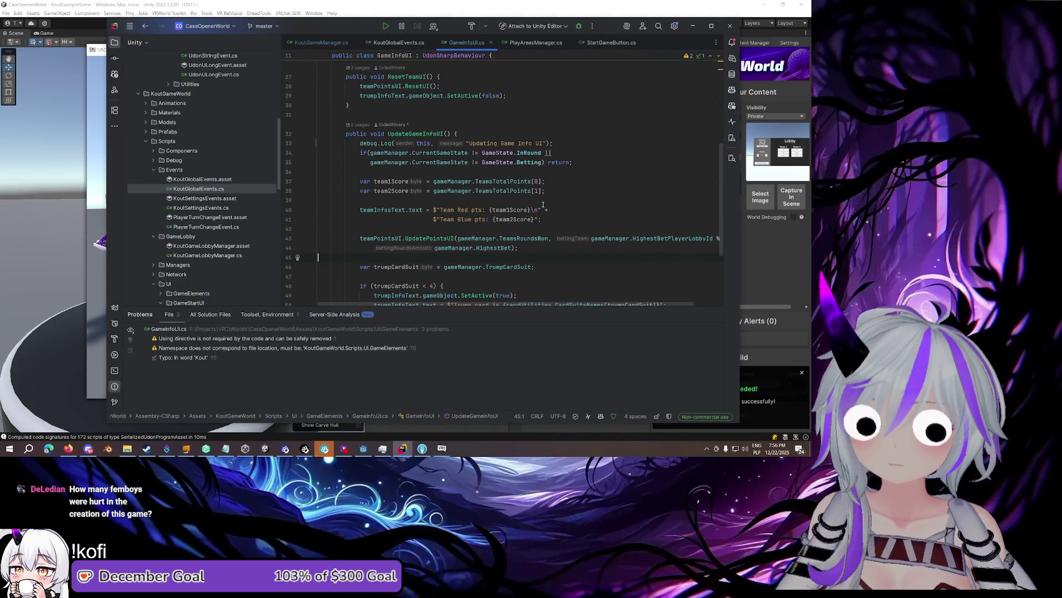
{"action": "scroll", "coordinate": [543, 204], "scroll_direction": "down", "scroll_amount": 3}
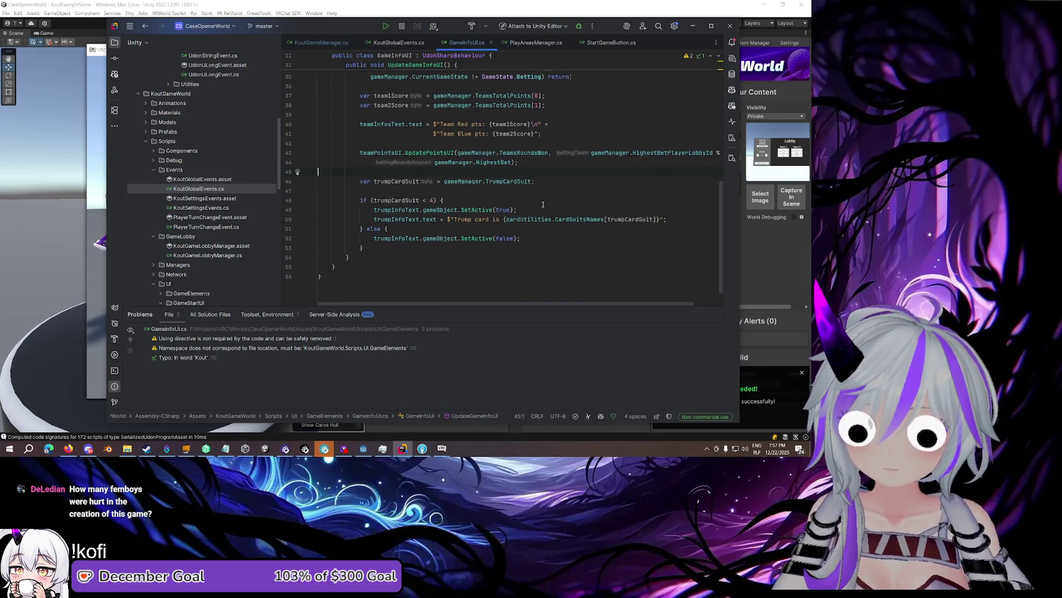
{"action": "scroll", "coordinate": [543, 205], "scroll_direction": "up", "scroll_amount": 2}
{"action": "scroll", "coordinate": [543, 205], "scroll_direction": "down", "scroll_amount": 2}
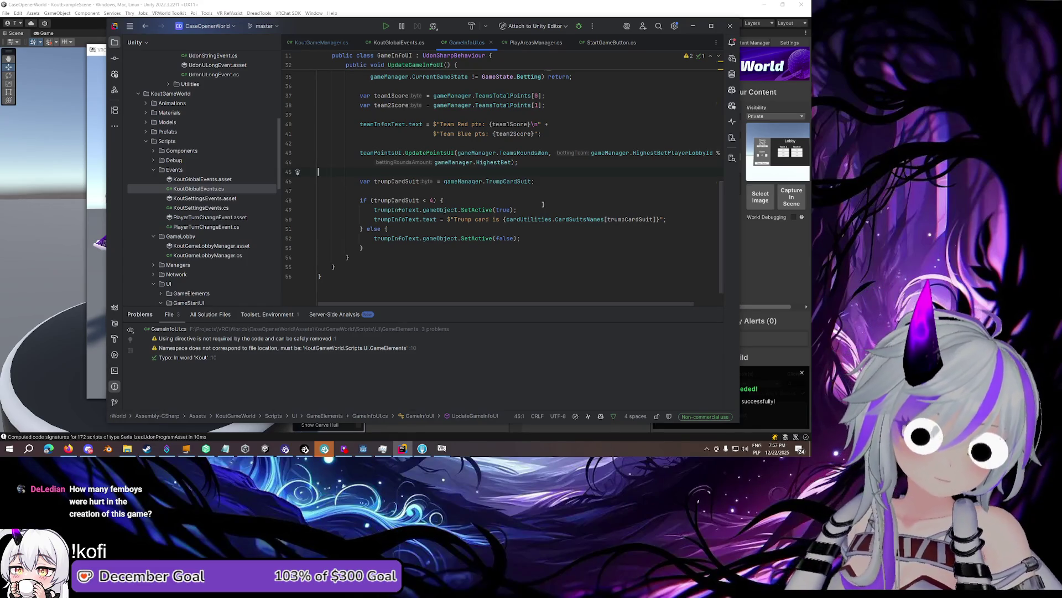
{"action": "scroll", "coordinate": [542, 205], "scroll_direction": "up", "scroll_amount": 3}
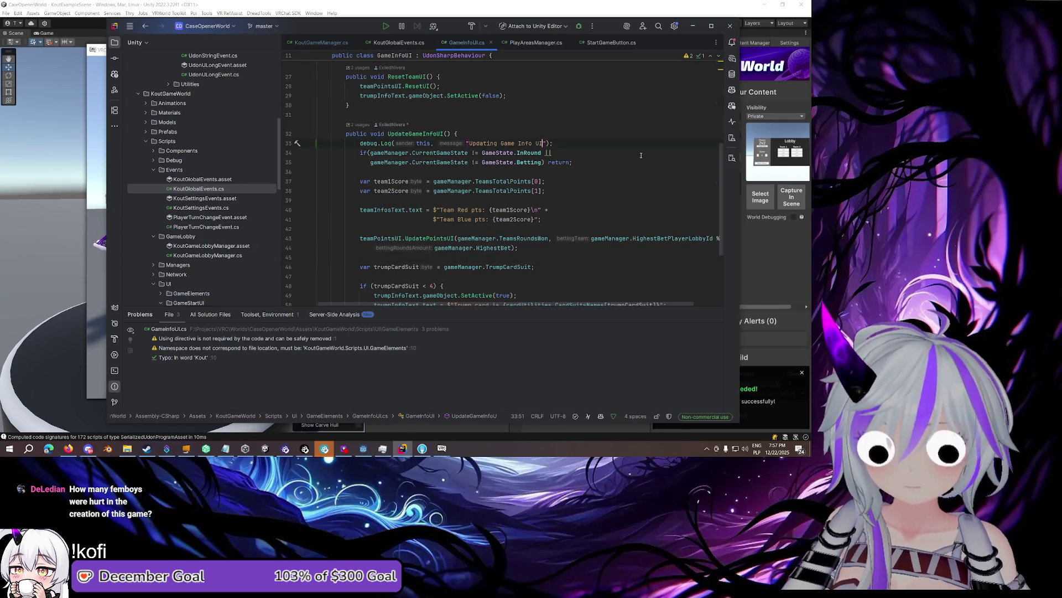
Complete the debug log so it appends the current game state, accepting the suggestion
{"action": "type", "text": "."}
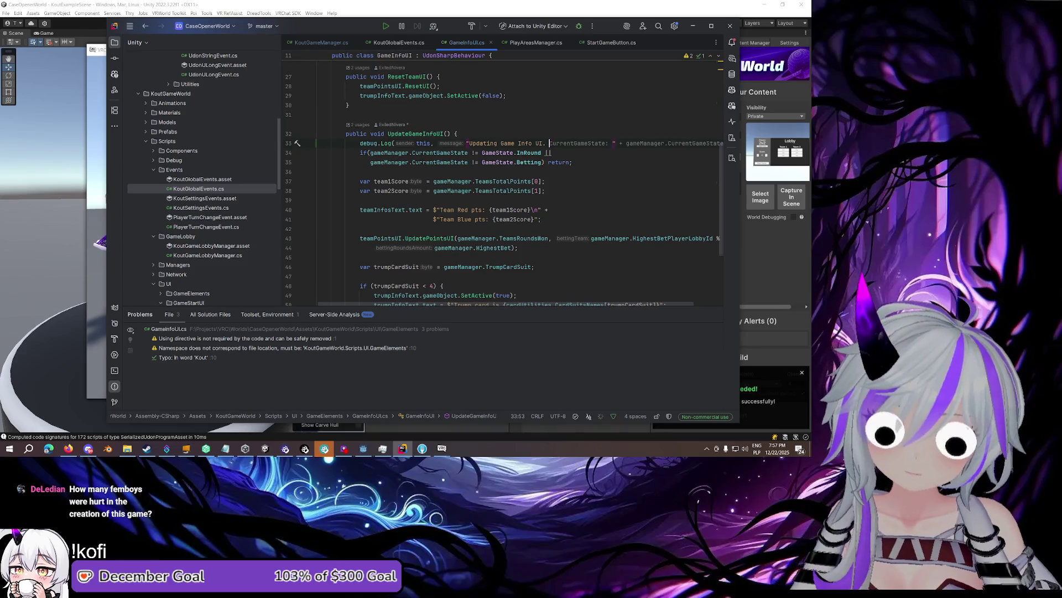
{"action": "key", "text": "Tab"}
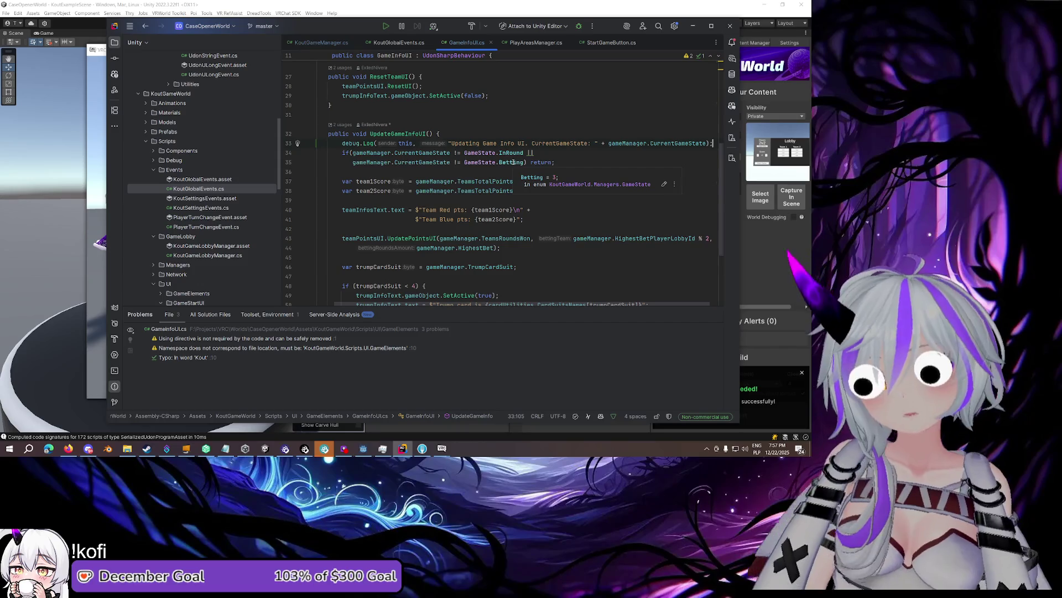
{"action": "left_click", "coordinate": [561, 148]}
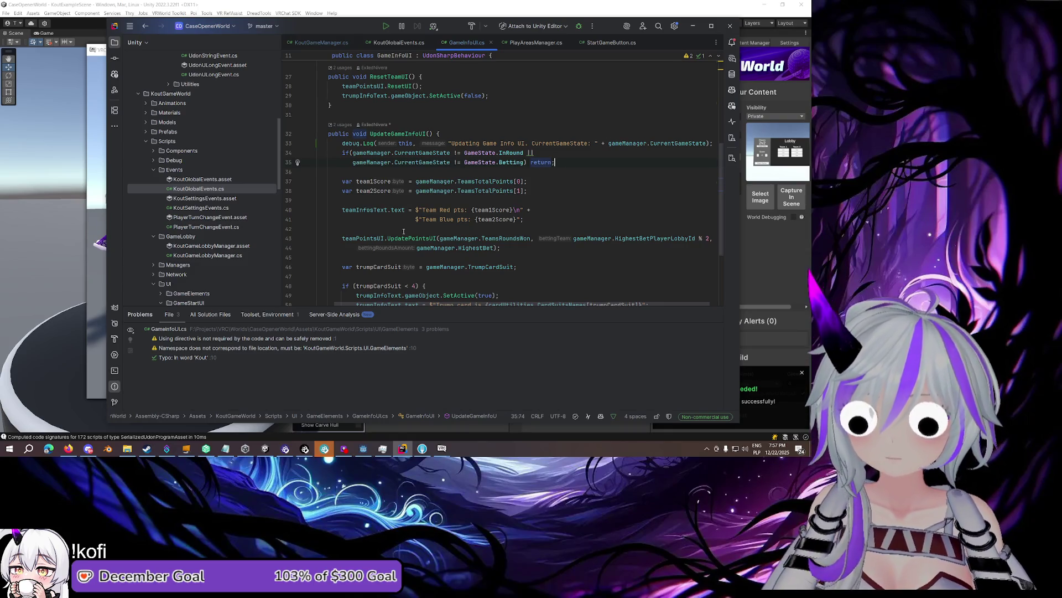
Review UpdateGameInfoUI, then bring the VRChat client to the front
{"action": "scroll", "coordinate": [401, 238], "scroll_direction": "down", "scroll_amount": 1}
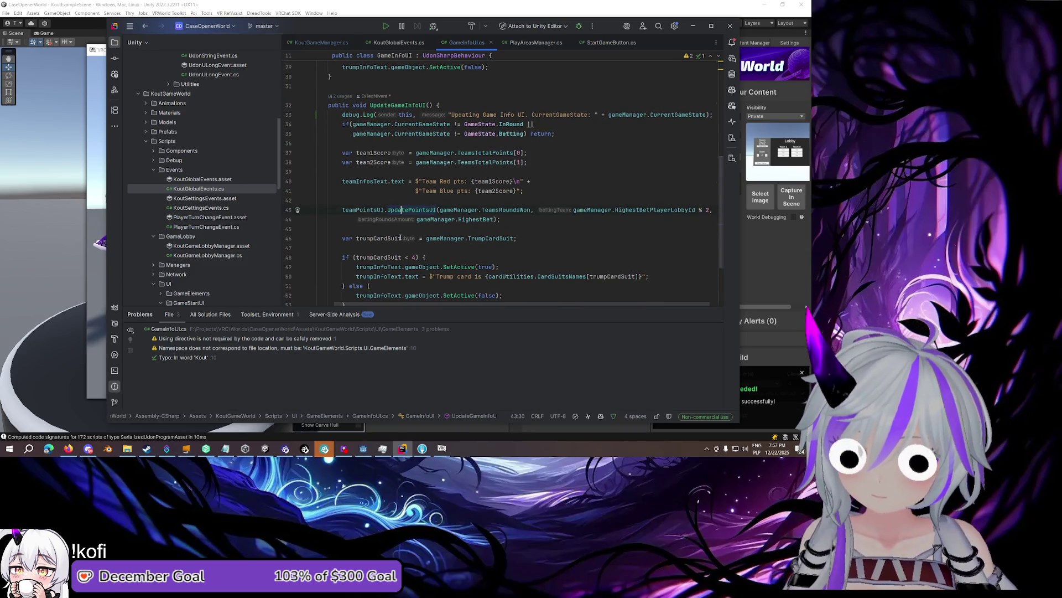
{"action": "scroll", "coordinate": [401, 238], "scroll_direction": "down", "scroll_amount": 2}
{"action": "scroll", "coordinate": [401, 238], "scroll_direction": "up", "scroll_amount": 3}
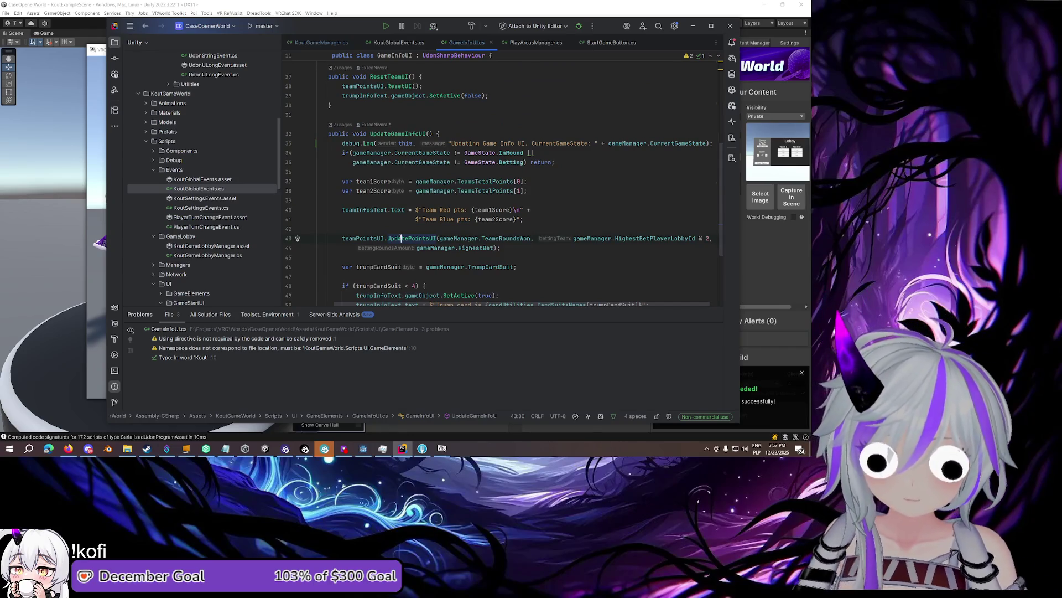
{"action": "left_click", "coordinate": [442, 448]}
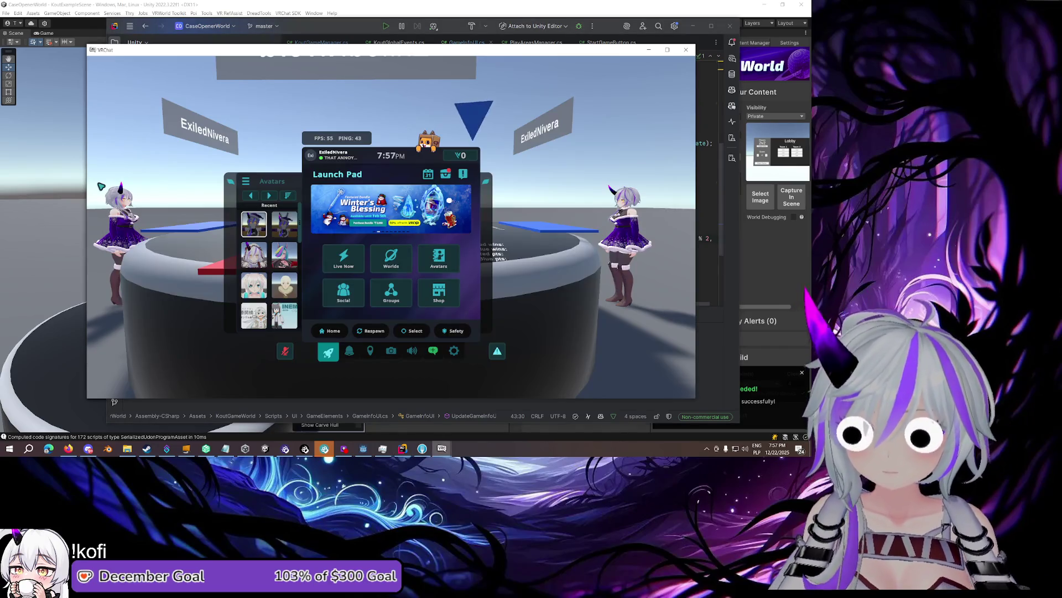
Choose diamonds as the trump suit in the fourth VRChat client
{"action": "mouse_move", "coordinate": [442, 451]}
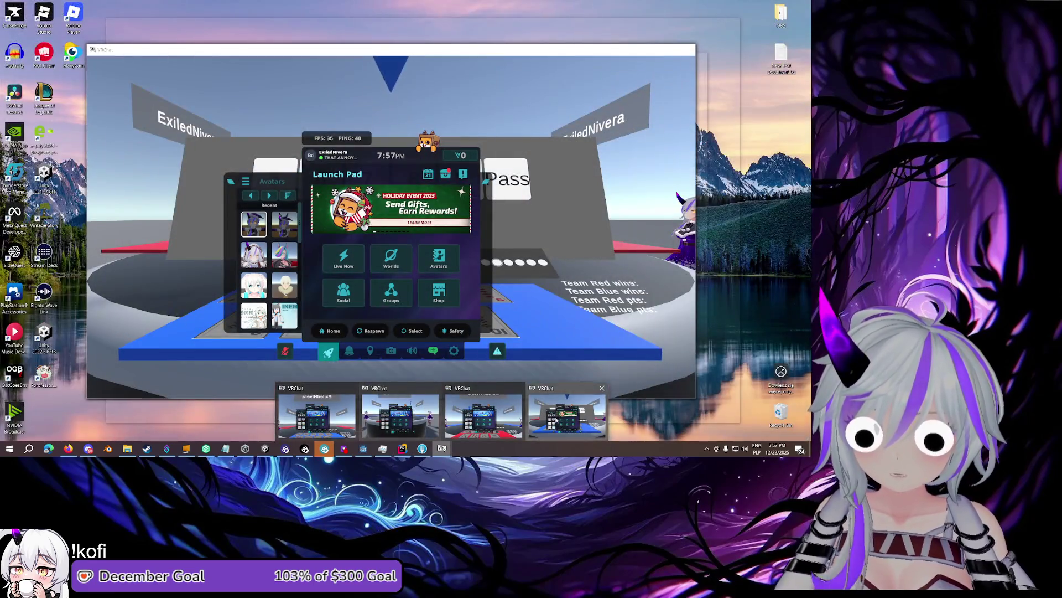
{"action": "left_click", "coordinate": [557, 420]}
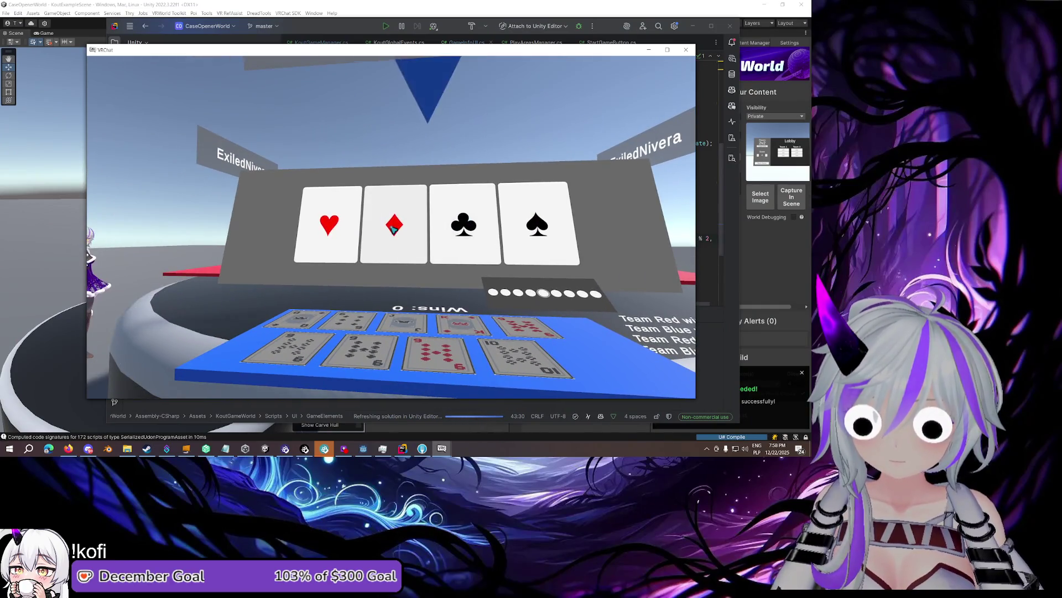
{"action": "left_click", "coordinate": [393, 228]}
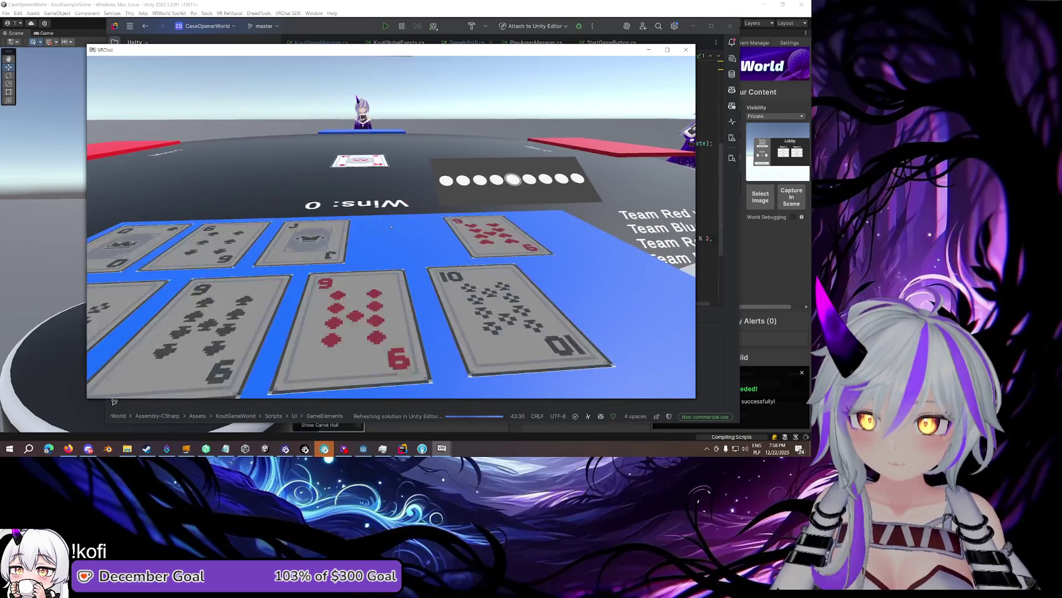
Read another client's debug log showing card 45 played and the cardId 100 warning, then return to Rider
{"action": "key", "text": "Escape"}
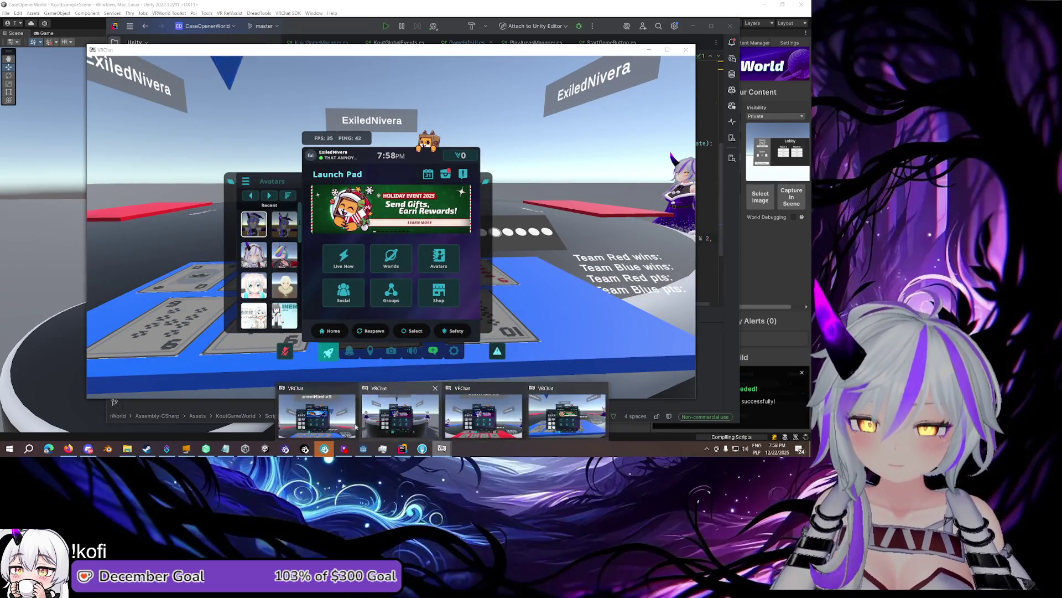
{"action": "key", "text": "Escape"}
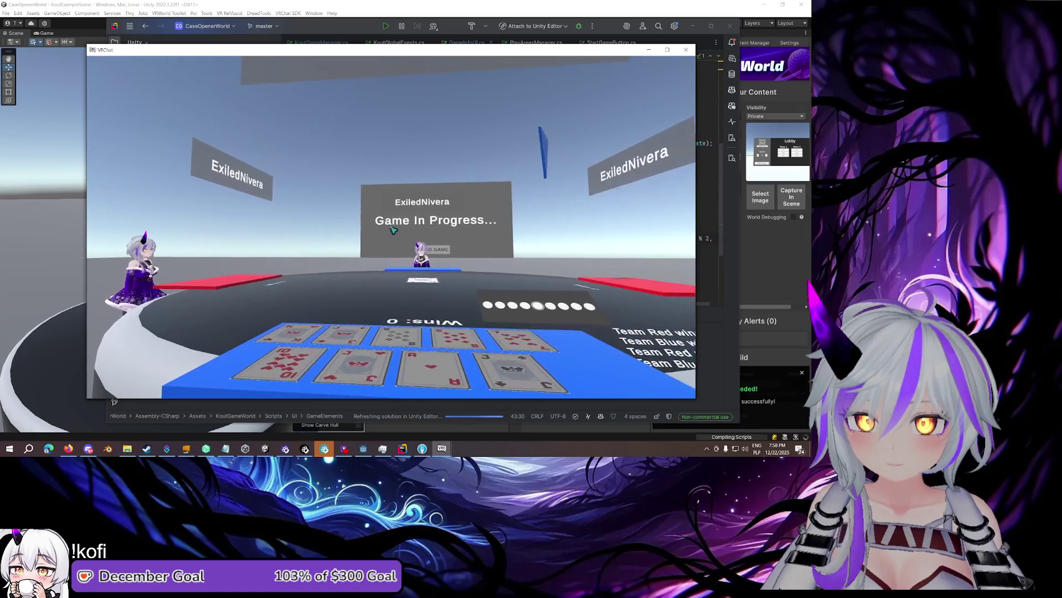
{"action": "key", "text": "Escape"}
{"action": "mouse_move", "coordinate": [442, 448]}
{"action": "left_click", "coordinate": [415, 427]}
{"action": "key", "text": "shift+grave+3"}
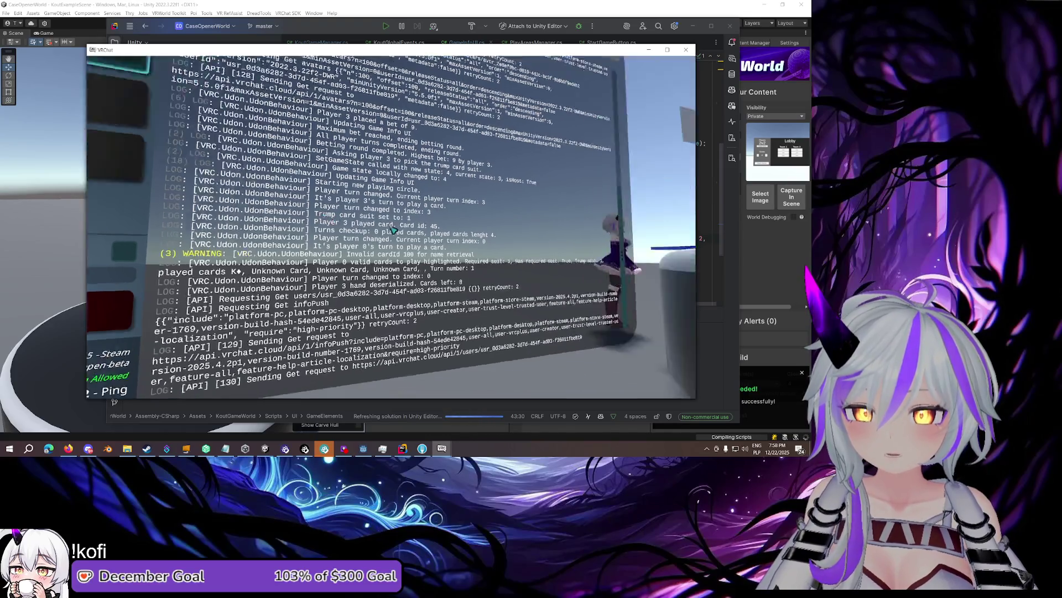
{"action": "key", "text": "w"}
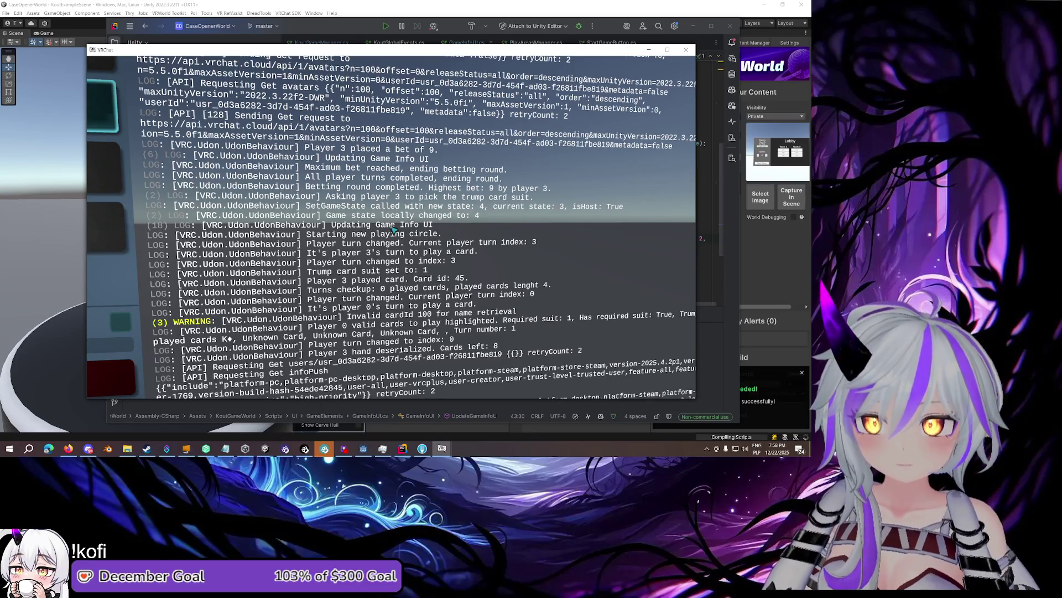
{"action": "key", "text": "Escape"}
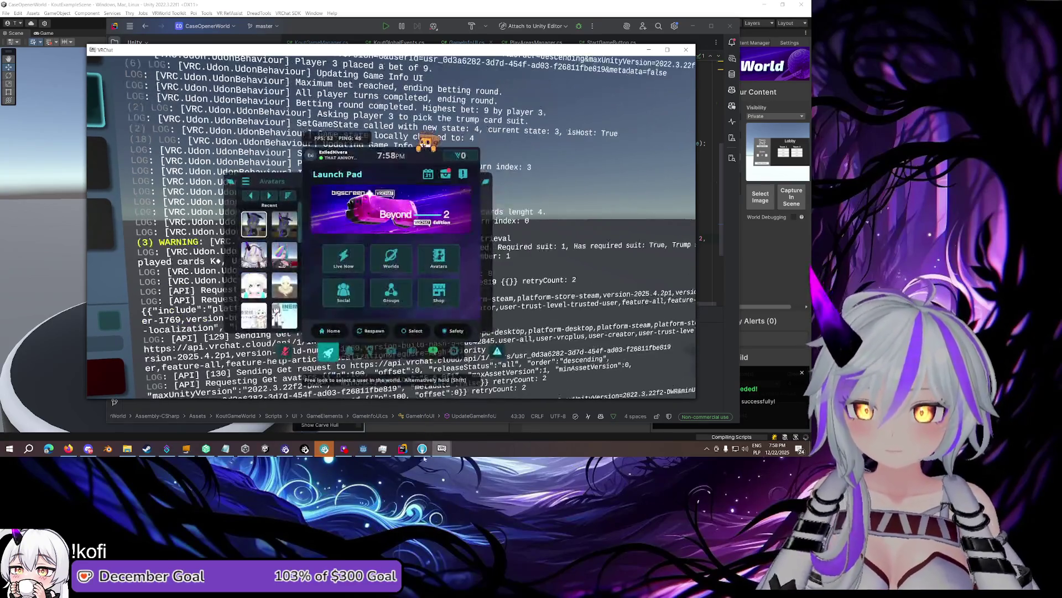
{"action": "key", "text": "alt+Tab"}
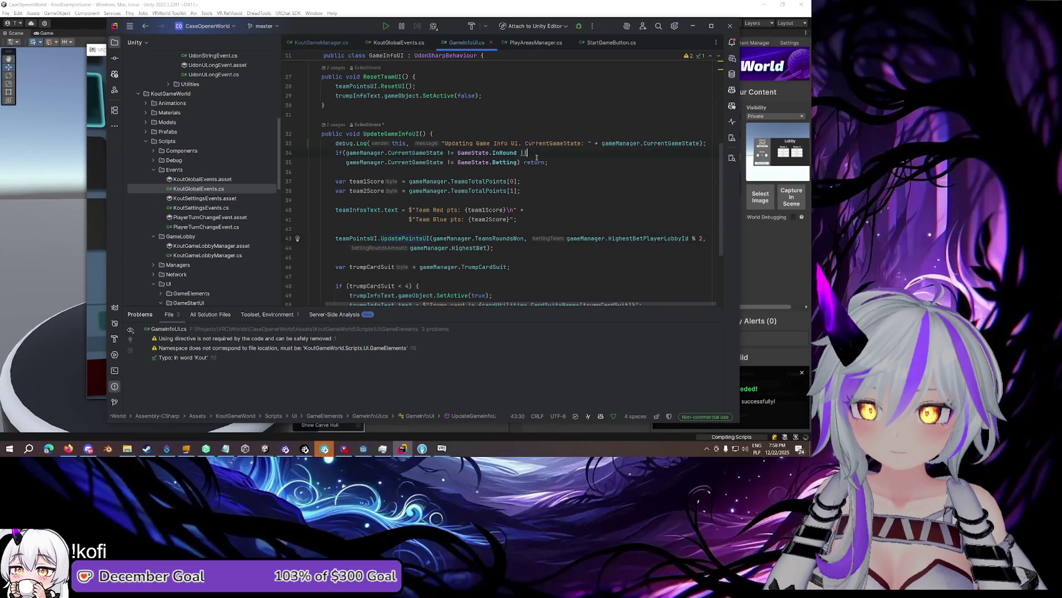
Go to CurrentGameState's declaration and its _currentGameState field in KoutGameManager.cs
{"action": "left_click", "coordinate": [437, 153], "text": "ctrl"}
{"action": "left_click", "coordinate": [501, 140]}
{"action": "scroll", "coordinate": [499, 159], "scroll_direction": "down", "scroll_amount": 2}
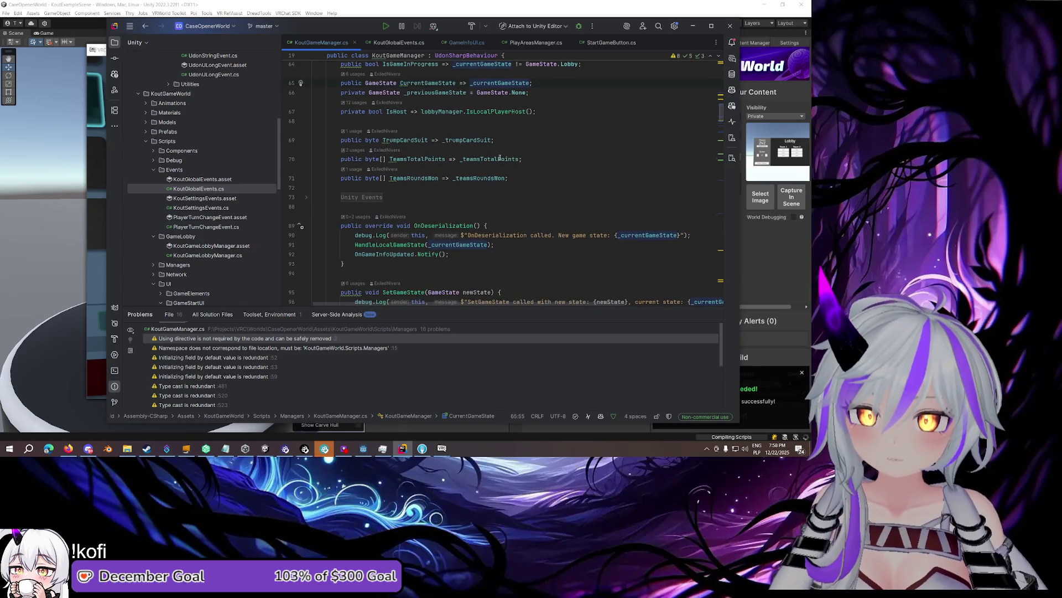
{"action": "scroll", "coordinate": [649, 236], "scroll_direction": "up", "scroll_amount": 3}
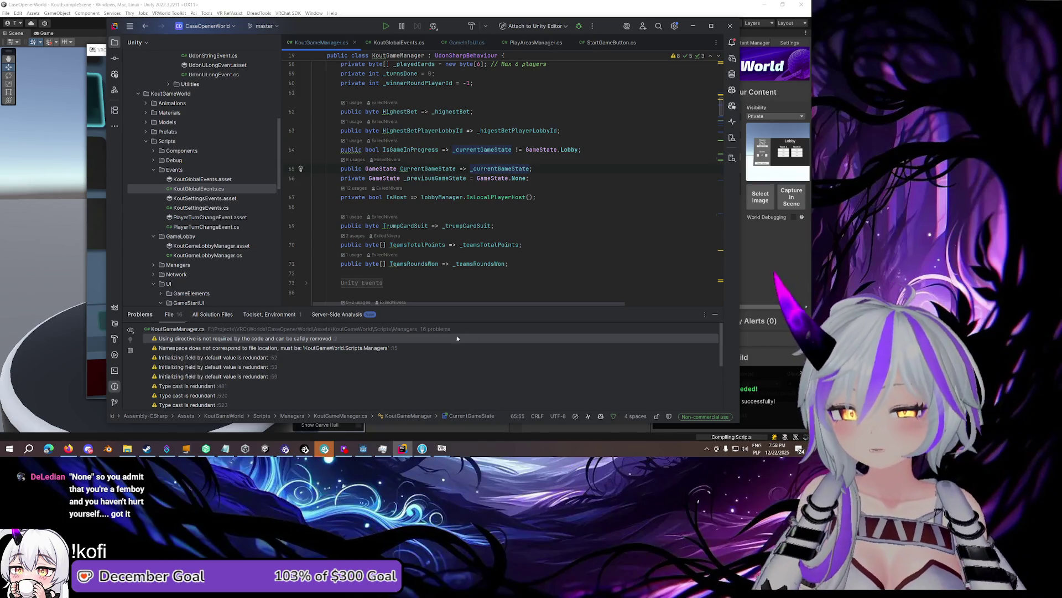
Bring a VRChat test client back to the front from the taskbar previews
{"action": "mouse_move", "coordinate": [446, 451]}
{"action": "mouse_move", "coordinate": [386, 405]}
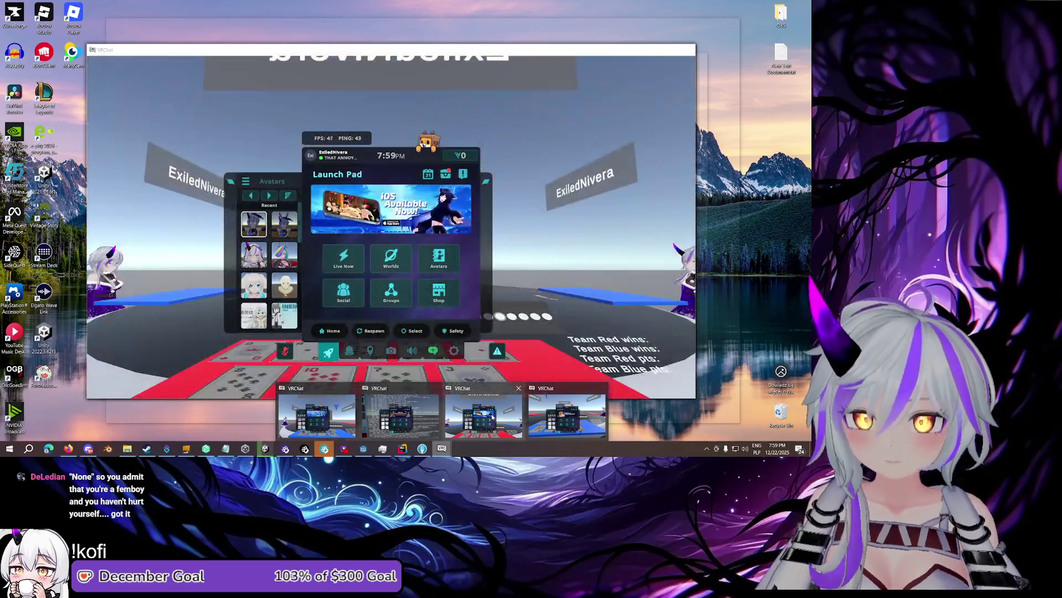
{"action": "left_click", "coordinate": [513, 421]}
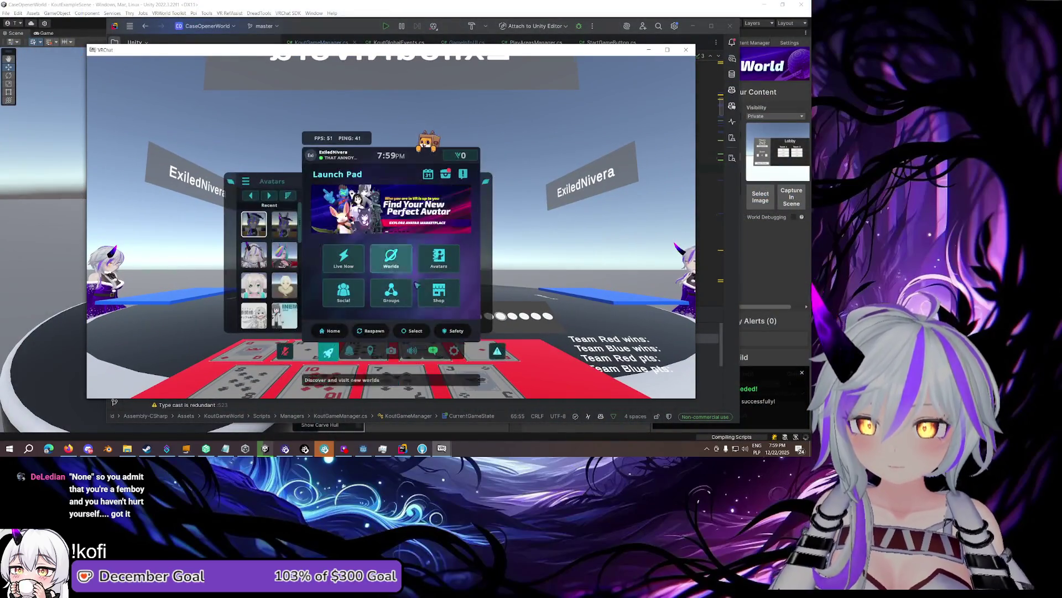
{"action": "left_click", "coordinate": [443, 420]}
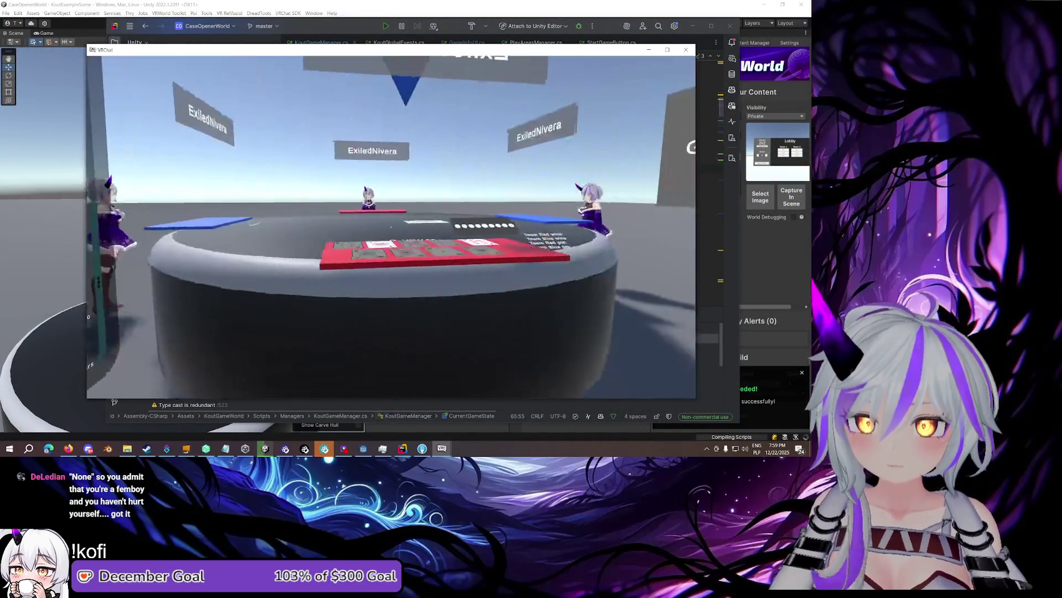
Walk around the card table and switch between the VRChat clients
{"action": "key", "text": "w"}
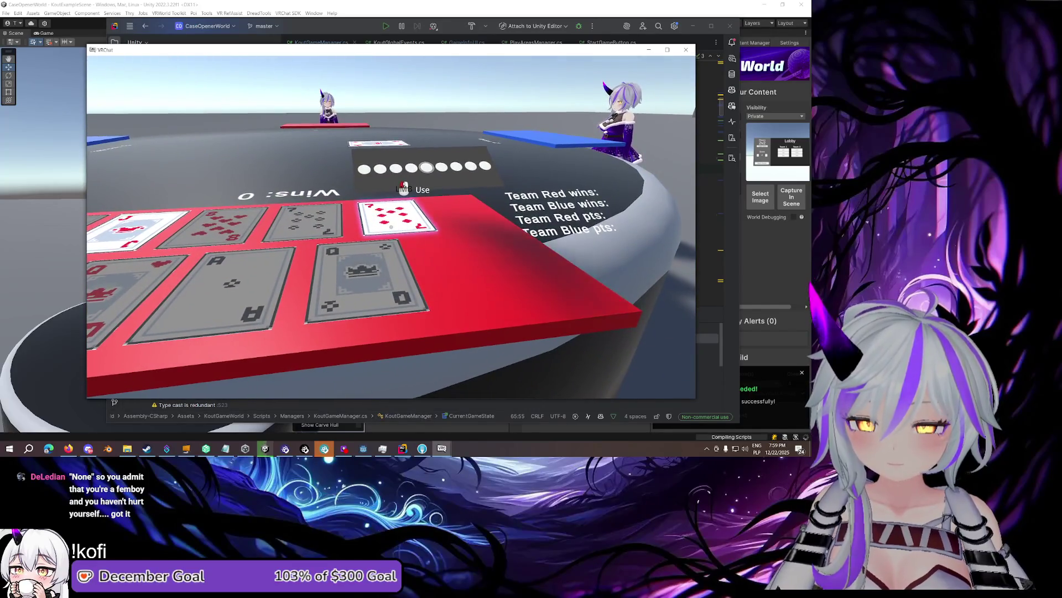
{"action": "key", "text": "s"}
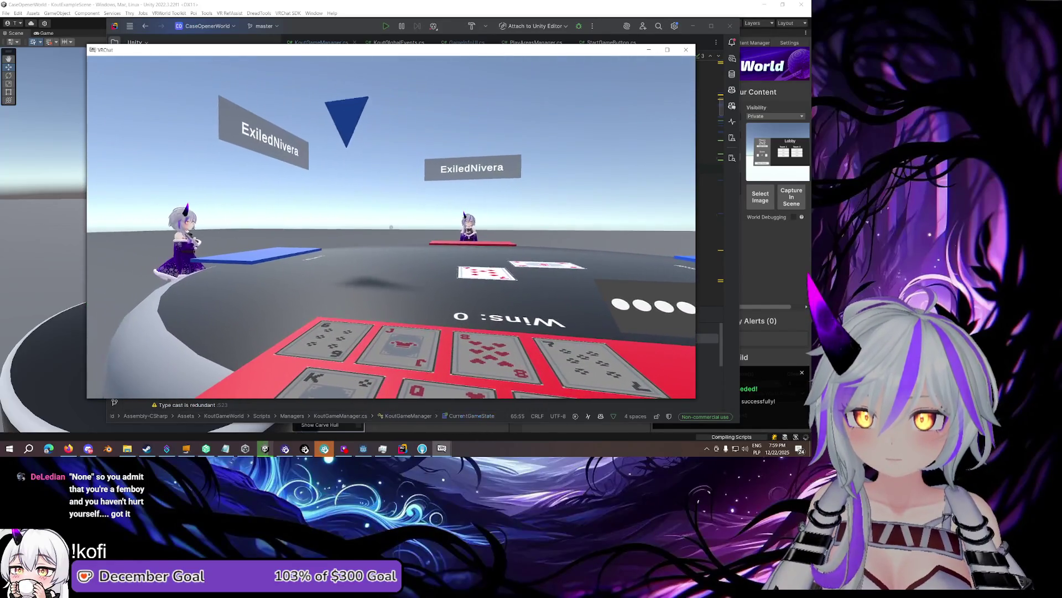
{"action": "mouse_move", "coordinate": [442, 448]}
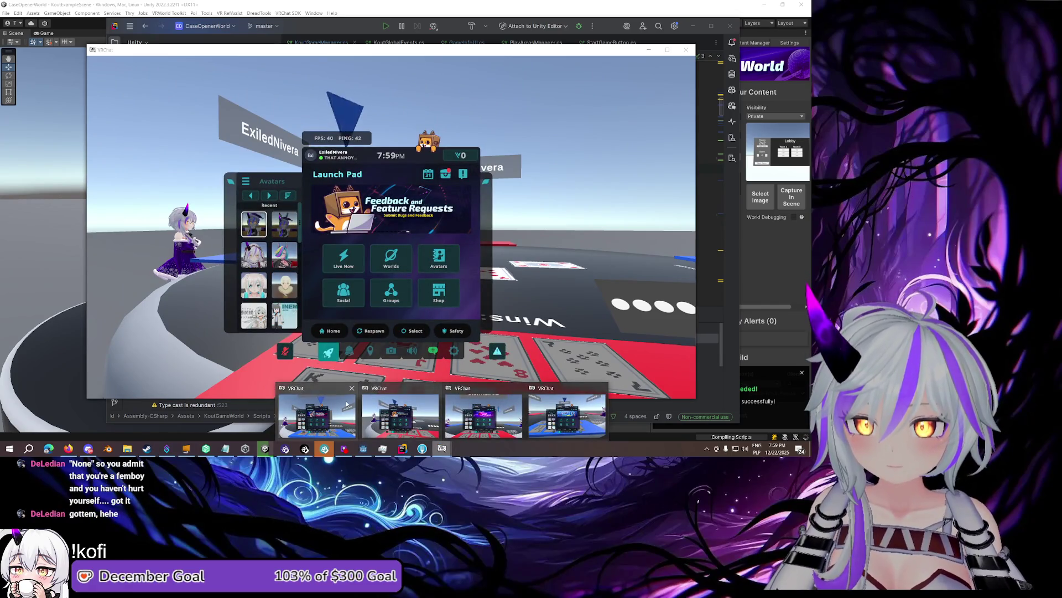
{"action": "mouse_move", "coordinate": [346, 405]}
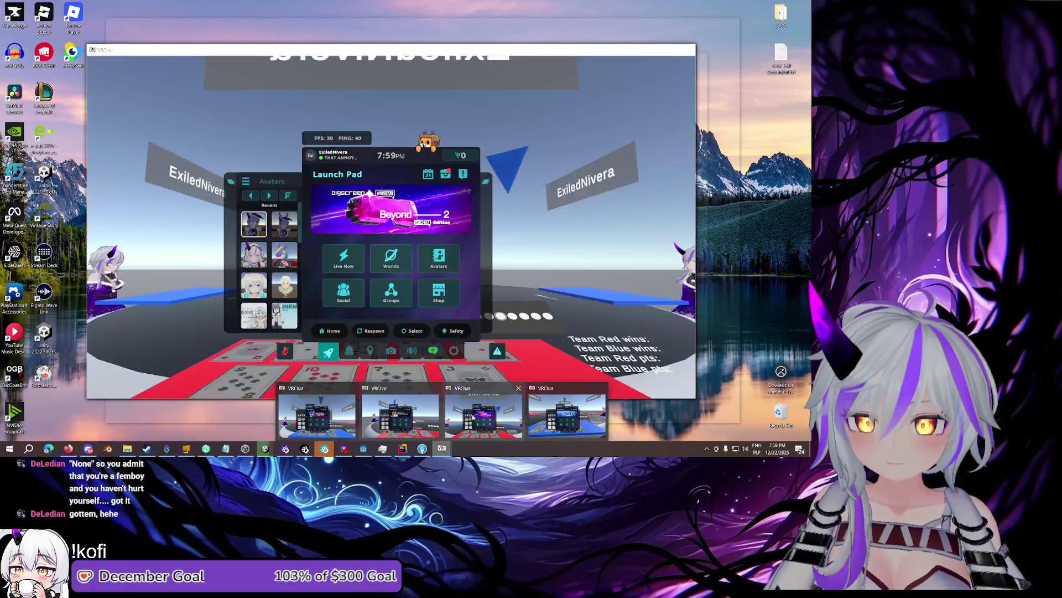
{"action": "mouse_move", "coordinate": [551, 416]}
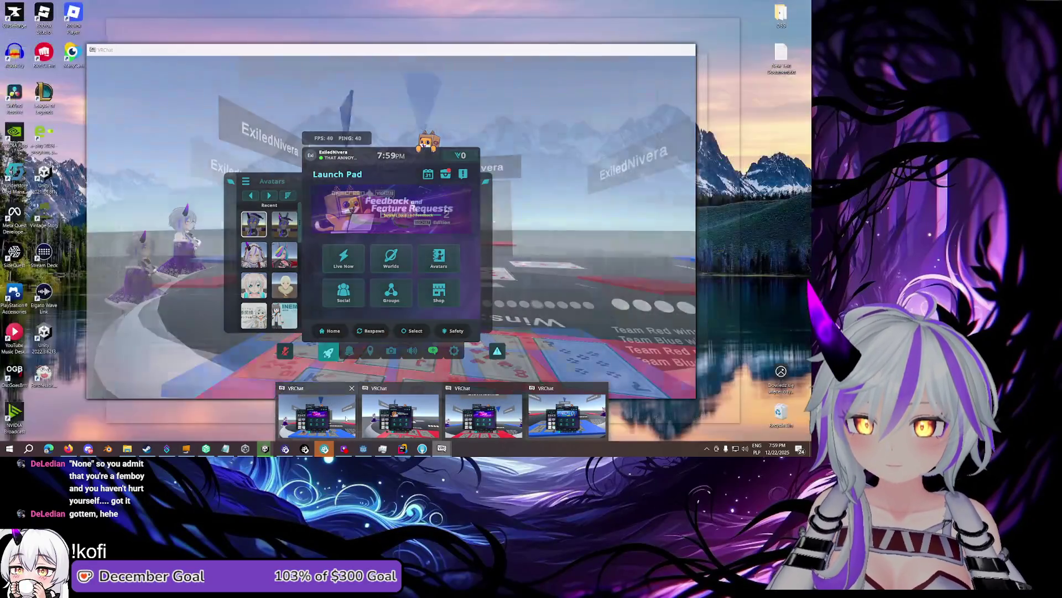
{"action": "left_click", "coordinate": [391, 424]}
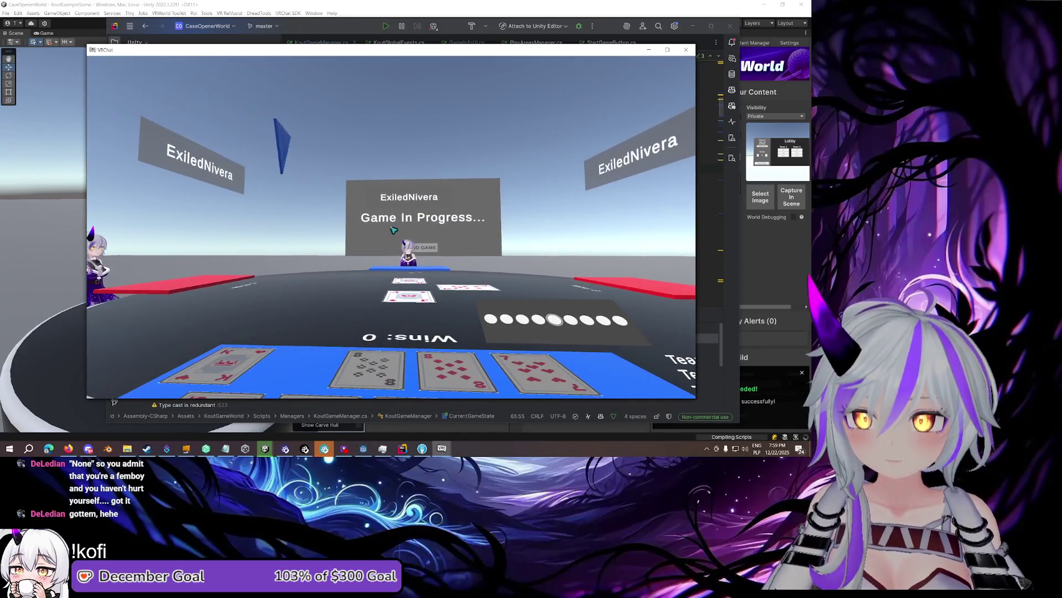
{"action": "left_click", "coordinate": [391, 423]}
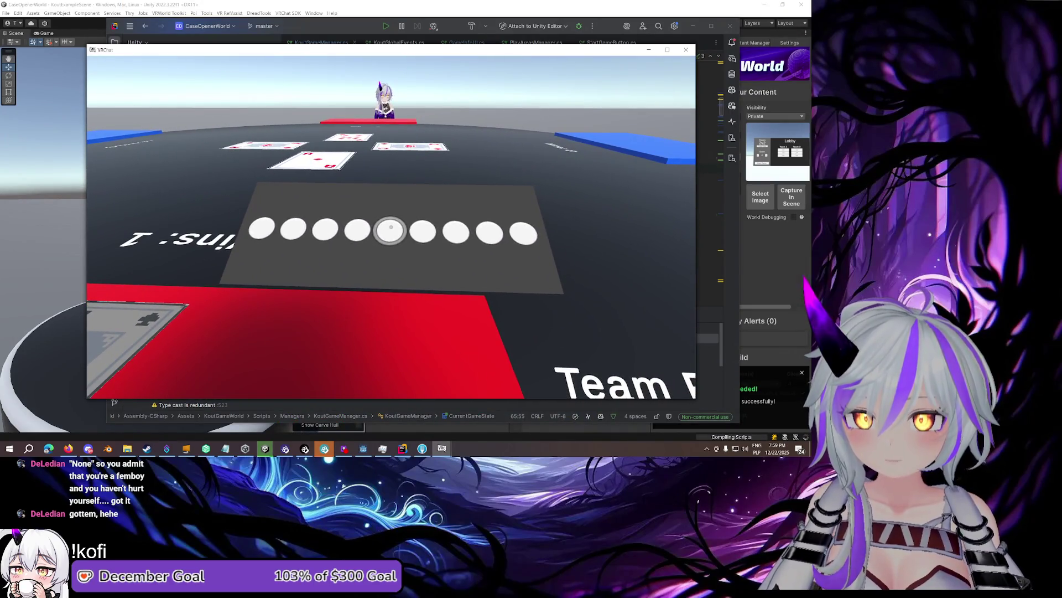
Open the quick menu and switch to the client showing the debug log
{"action": "key", "text": "Escape"}
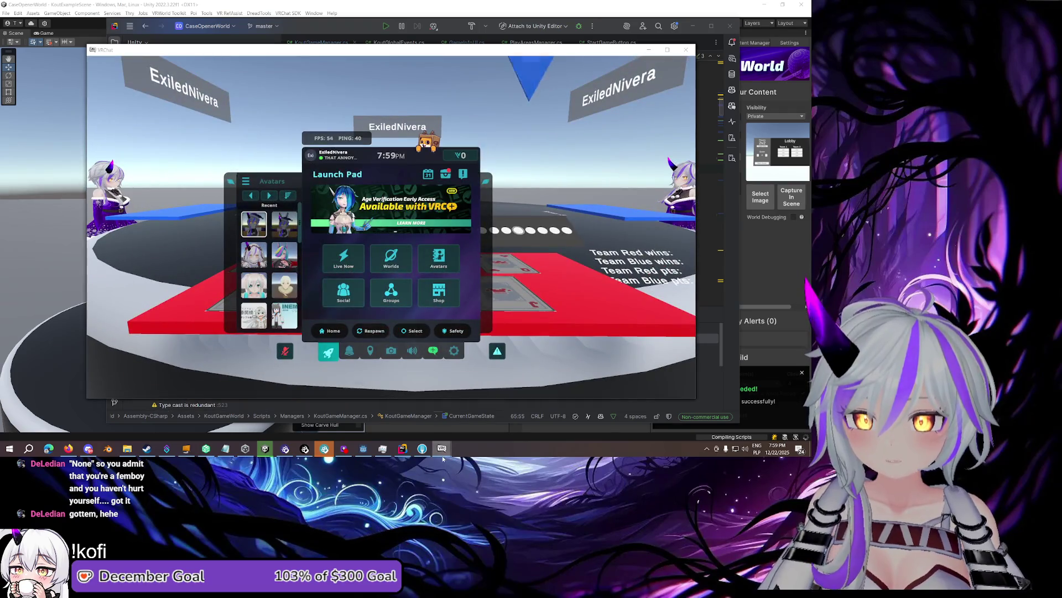
{"action": "key", "text": "Escape"}
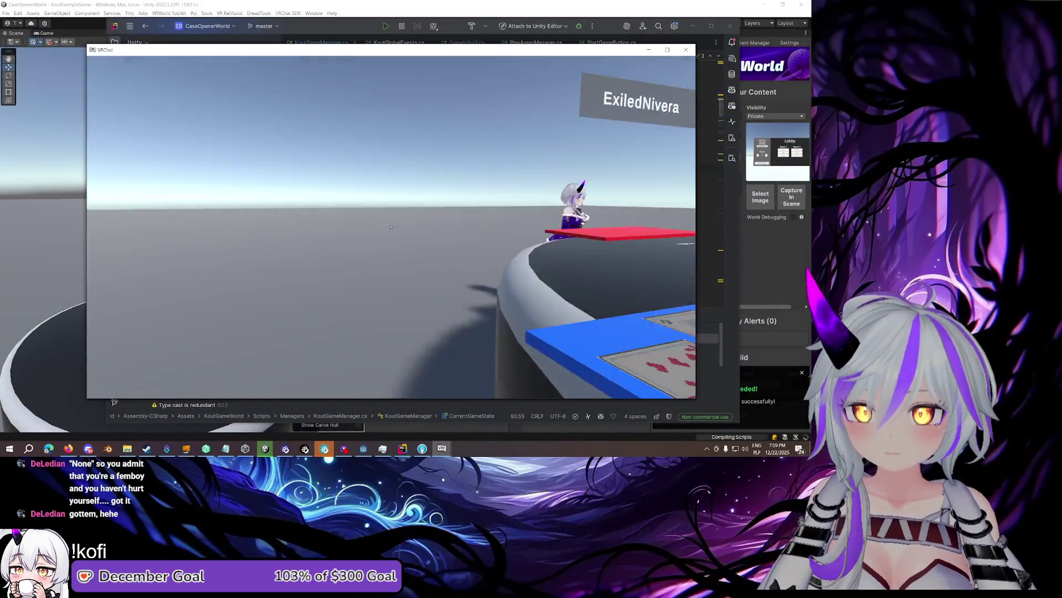
{"action": "key", "text": "Escape"}
{"action": "mouse_move", "coordinate": [443, 447]}
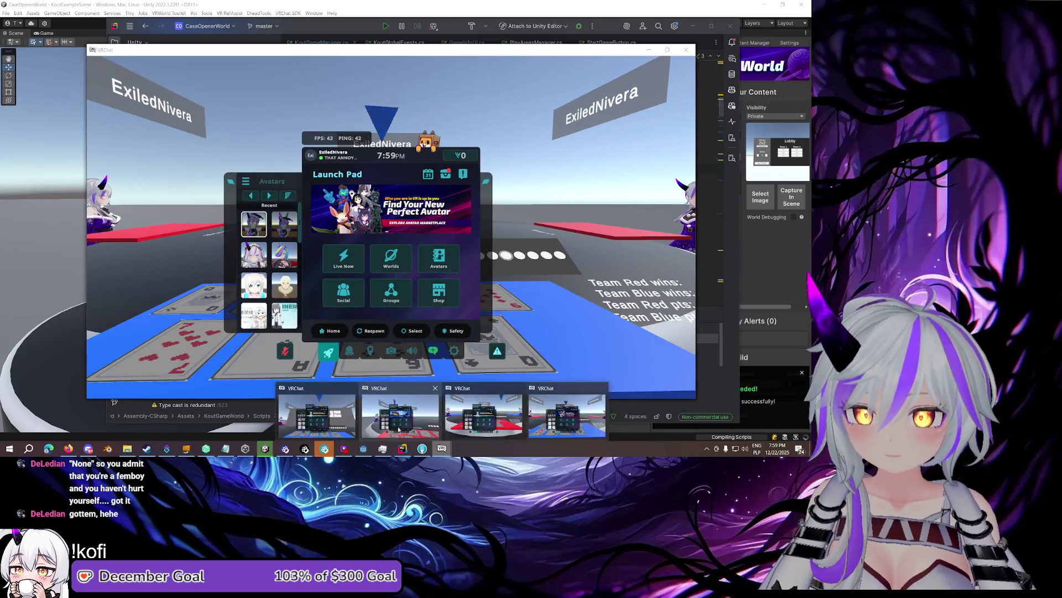
{"action": "left_click", "coordinate": [398, 429]}
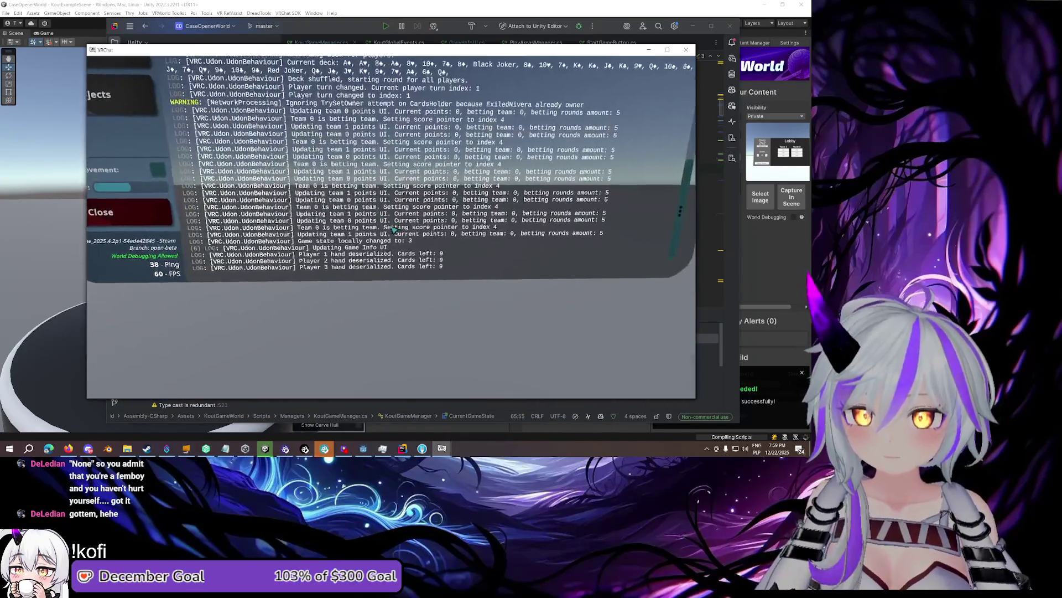
Read the debug log up close, then go back to Rider and open GameInfoUI.cs
{"action": "key", "text": "w"}
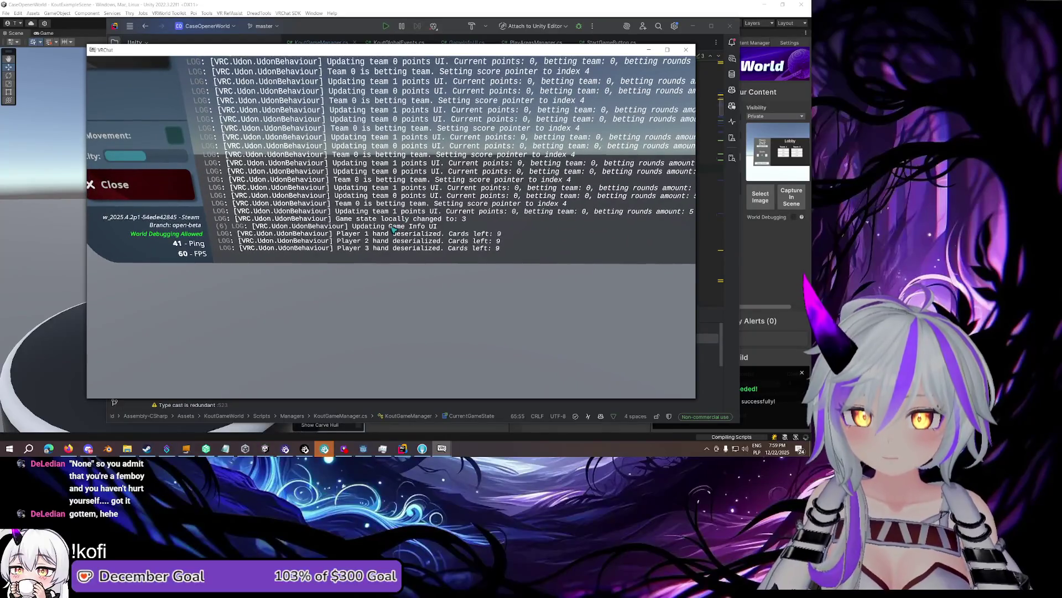
{"action": "key", "text": "Escape"}
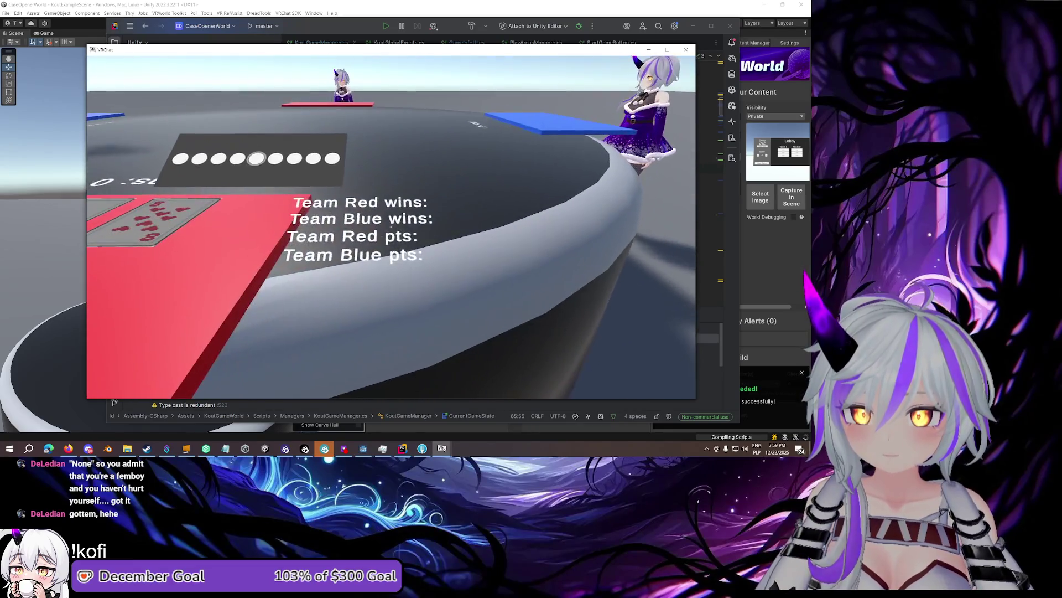
{"action": "key", "text": "Escape"}
{"action": "key", "text": "Escape"}
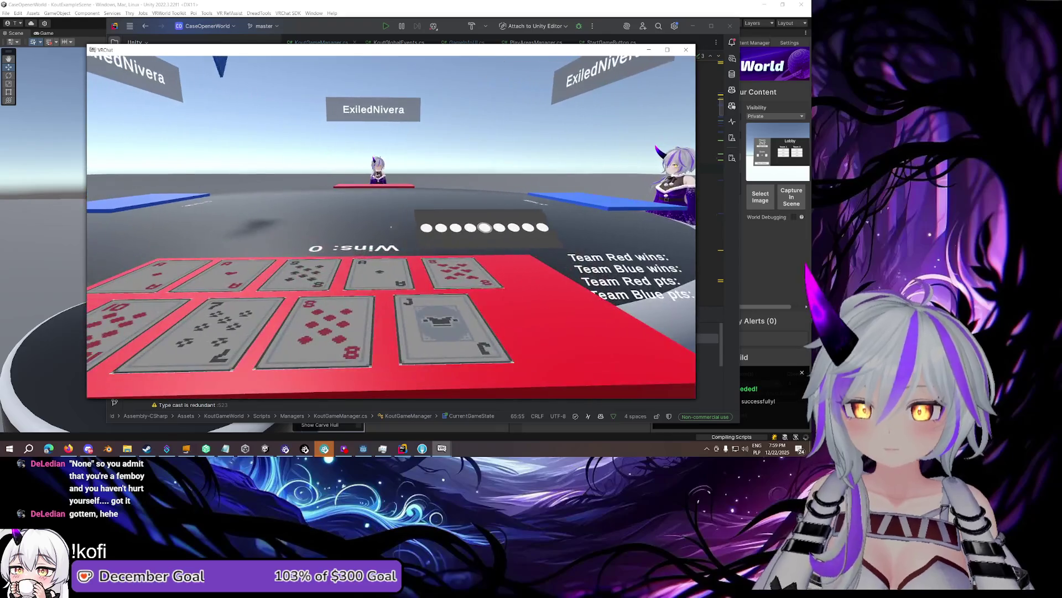
{"action": "key", "text": "Escape"}
{"action": "left_click", "coordinate": [402, 448]}
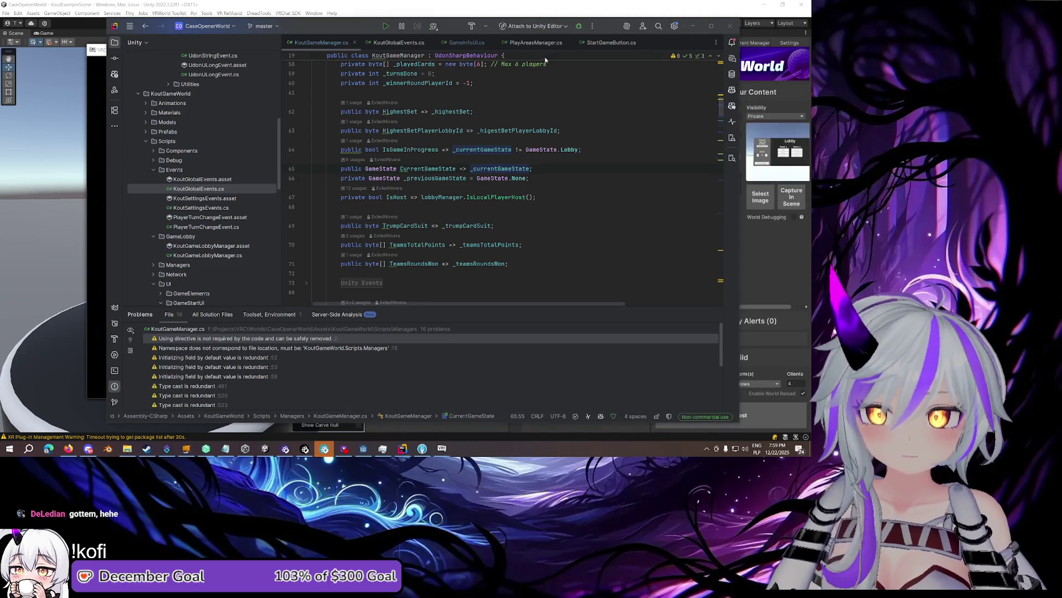
{"action": "left_click", "coordinate": [469, 44]}
Start a new debug.Log(this, $"...") call right after UpdateGameInfoUI's early return
{"action": "left_click", "coordinate": [519, 143]}
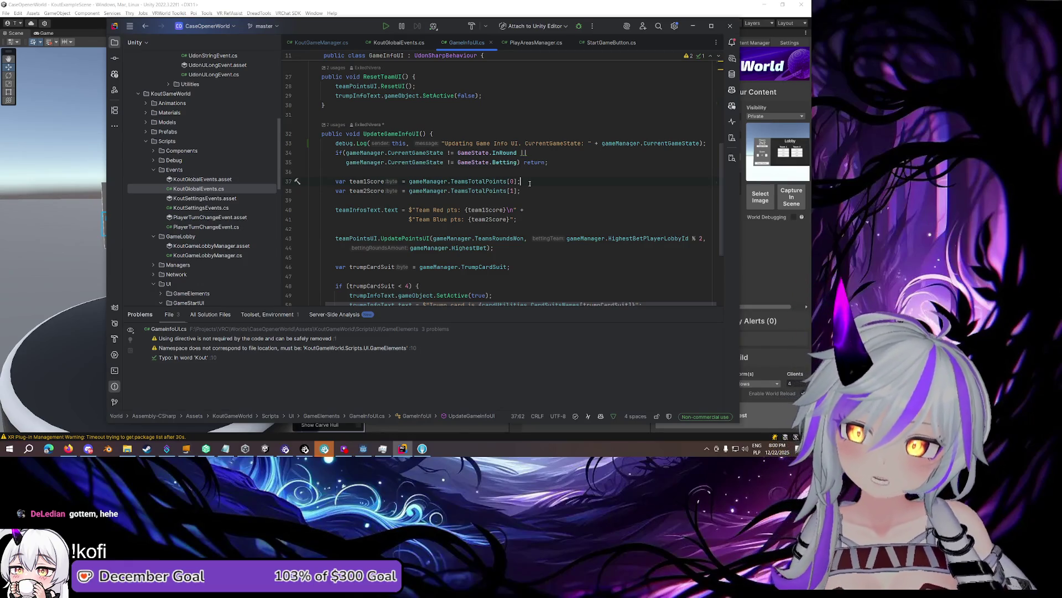
{"action": "scroll", "coordinate": [530, 184], "scroll_direction": "down", "scroll_amount": 3}
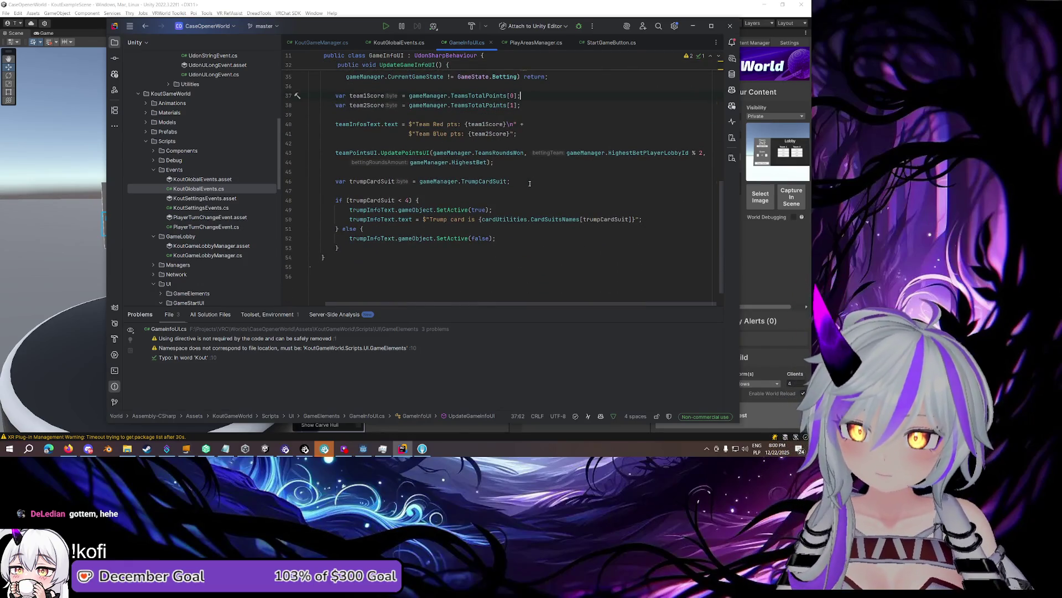
{"action": "scroll", "coordinate": [530, 183], "scroll_direction": "up", "scroll_amount": 3}
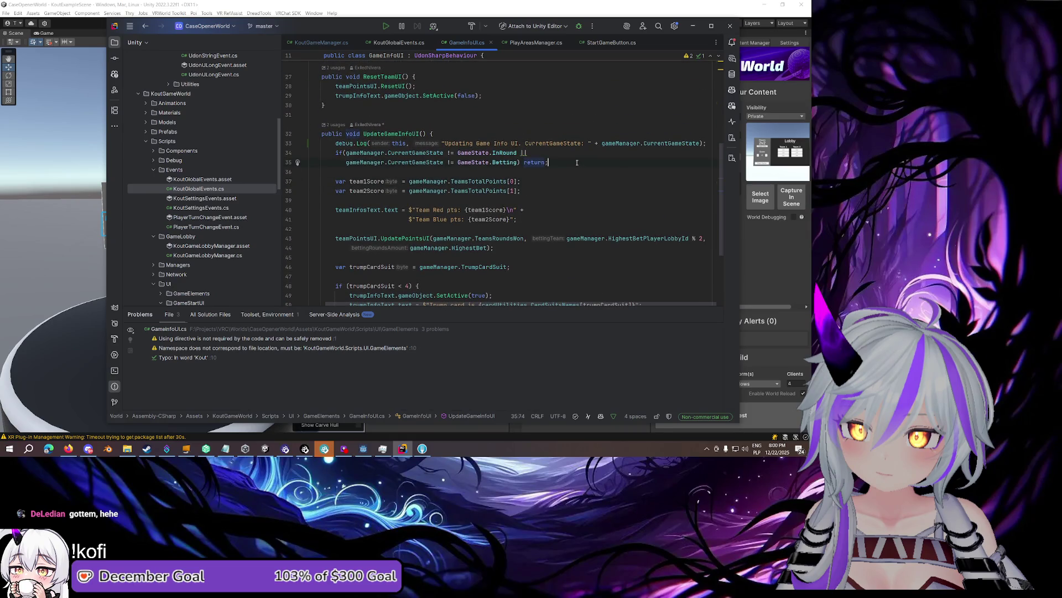
{"action": "key", "text": "Return"}
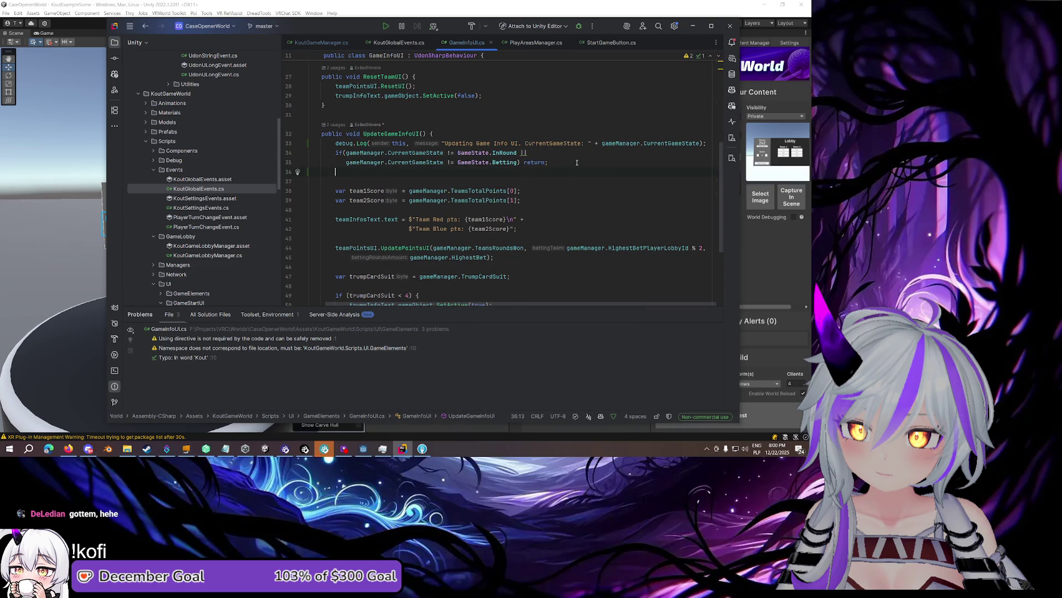
{"action": "type", "text": "debug.Log"}
{"action": "key", "text": "Return"}
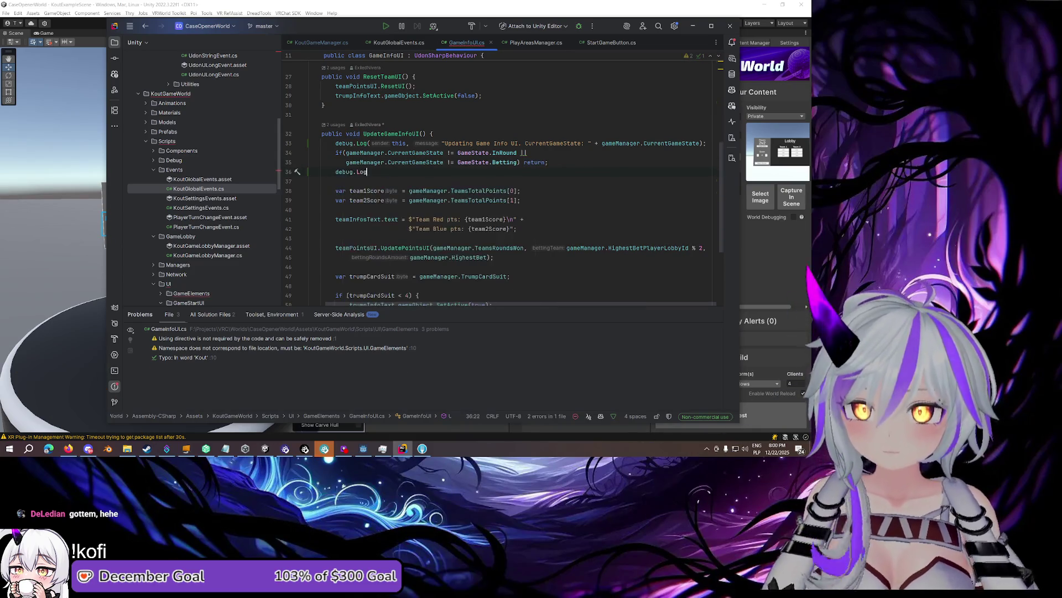
{"action": "type", "text": "this,"}
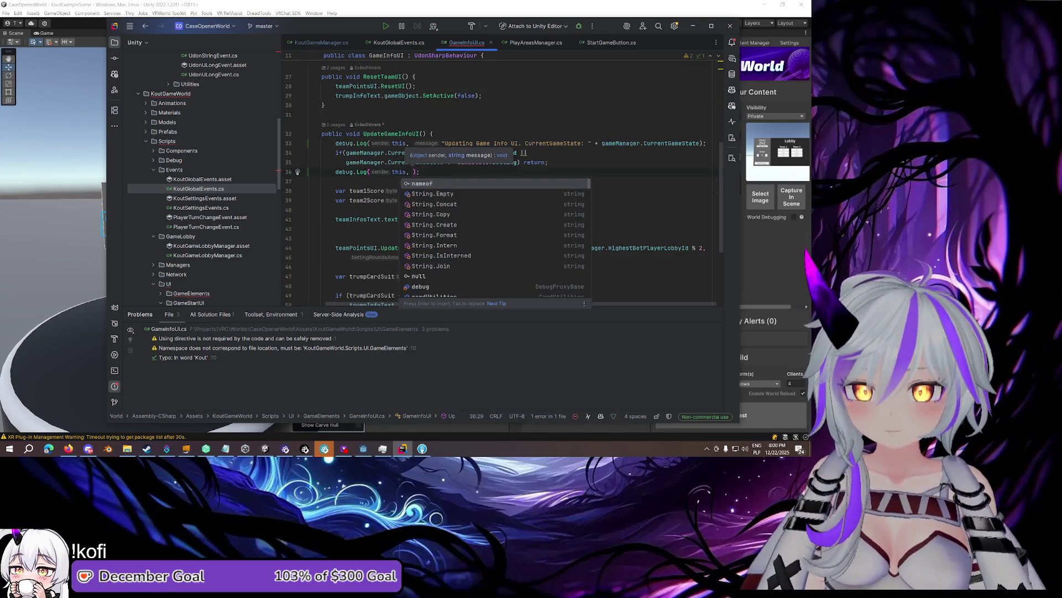
{"action": "type", "text": "$\"Updating Team Info Text."}
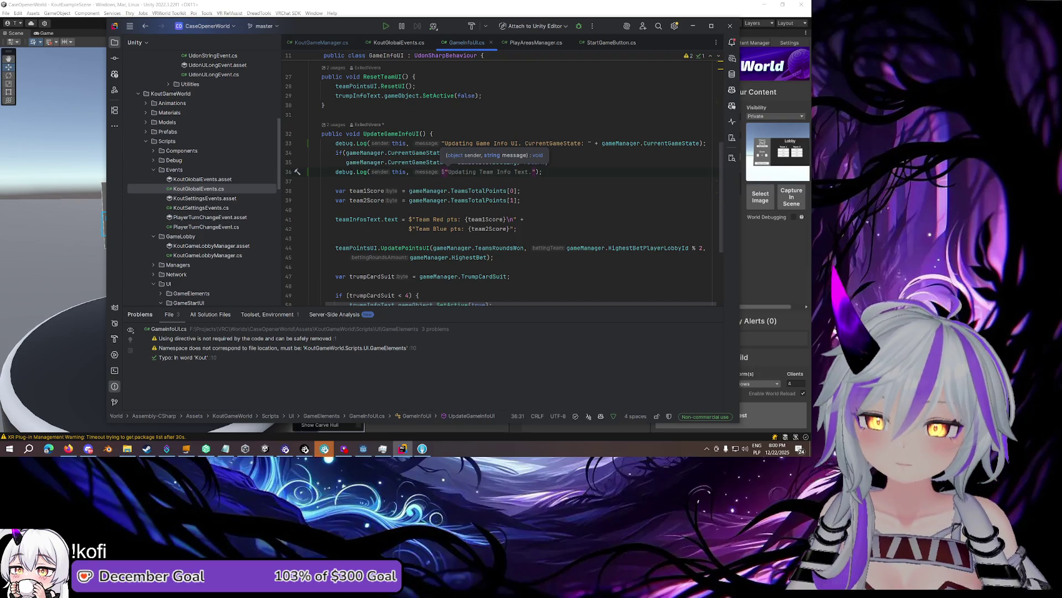
{"action": "key", "text": "Tab"}
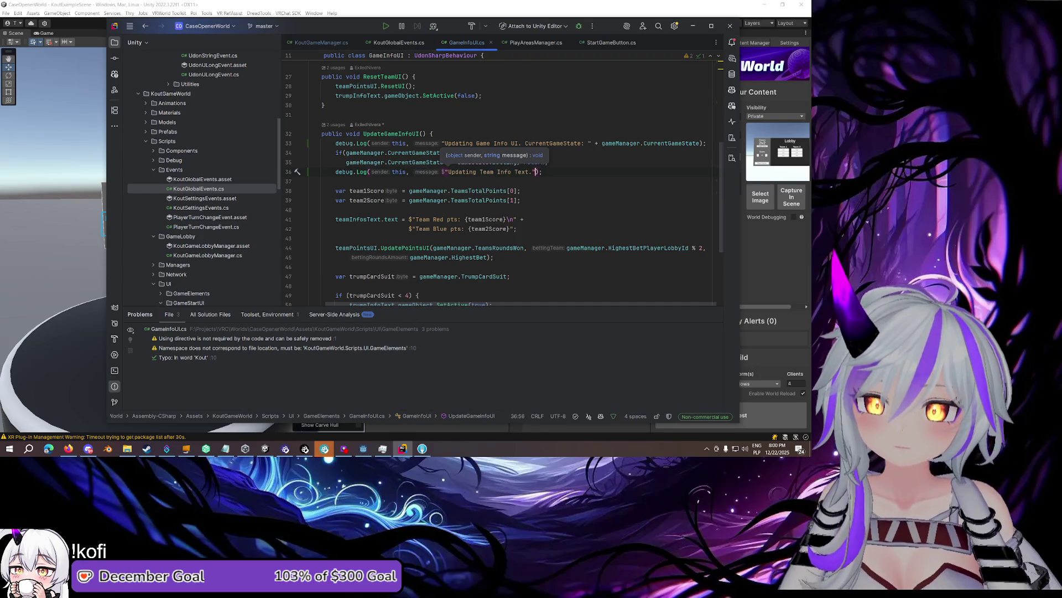
Make the log report TeamsTotalPoints[0], TeamsTotalPoints[1] and TrumpCardSuit, split over two lines
{"action": "key", "text": "ctrl+shift+Left"}
{"action": "key", "text": "ctrl+shift+Left"}
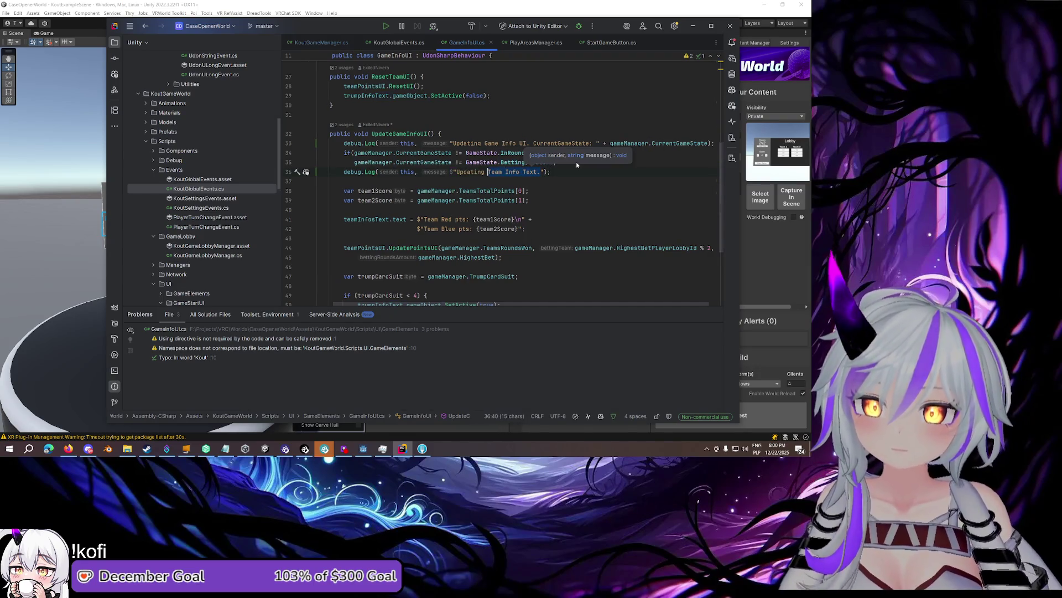
{"action": "type", "text": "te"}
{"action": "key", "text": "BackSpace"}
{"action": "key", "text": "BackSpace"}
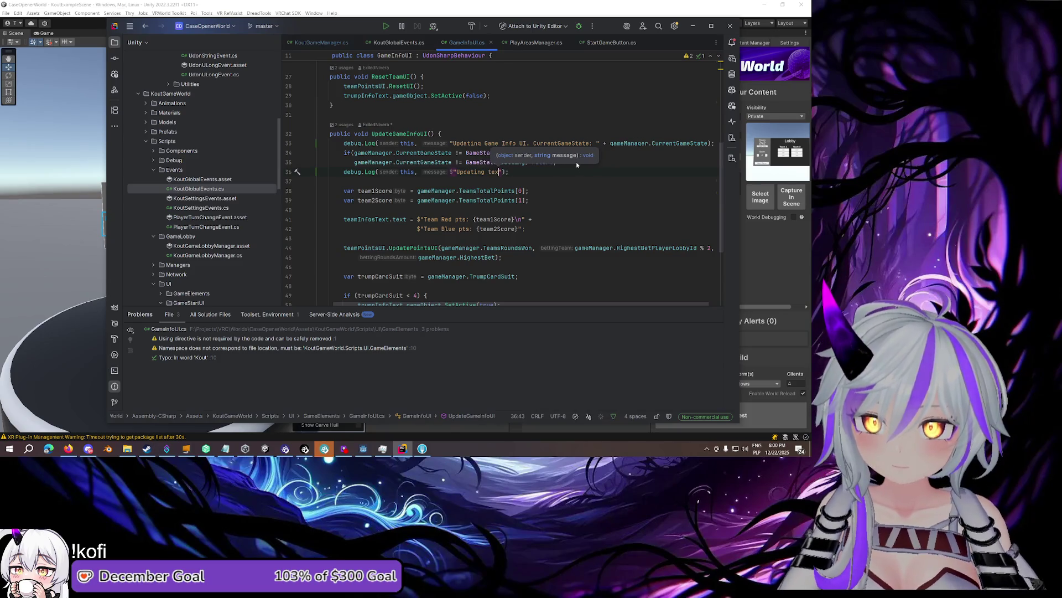
{"action": "key", "text": "BackSpace"}
{"action": "key", "text": "BackSpace"}
{"action": "key", "text": "BackSpace"}
{"action": "key", "text": "BackSpace"}
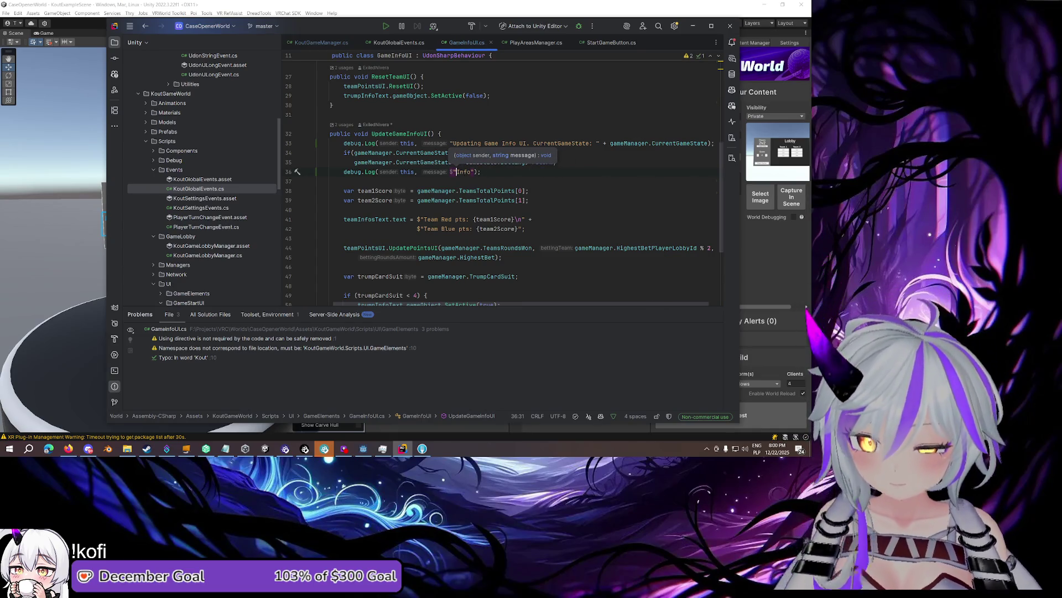
{"action": "type", "text": "Info"}
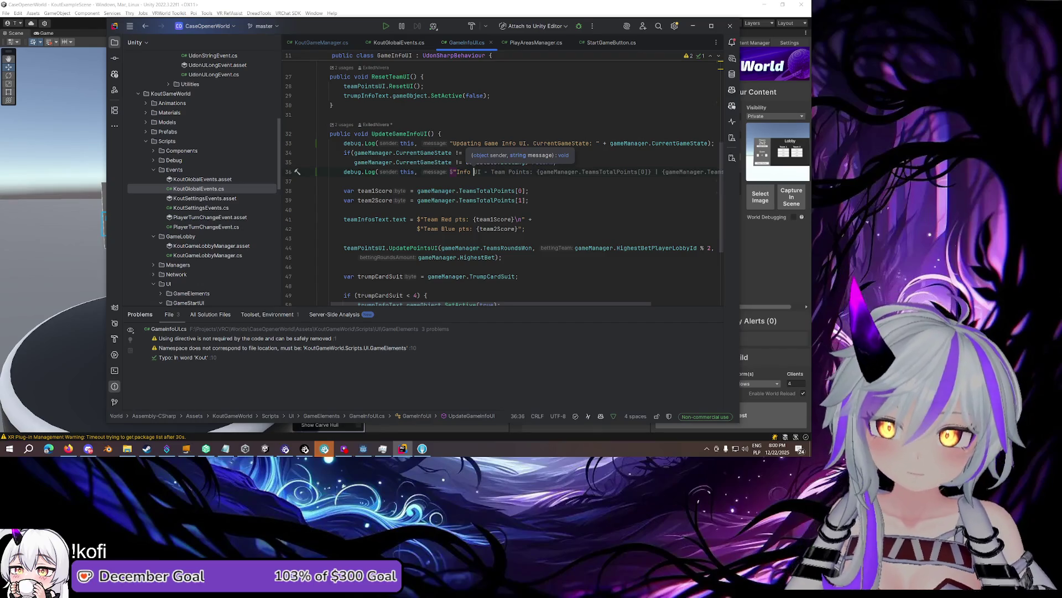
{"action": "key", "text": "Tab"}
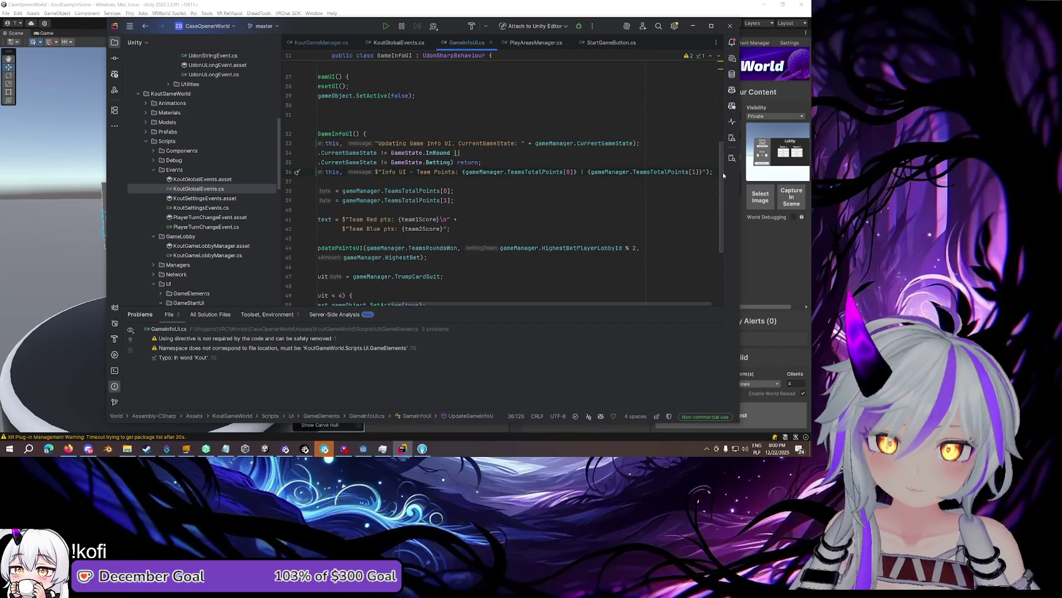
{"action": "left_click", "coordinate": [706, 173]}
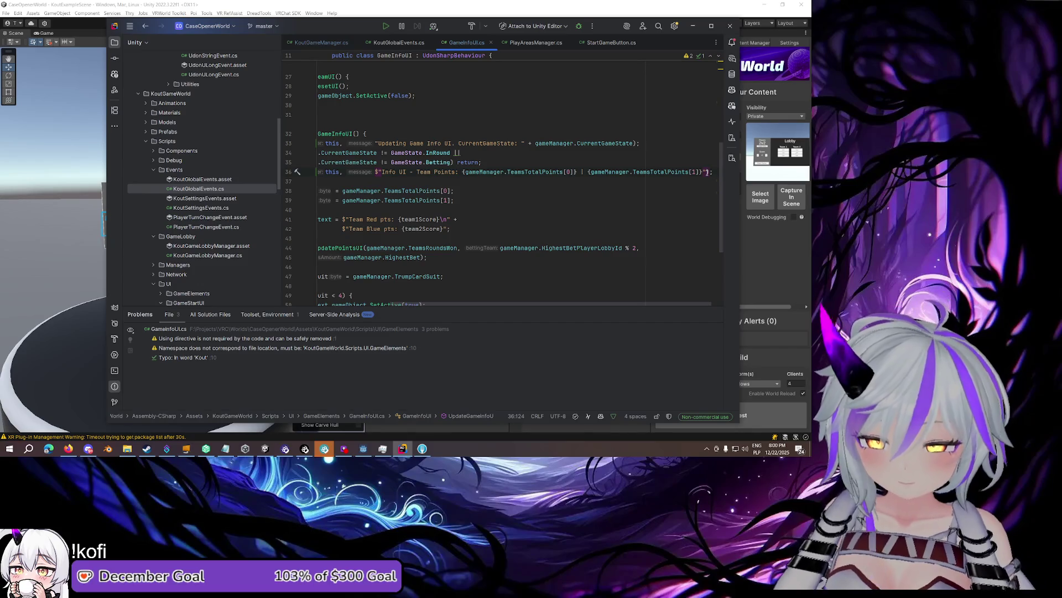
{"action": "type", "text": "+"}
{"action": "key", "text": "Return"}
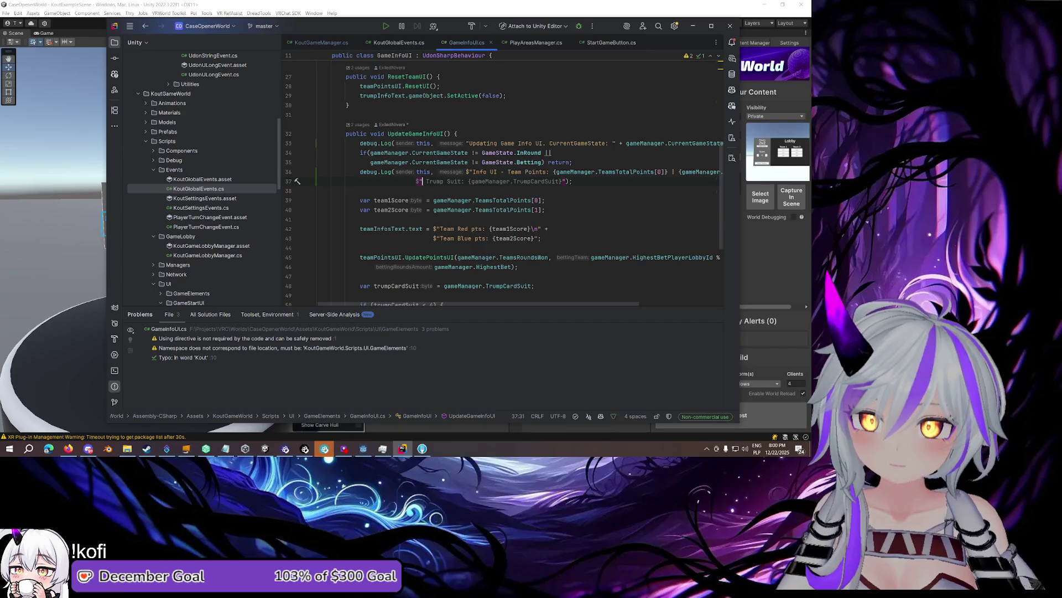
{"action": "key", "text": "Tab"}
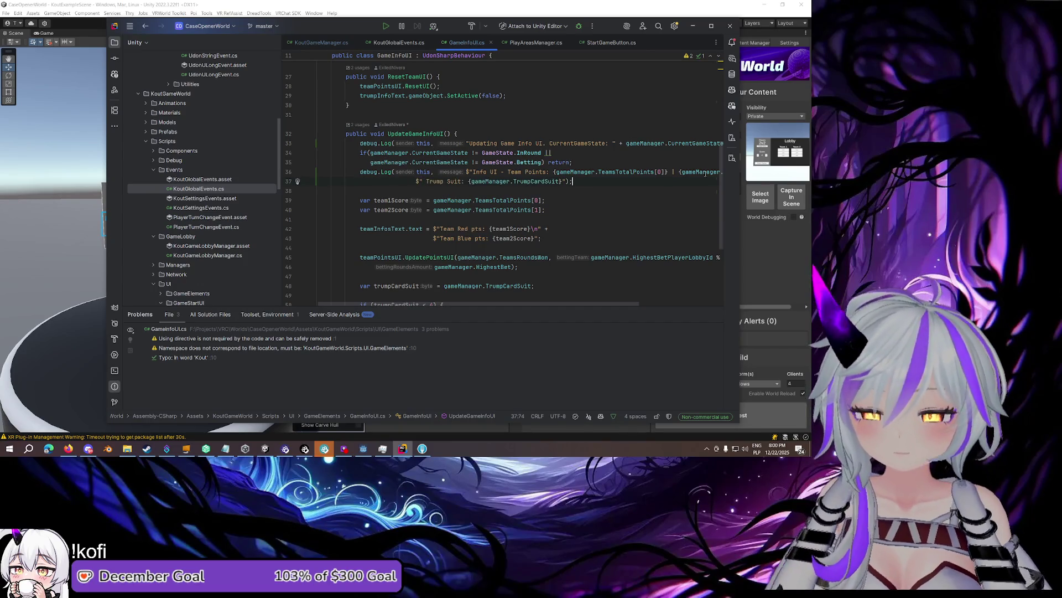
{"action": "scroll", "coordinate": [619, 185], "scroll_direction": "down", "scroll_amount": 2}
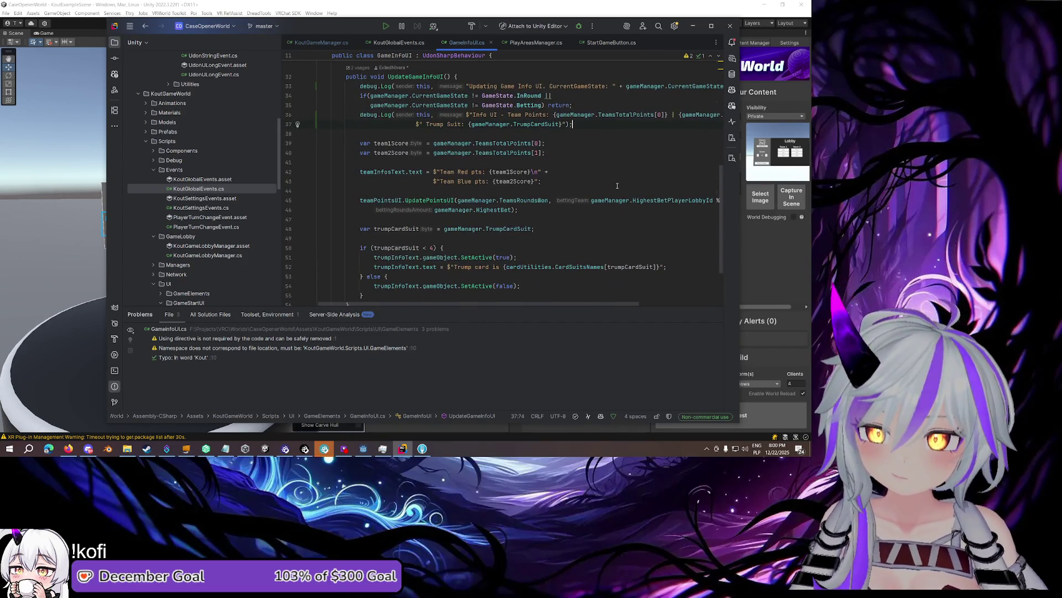
{"action": "scroll", "coordinate": [617, 185], "scroll_direction": "up", "scroll_amount": 1}
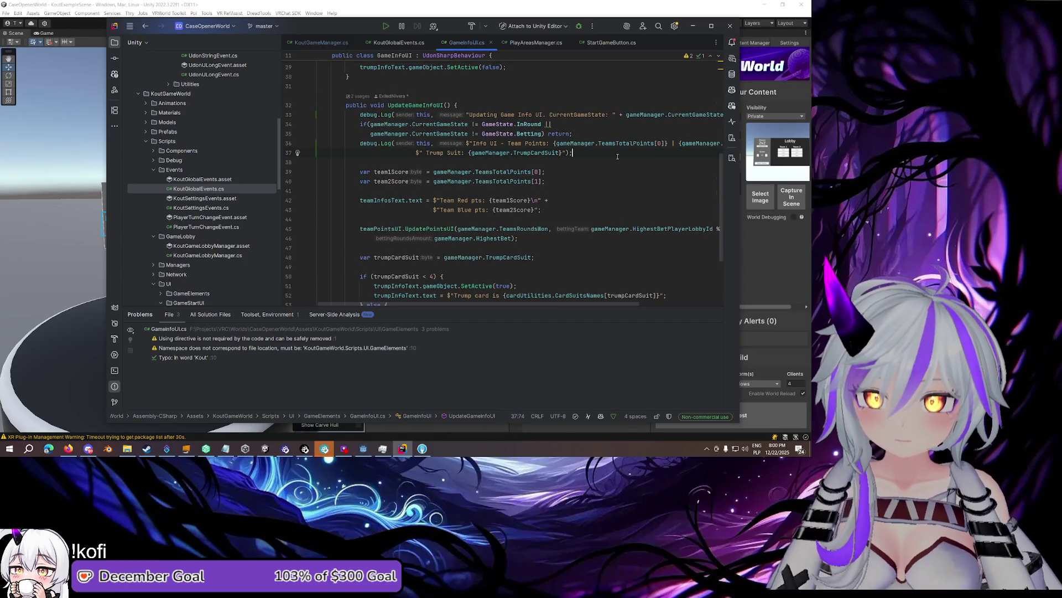
{"action": "scroll", "coordinate": [618, 157], "scroll_direction": "up", "scroll_amount": 2}
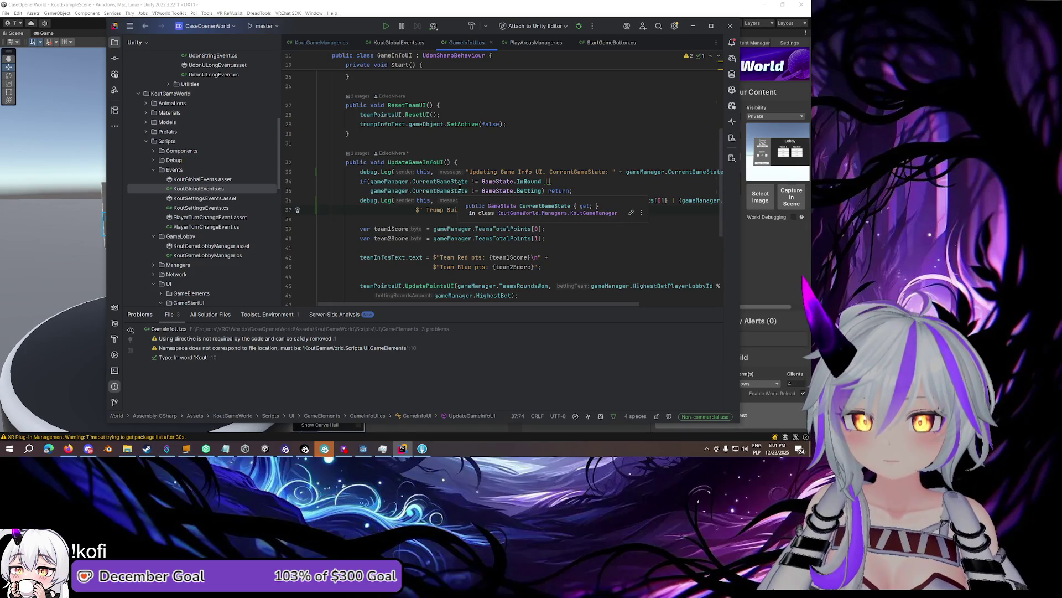
Delete the new team-points debug.Log lines
{"action": "left_click", "coordinate": [495, 215]}
{"action": "key", "text": "shift+Up"}
{"action": "key", "text": "shift+Up"}
{"action": "key", "text": "shift+Home"}
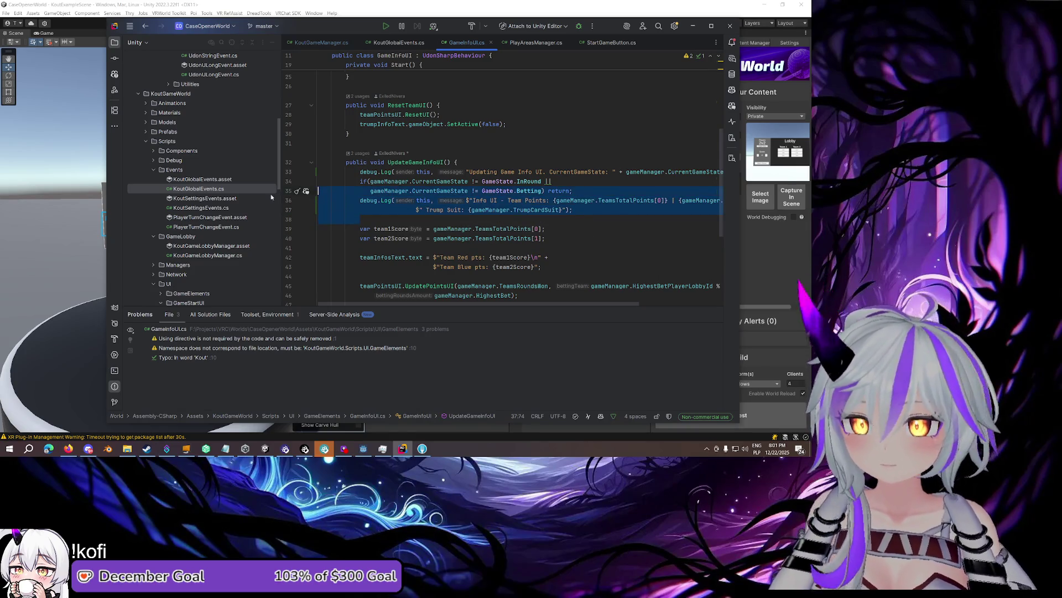
{"action": "key", "text": "BackSpace"}
{"action": "key", "text": "Left"}
Change the InRound/Betting check's || to && and return to Unity to recompile
{"action": "double_click", "coordinate": [548, 182]}
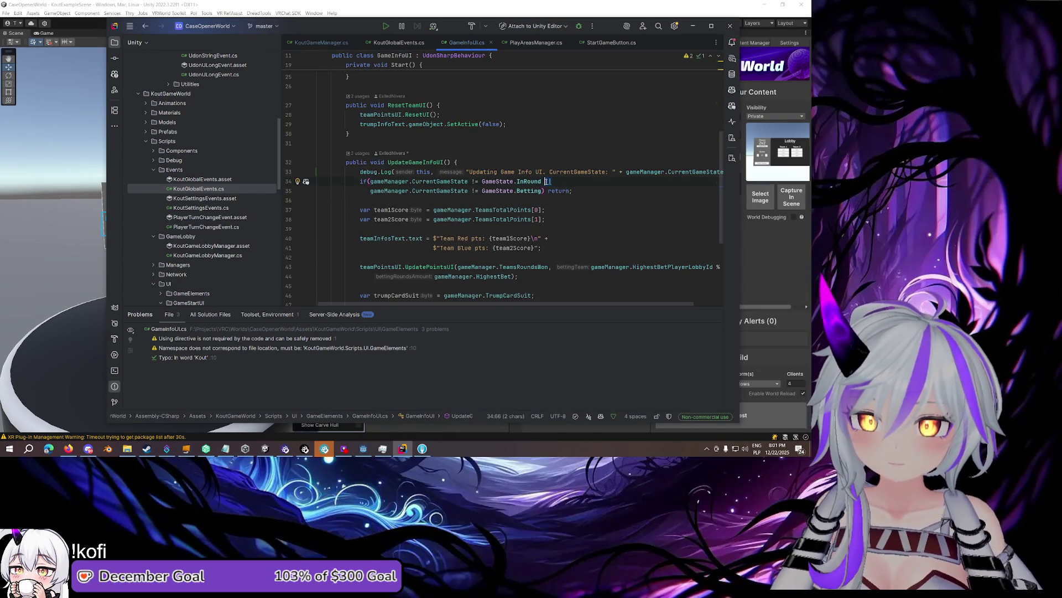
{"action": "type", "text": "&&"}
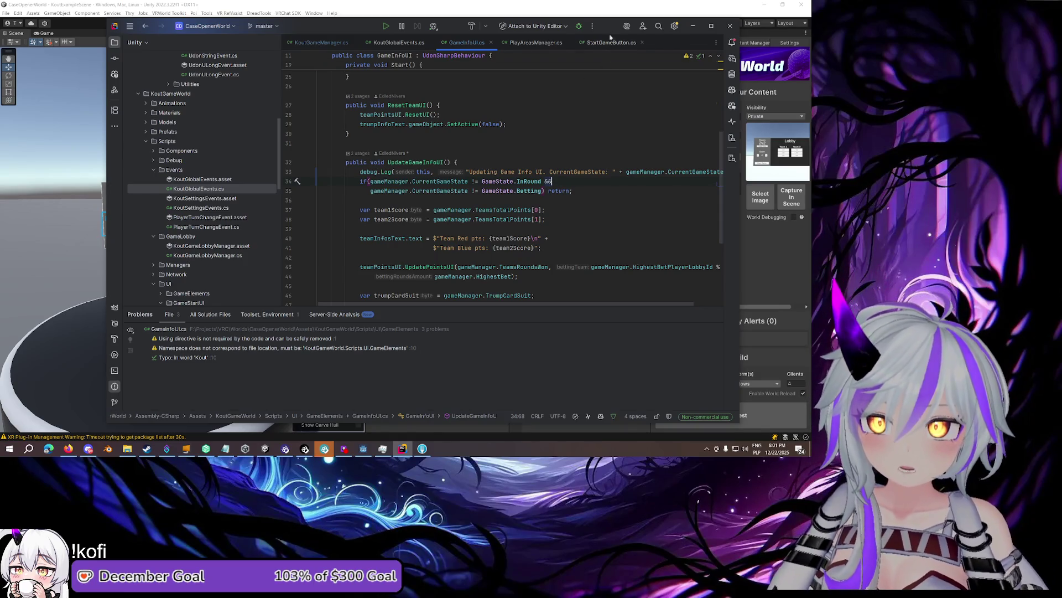
{"action": "key", "text": "alt+Tab"}
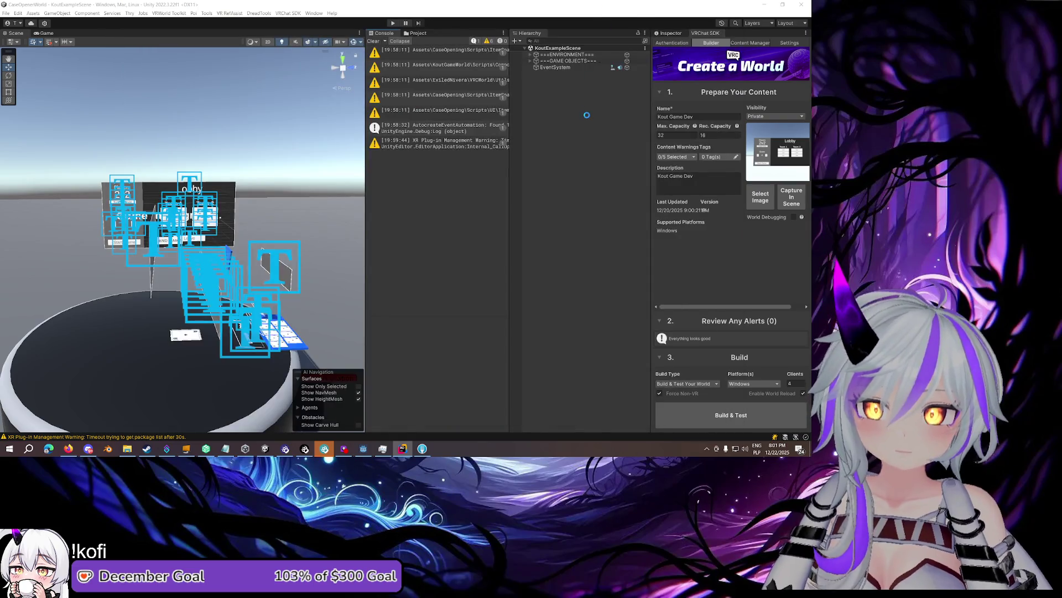
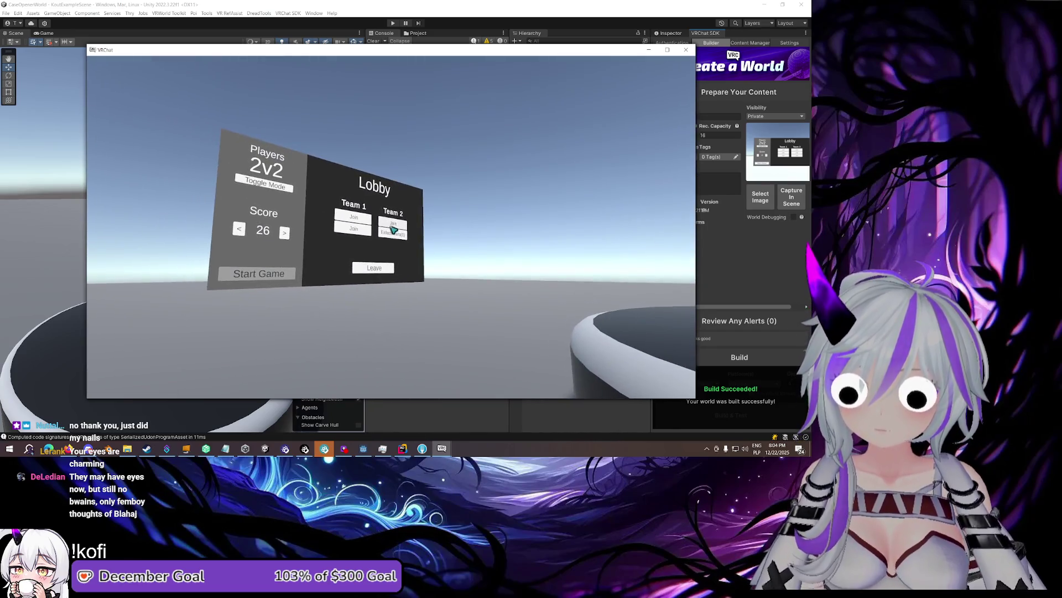
Switch through the VRChat test clients so each one takes a Team 1/Team 2 slot
{"action": "key", "text": "Escape"}
{"action": "left_click", "coordinate": [447, 450]}
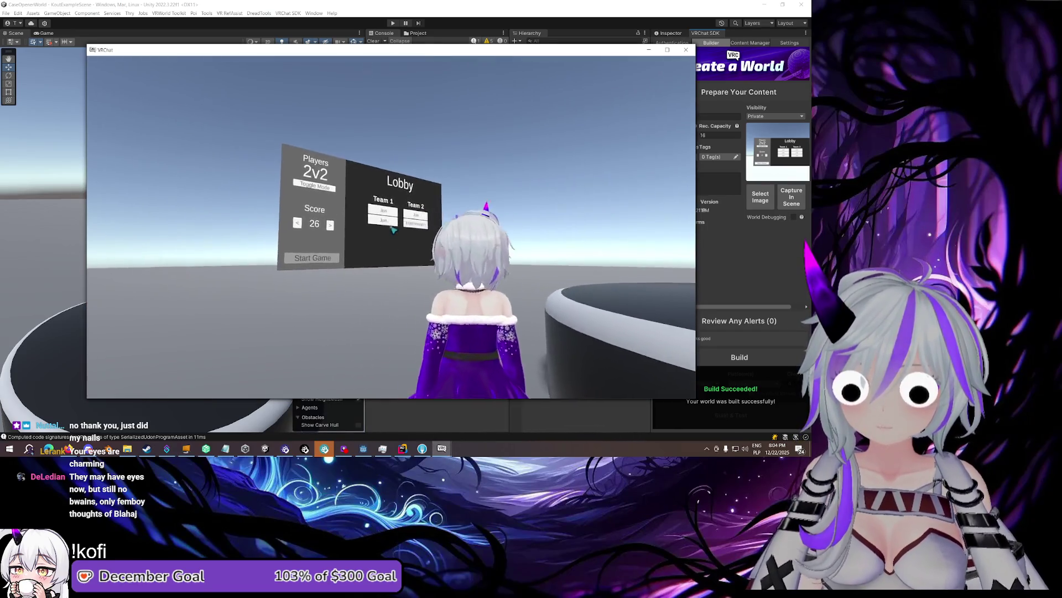
{"action": "key", "text": "w"}
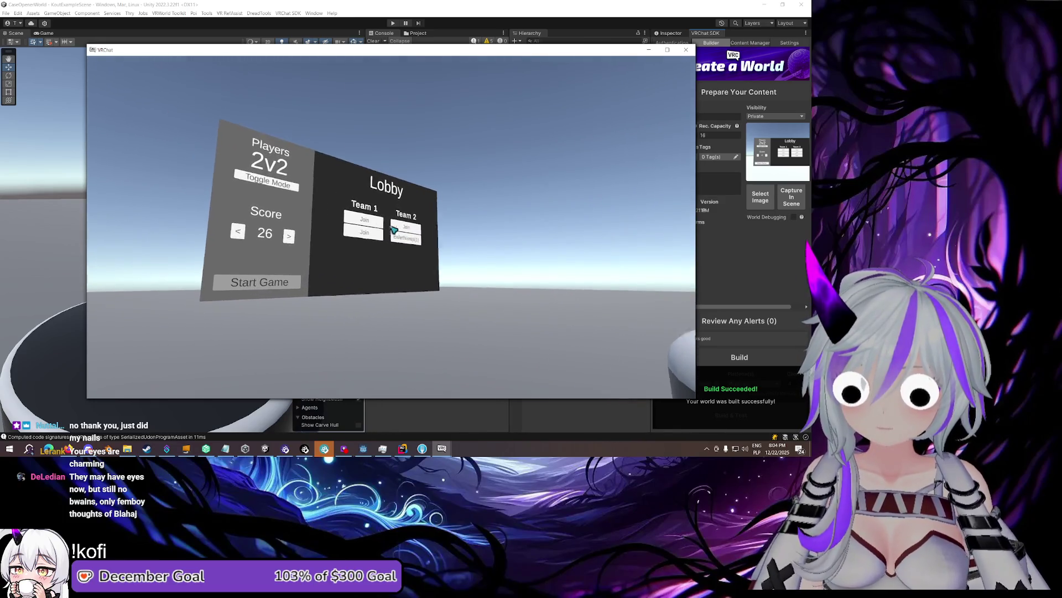
{"action": "key", "text": "Escape"}
{"action": "left_click", "coordinate": [441, 448]}
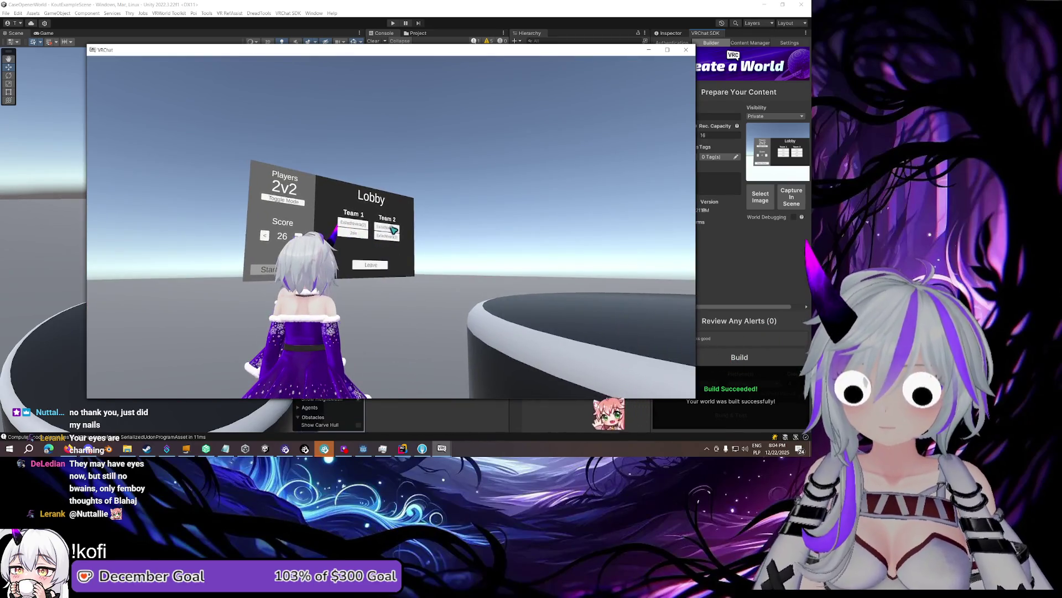
{"action": "key", "text": "Escape"}
{"action": "left_click", "coordinate": [442, 448]}
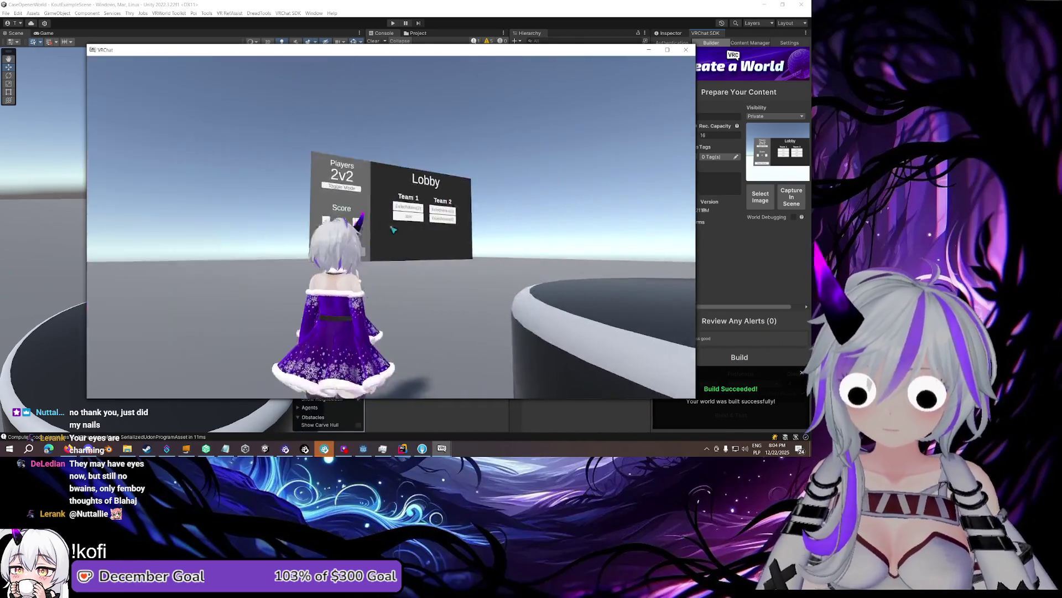
Start the card game with both teams at 0 points
{"action": "key", "text": "Escape"}
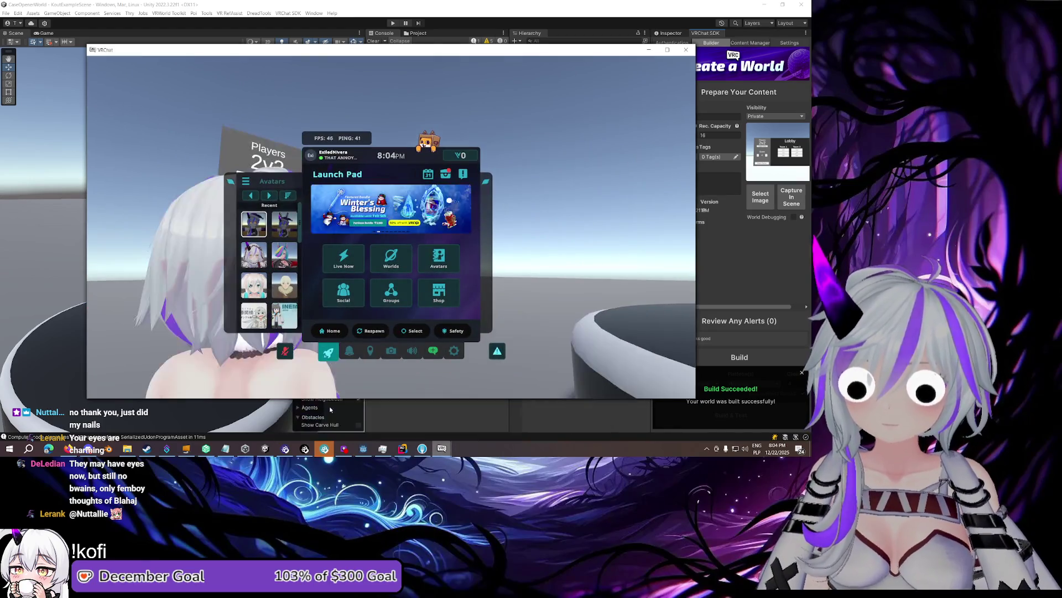
{"action": "key", "text": "Escape"}
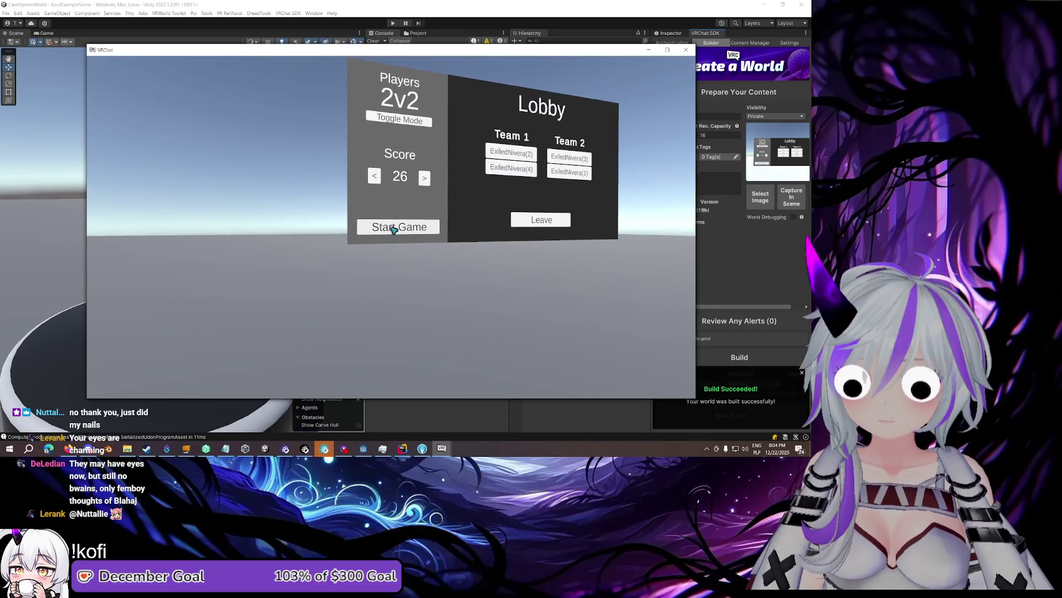
{"action": "left_click", "coordinate": [392, 224]}
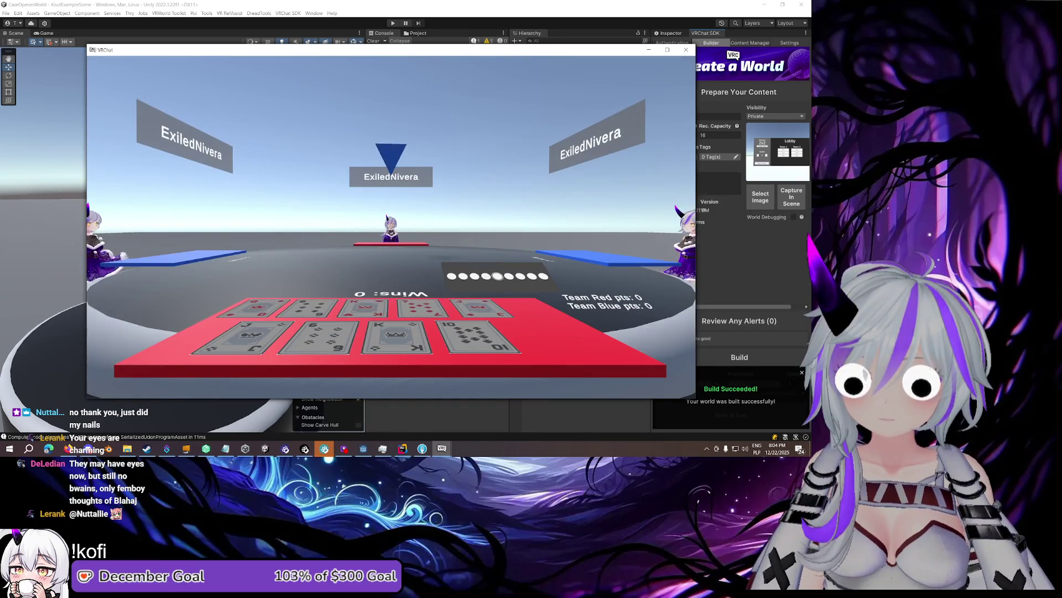
Circle the card table, then switch to the fourth test client
{"action": "key", "text": "d"}
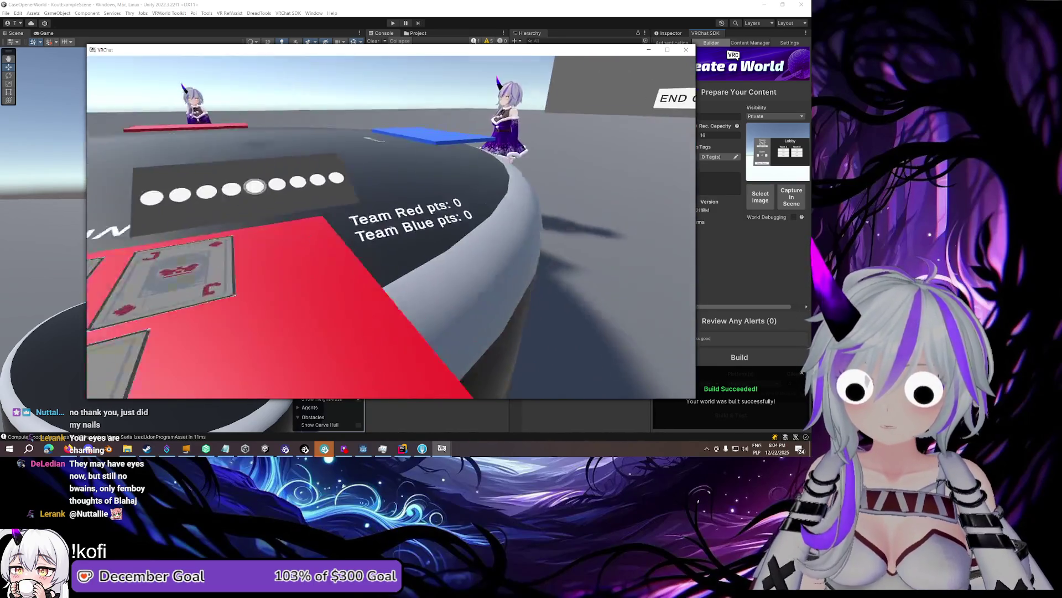
{"action": "key", "text": "s"}
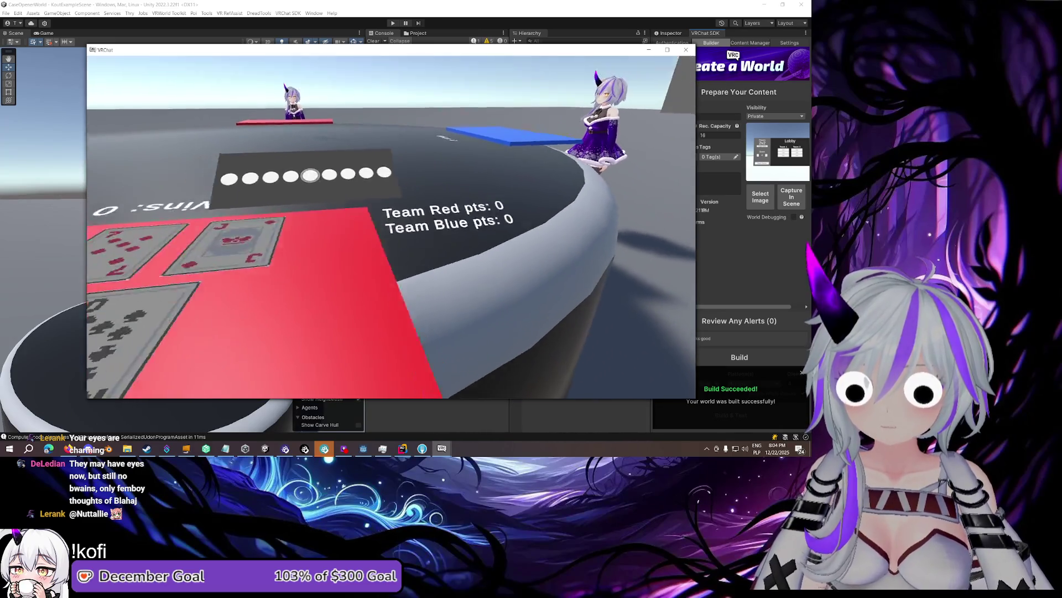
{"action": "key", "text": "s"}
{"action": "key", "text": "a"}
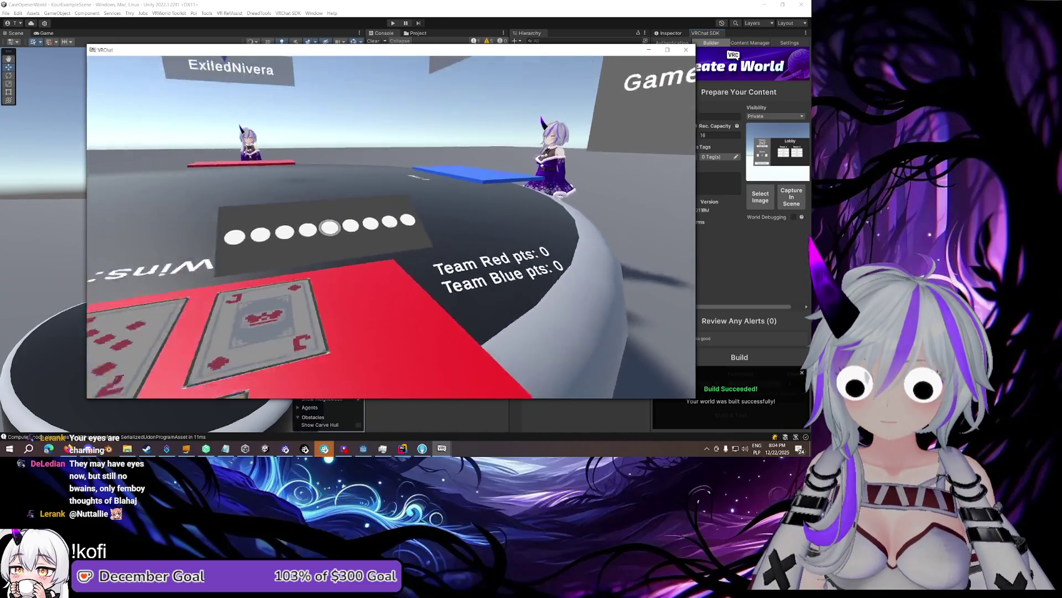
{"action": "key", "text": "Escape"}
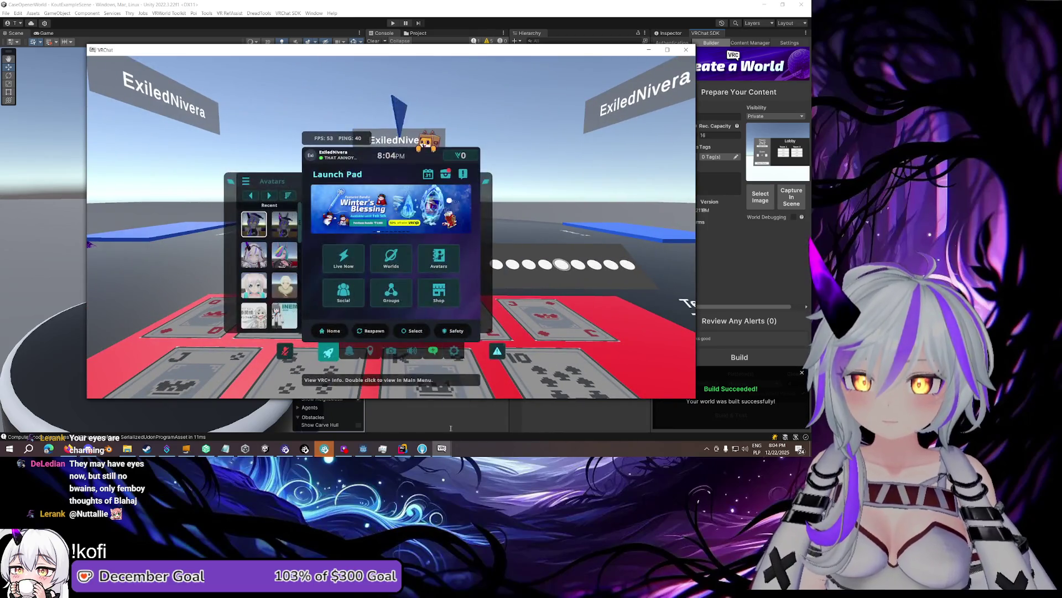
{"action": "mouse_move", "coordinate": [446, 451]}
{"action": "left_click", "coordinate": [560, 424]}
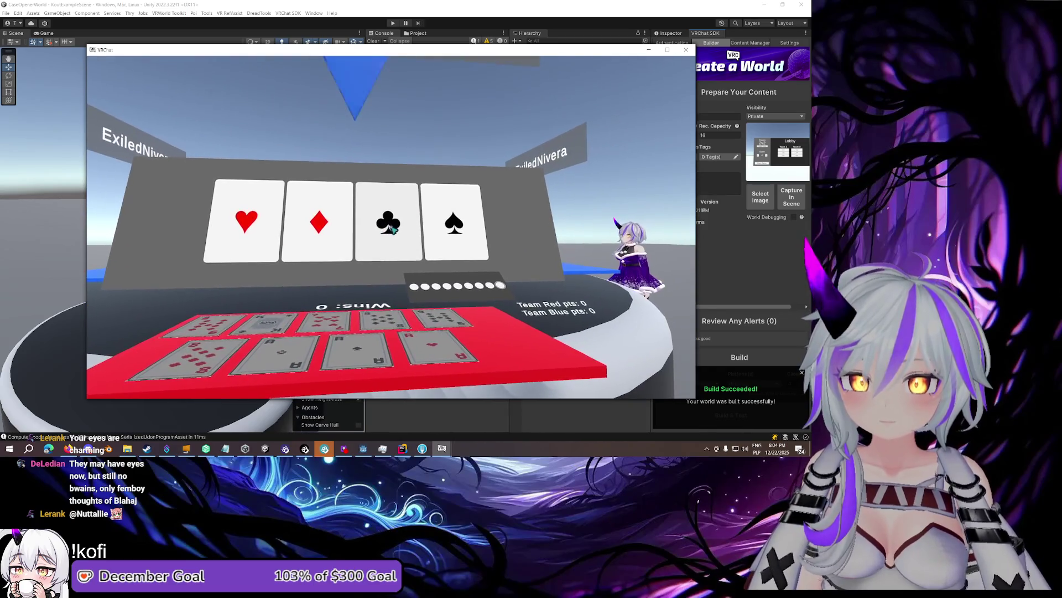
Walk up to the suit card board and choose clubs as the trump suit
{"action": "key", "text": "w"}
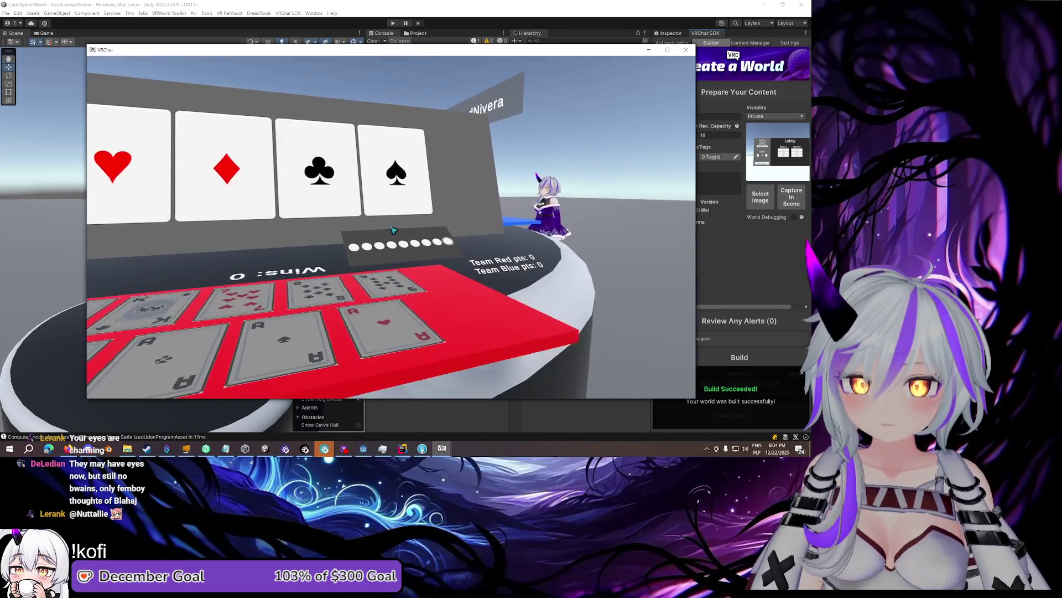
{"action": "key", "text": "a"}
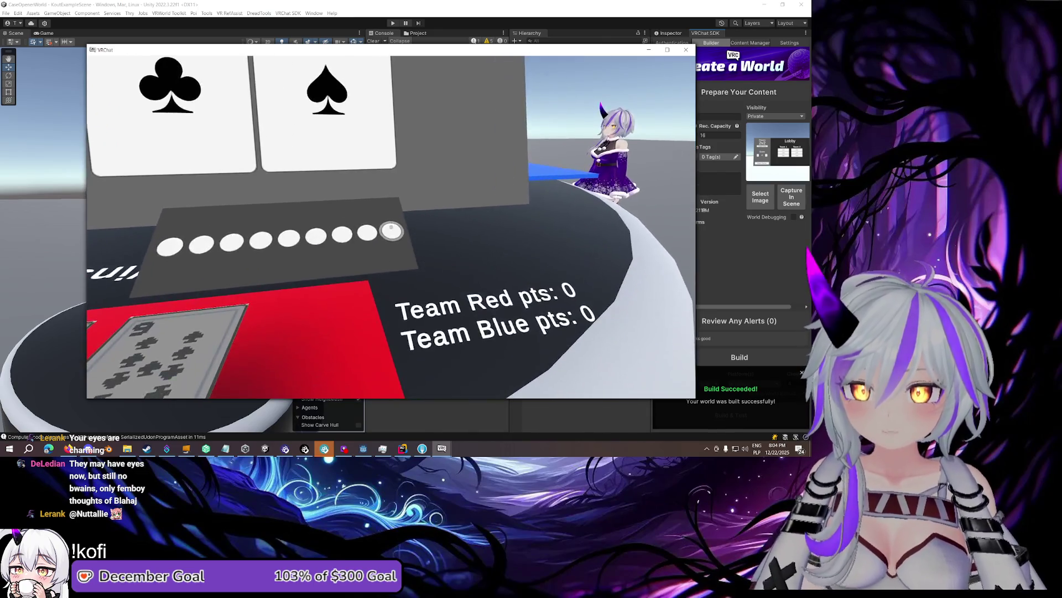
{"action": "key", "text": "a"}
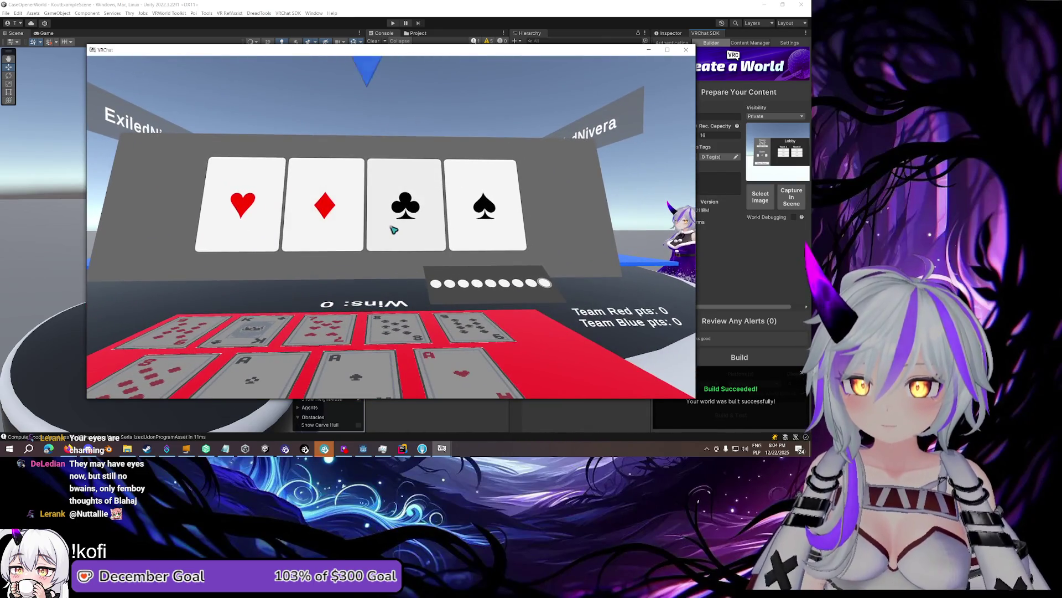
{"action": "left_click", "coordinate": [393, 229]}
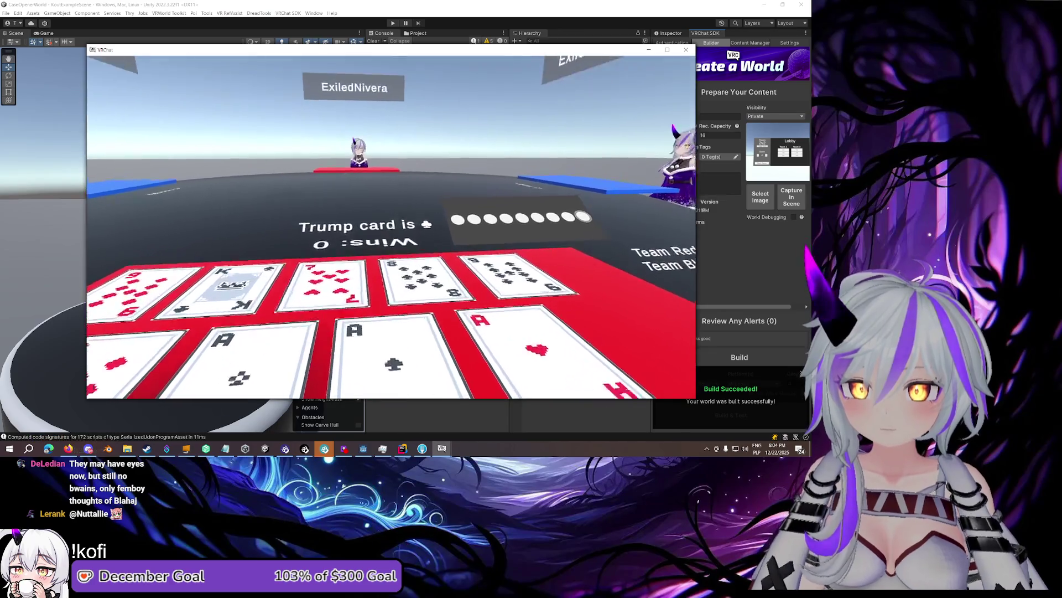
Switch between two test clients, moving around the card table in each
{"action": "key", "text": "Escape"}
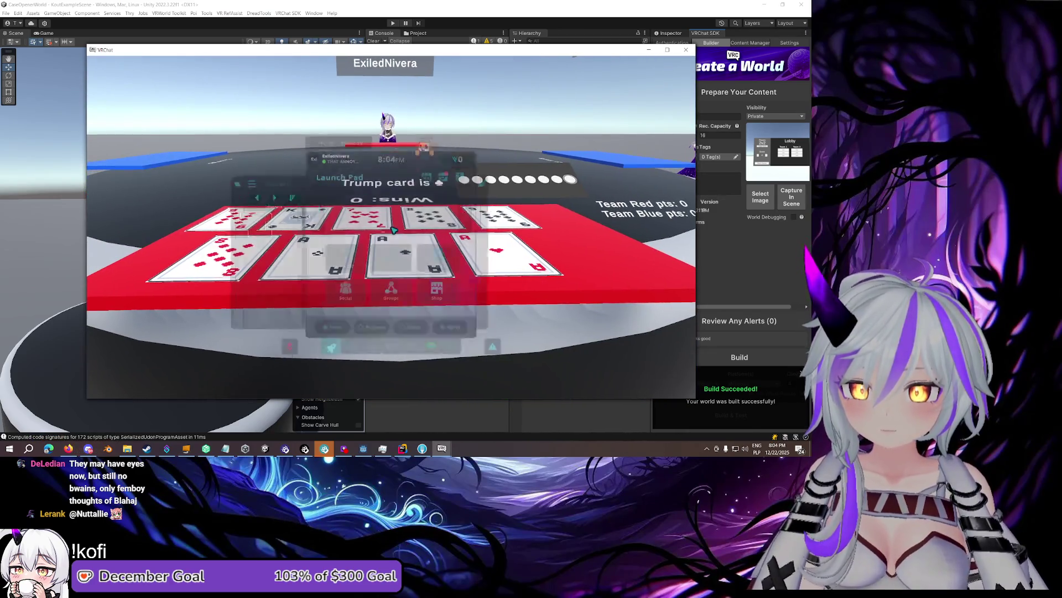
{"action": "mouse_move", "coordinate": [444, 453]}
{"action": "left_click", "coordinate": [442, 387]}
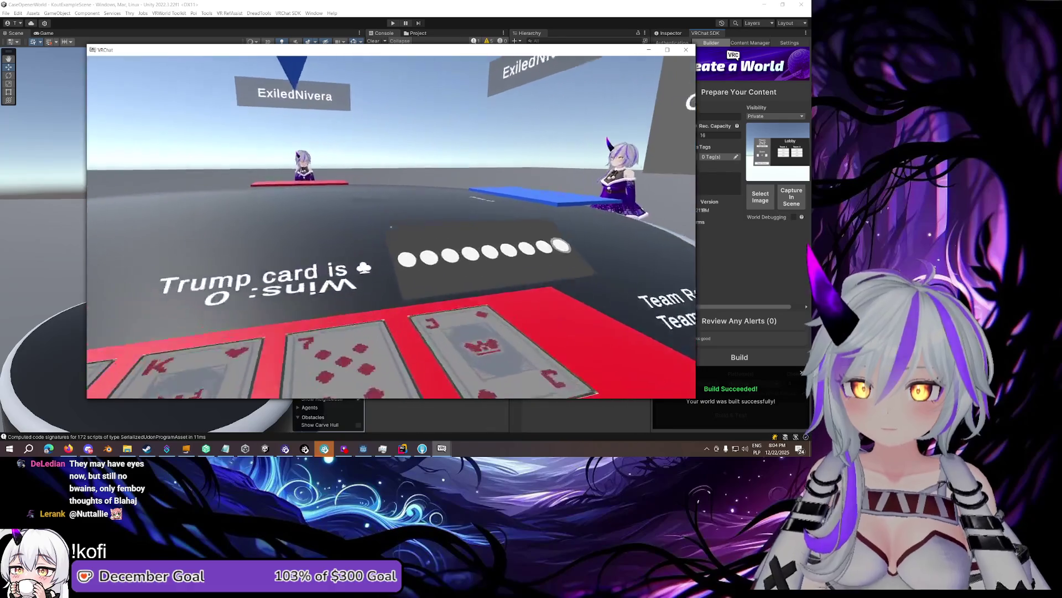
{"action": "key", "text": "s"}
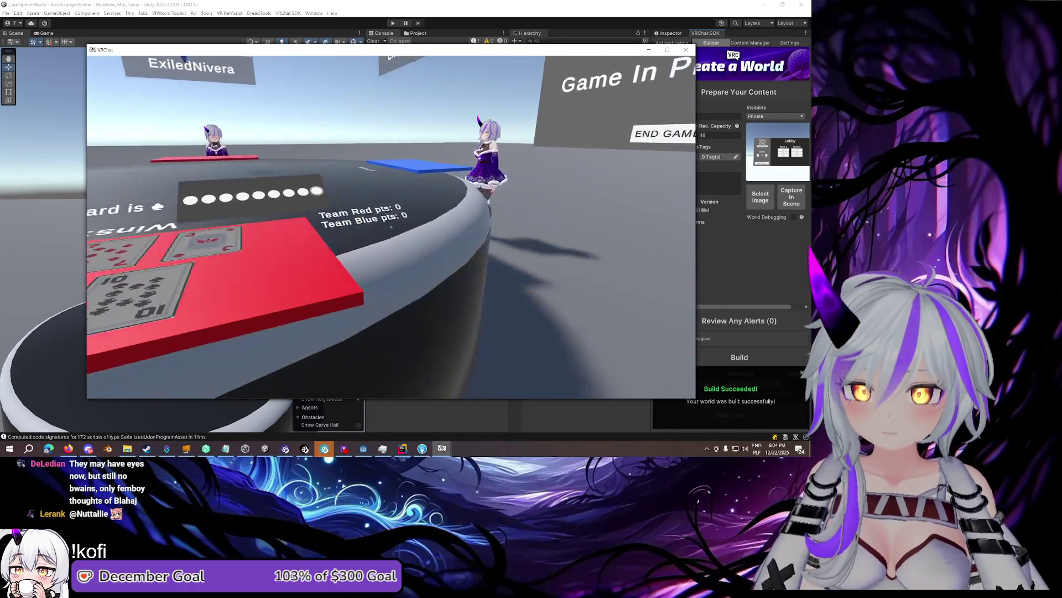
{"action": "key", "text": "Escape"}
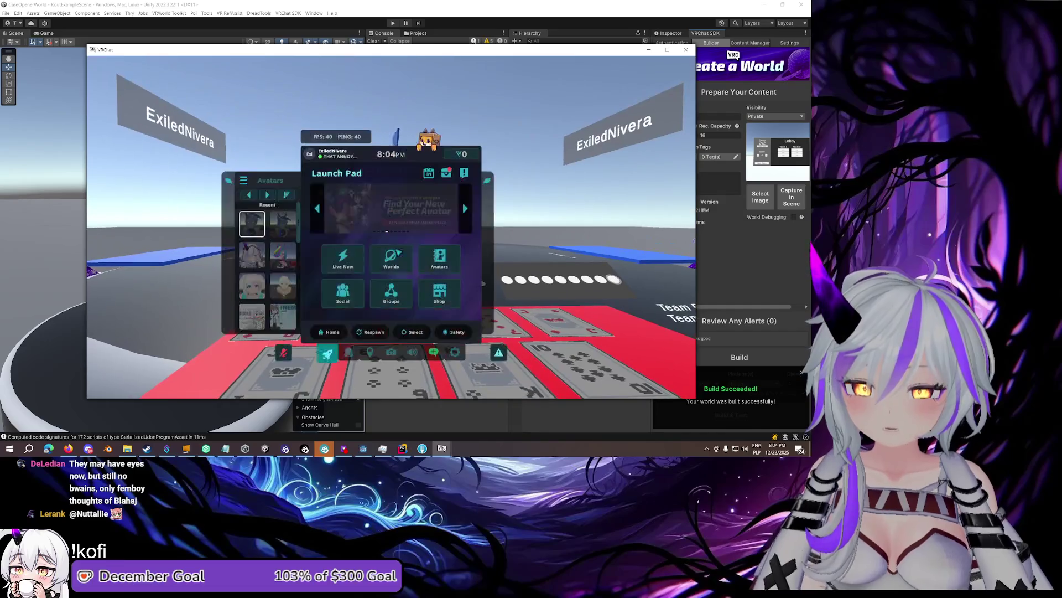
{"action": "mouse_move", "coordinate": [444, 454]}
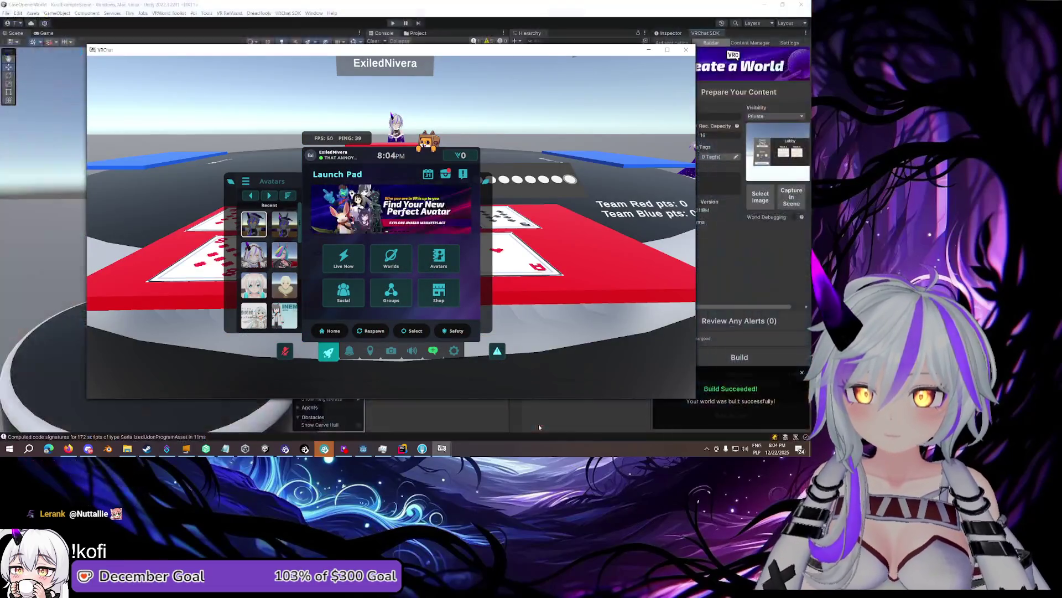
{"action": "left_click", "coordinate": [442, 387]}
{"action": "key", "text": "w"}
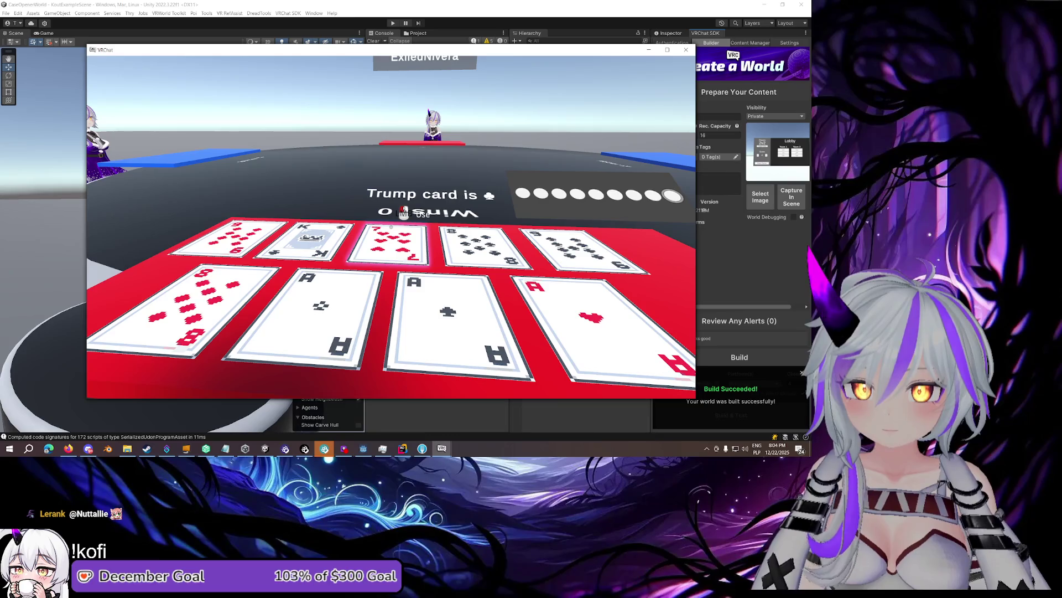
{"action": "key", "text": "s"}
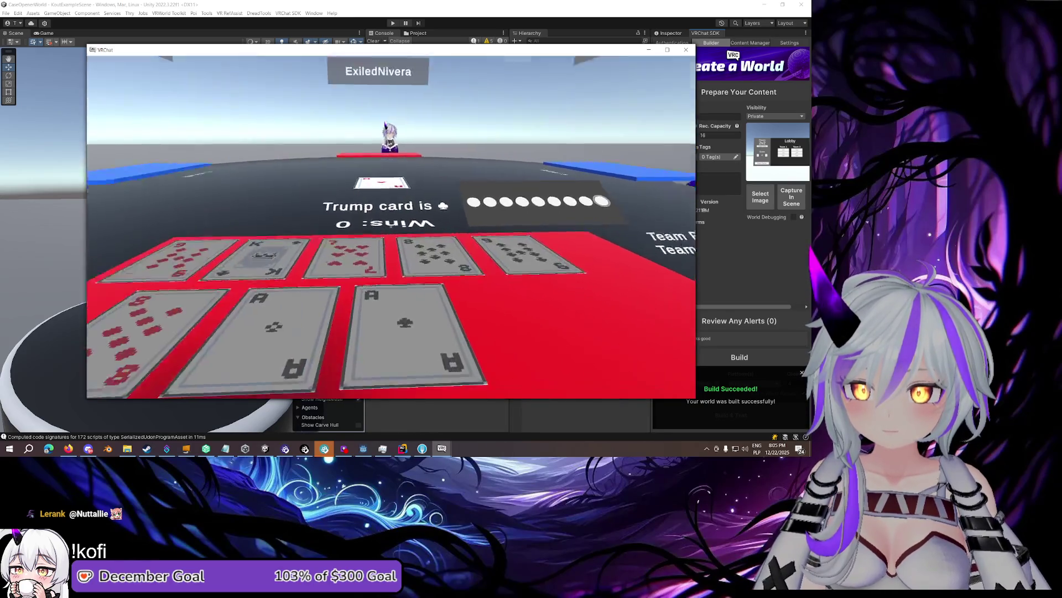
Bring another client forward and position it to view the table and team scores
{"action": "mouse_move", "coordinate": [443, 448]}
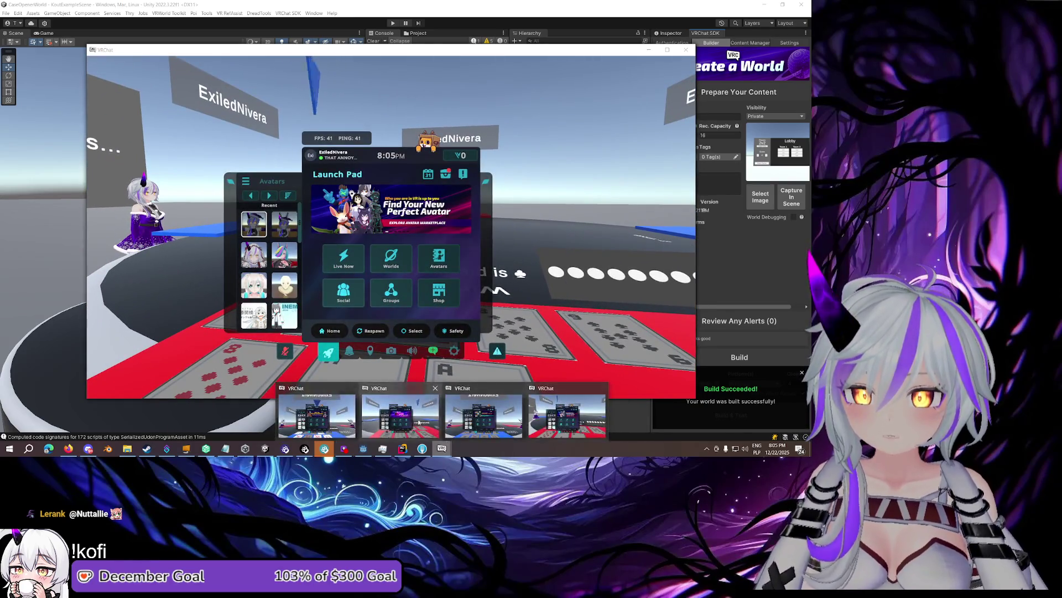
{"action": "left_click", "coordinate": [348, 407]}
{"action": "key", "text": "w"}
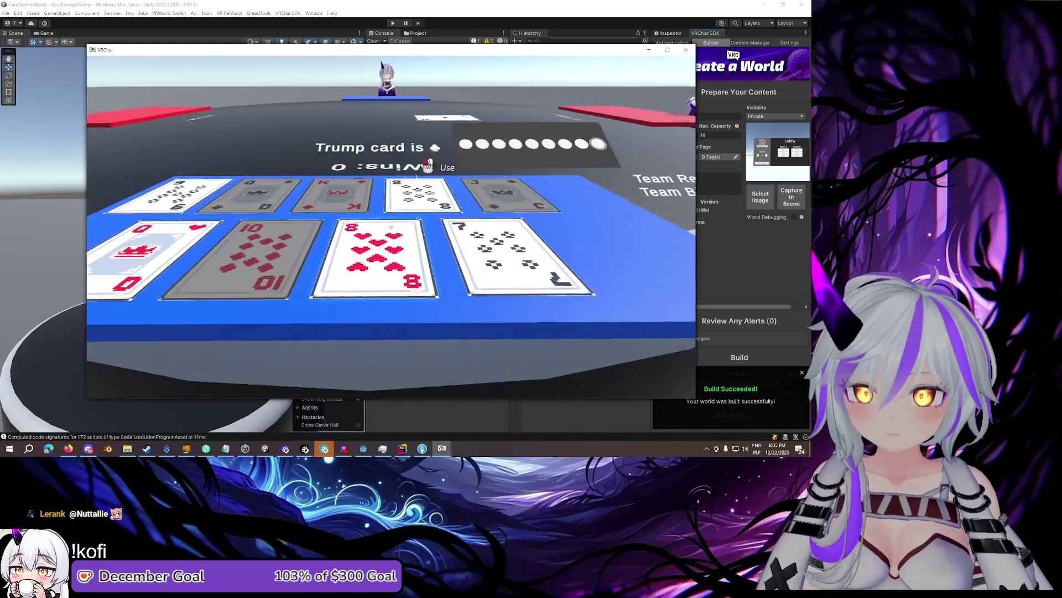
{"action": "key", "text": "w"}
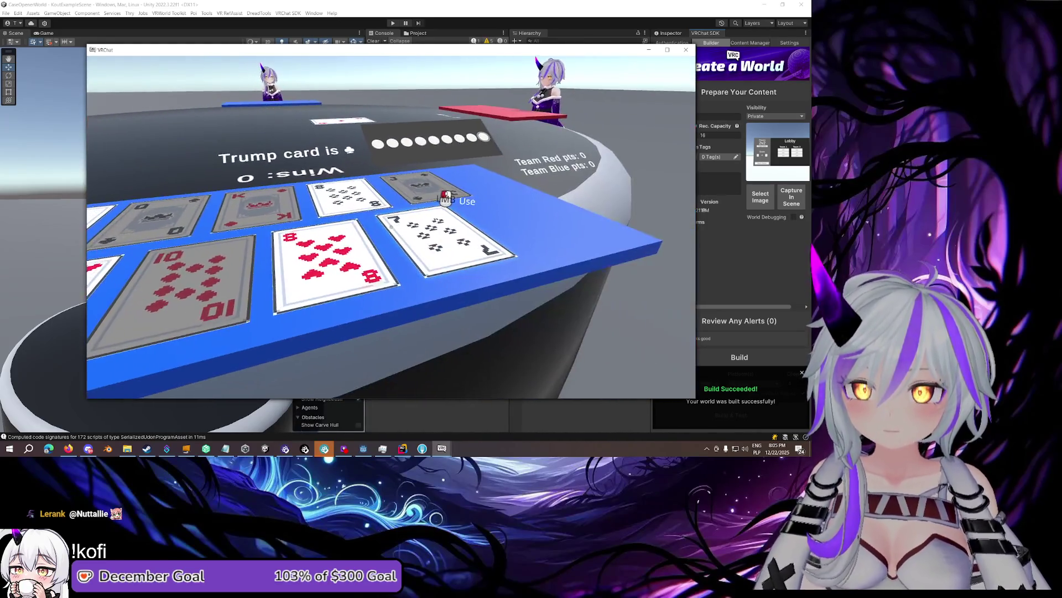
{"action": "key", "text": "Left"}
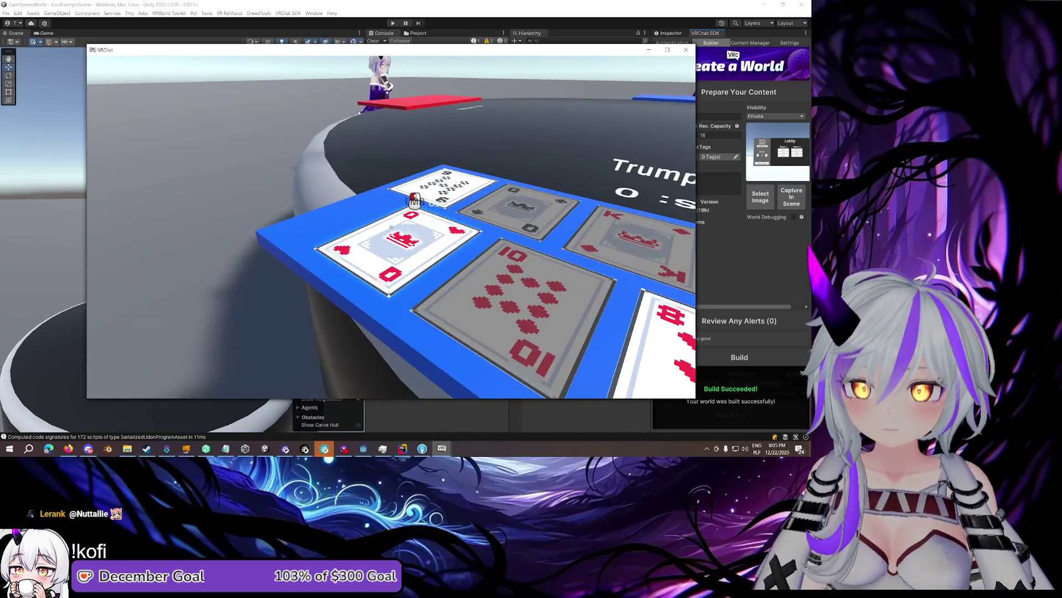
{"action": "key", "text": "Right"}
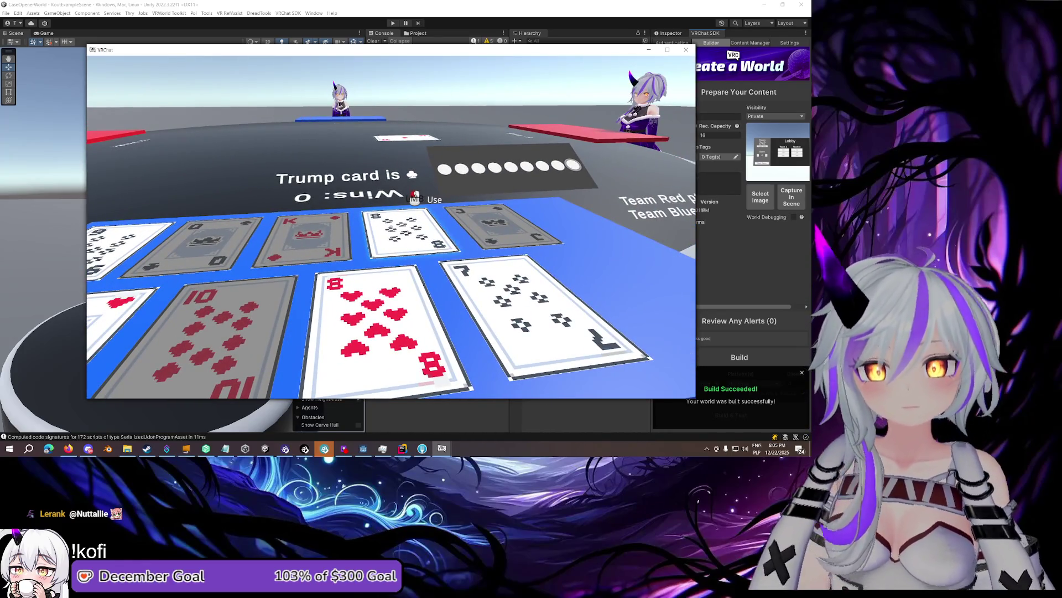
{"action": "key", "text": "s"}
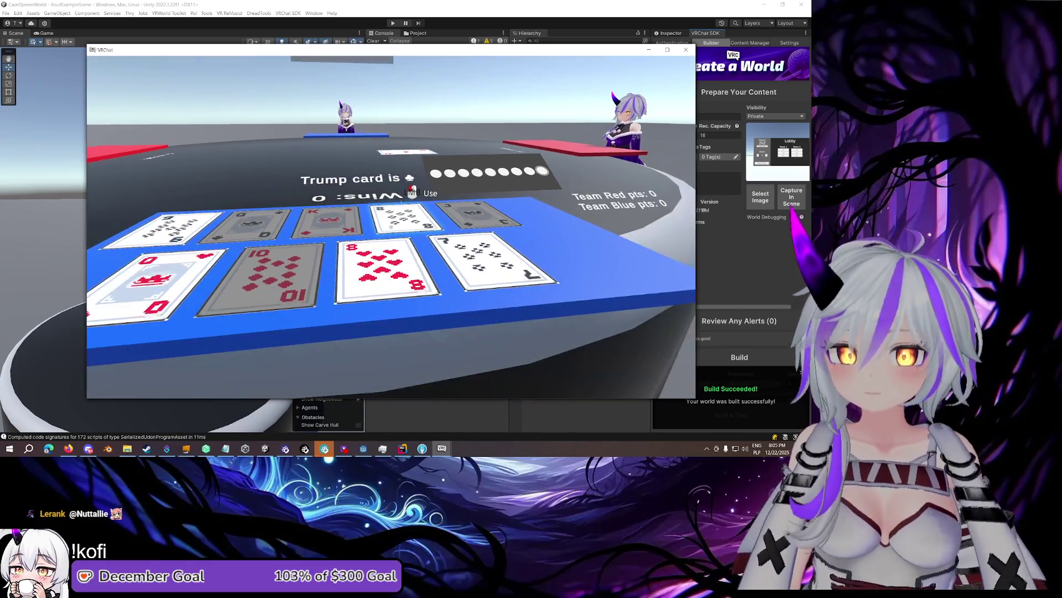
{"action": "key", "text": "w"}
{"action": "key", "text": "s"}
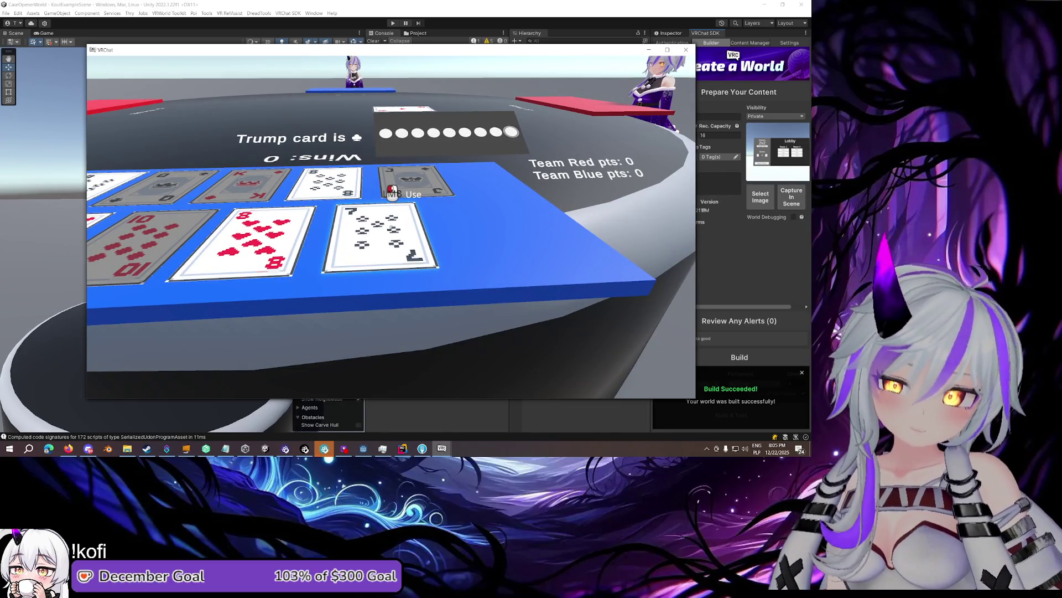
Bring a further client forward and look at its hand of cards
{"action": "key", "text": "Escape"}
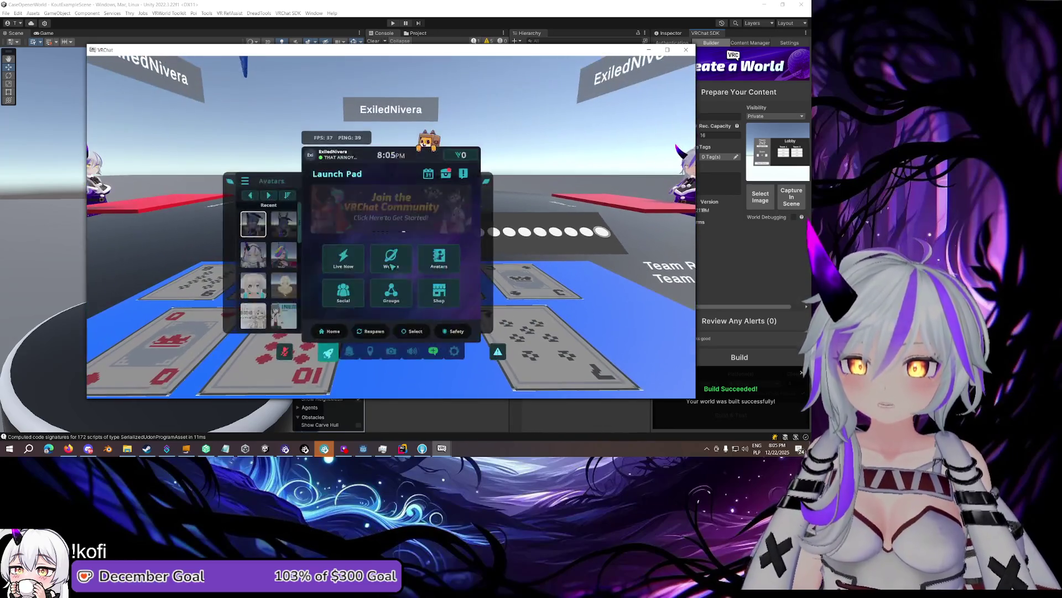
{"action": "mouse_move", "coordinate": [443, 449]}
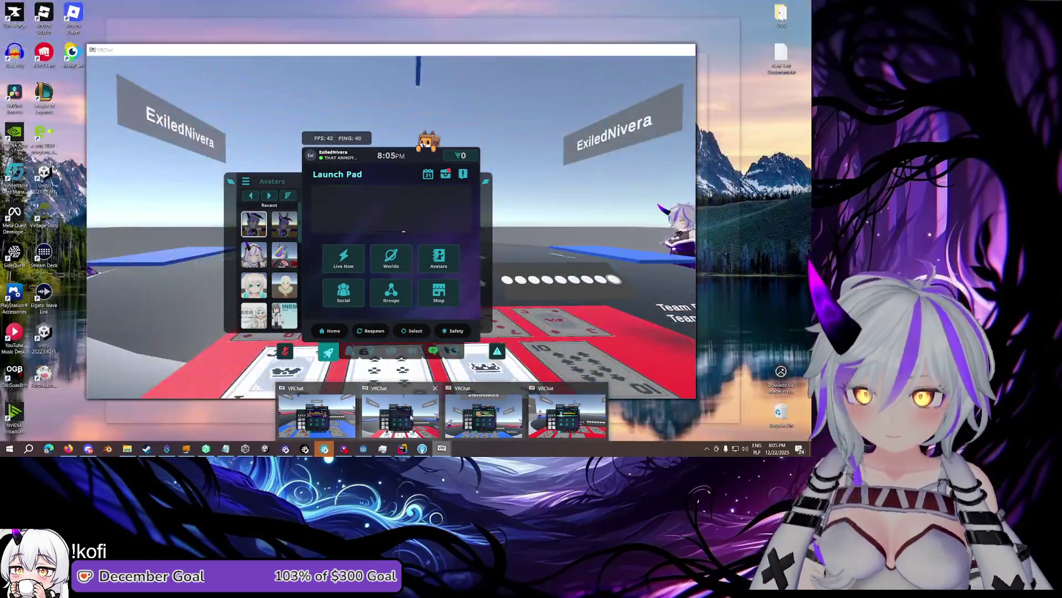
{"action": "left_click", "coordinate": [437, 415]}
{"action": "key", "text": "Escape"}
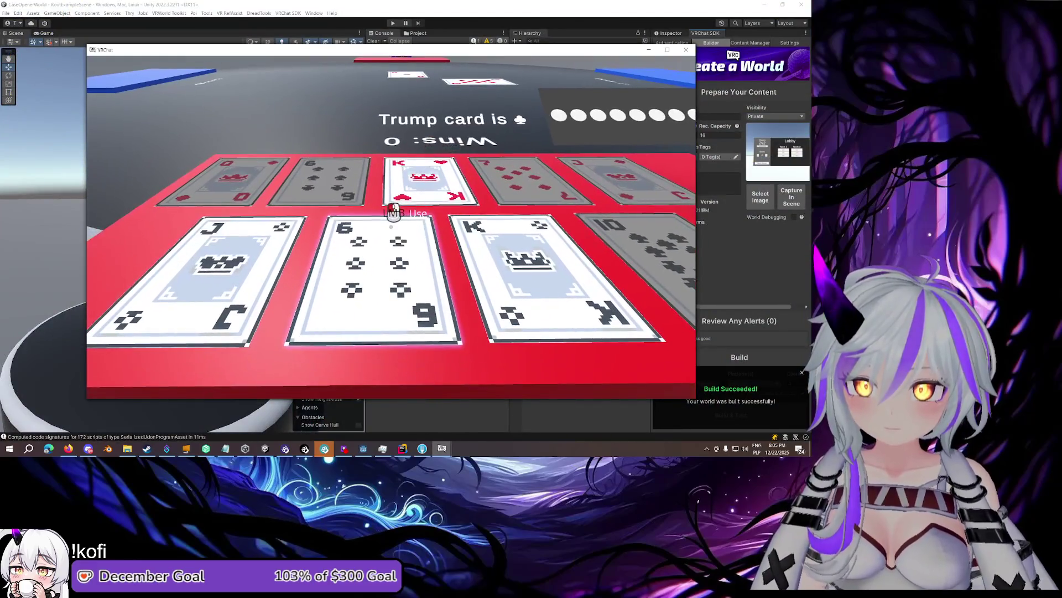
{"action": "key", "text": "Escape"}
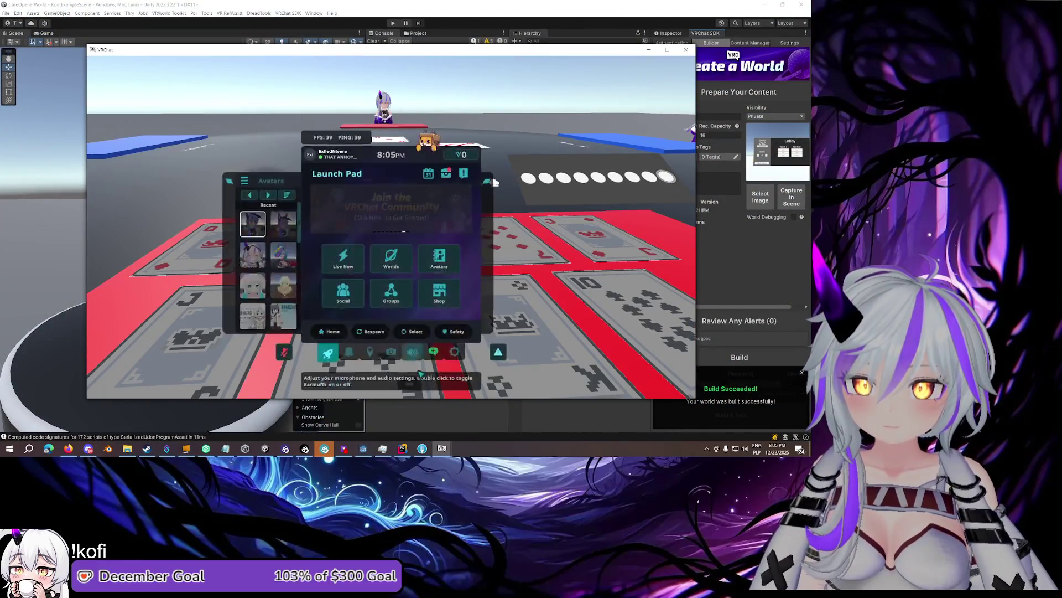
{"action": "key", "text": "Escape"}
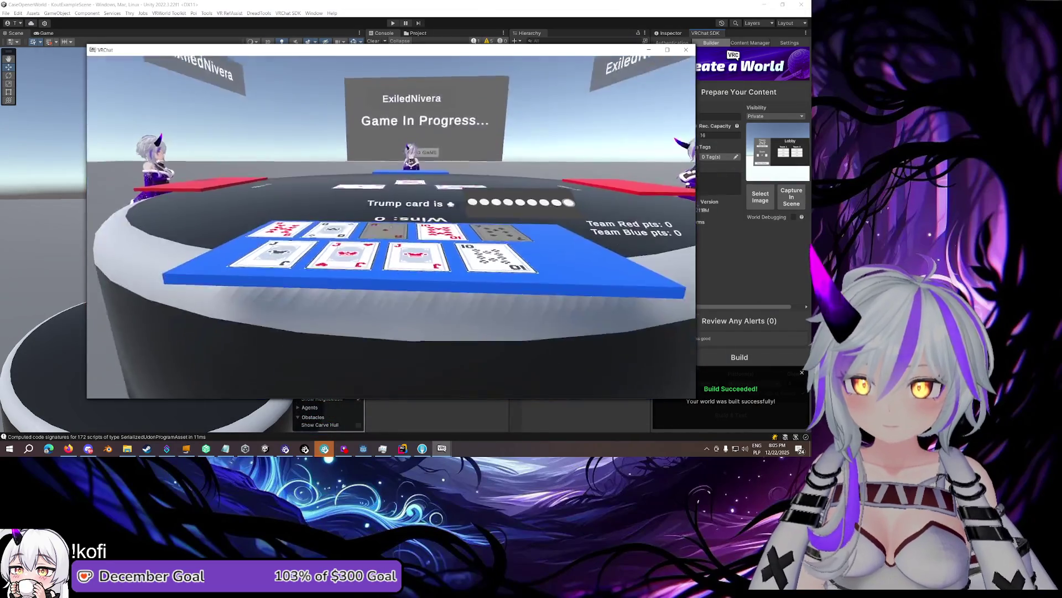
Play the Jack of hearts, then move on to the next client's view
{"action": "left_click", "coordinate": [392, 227]}
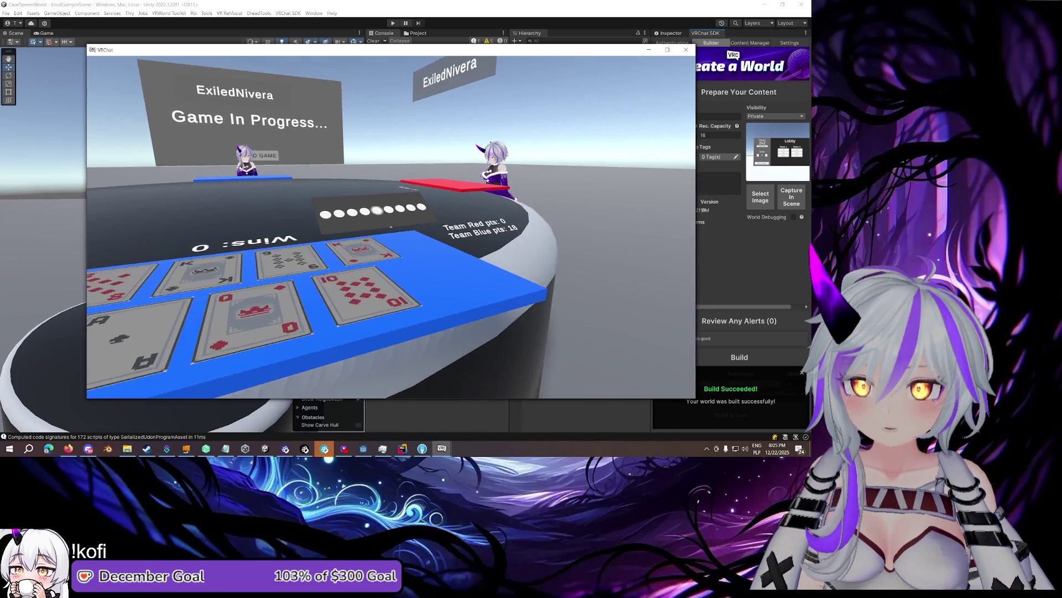
{"action": "key", "text": "Escape"}
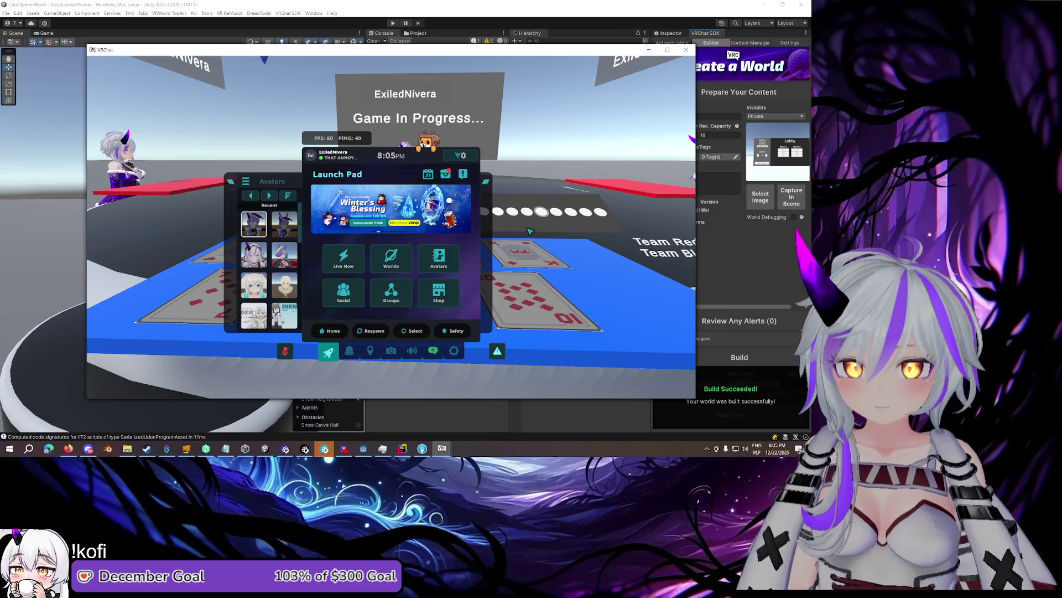
{"action": "mouse_move", "coordinate": [442, 448]}
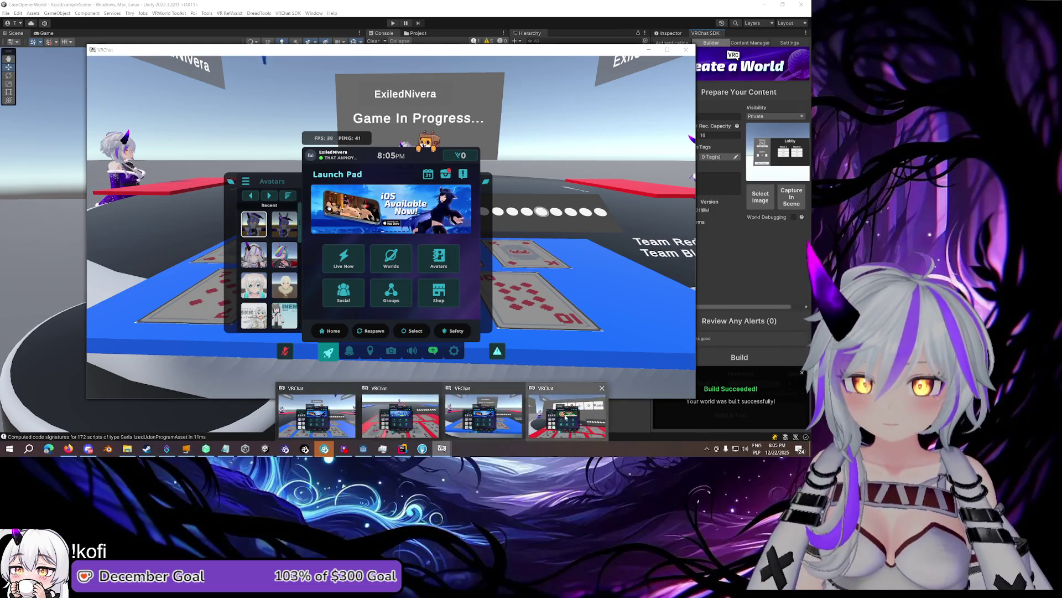
{"action": "left_click", "coordinate": [567, 413]}
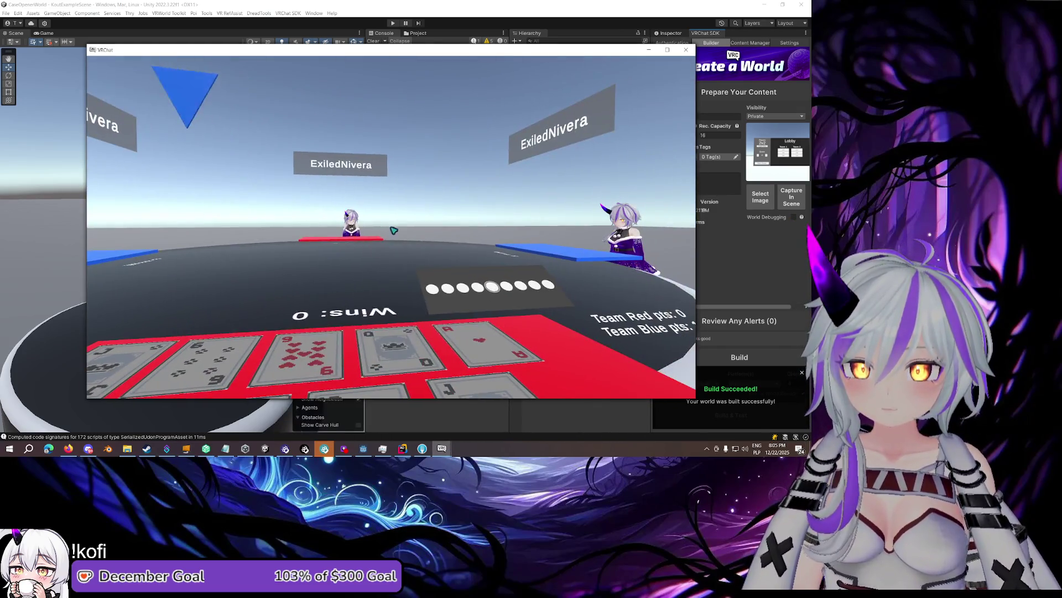
{"action": "key", "text": "Escape"}
{"action": "mouse_move", "coordinate": [442, 449]}
{"action": "left_click", "coordinate": [352, 419]}
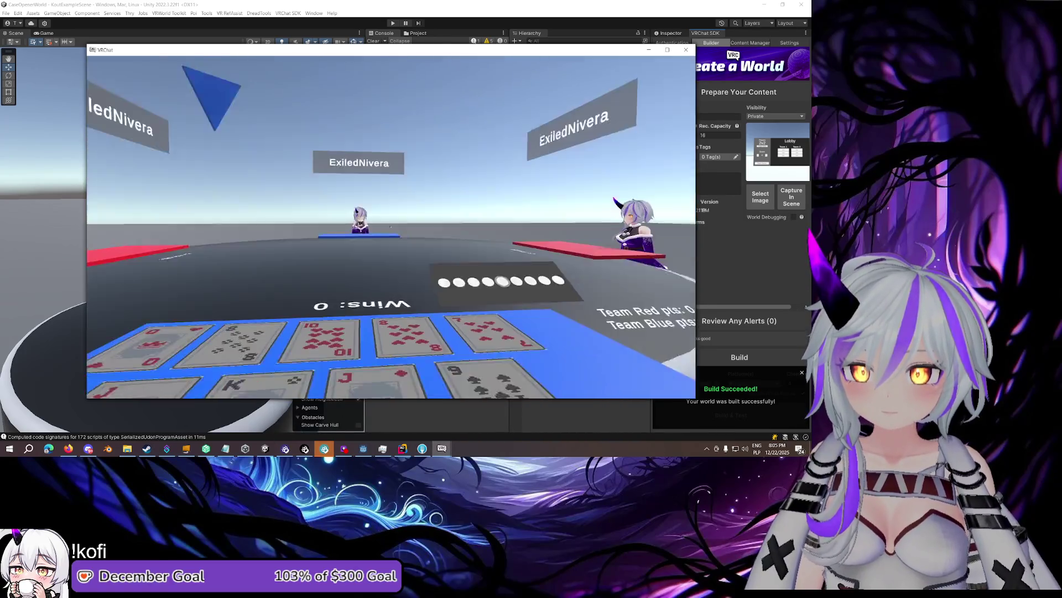
Cycle through the other test clients to take their turns at the card table
{"action": "key", "text": "Escape"}
{"action": "mouse_move", "coordinate": [442, 448]}
{"action": "left_click", "coordinate": [561, 413]}
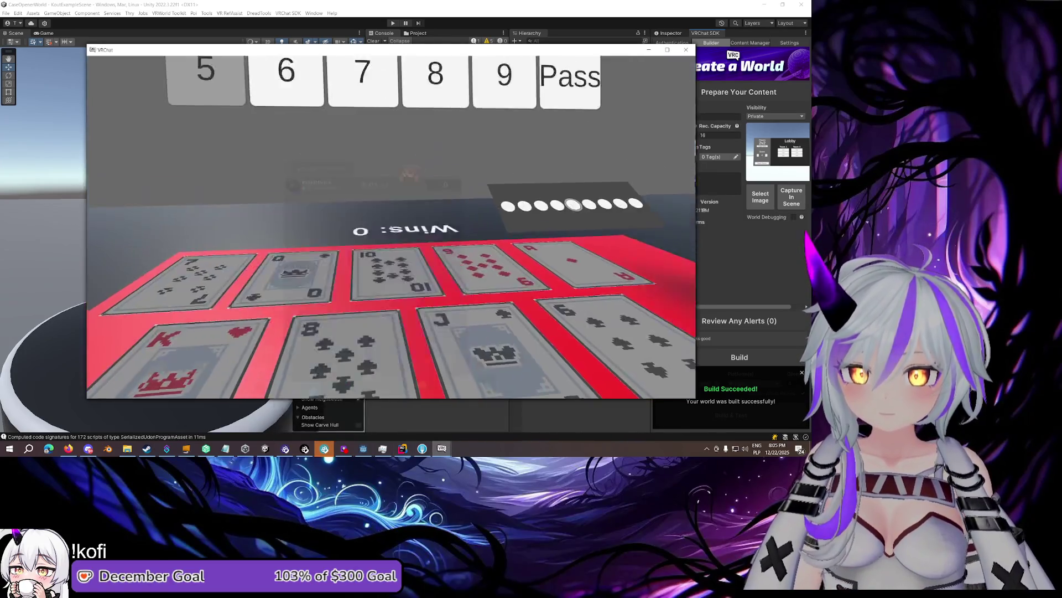
{"action": "key", "text": "Escape"}
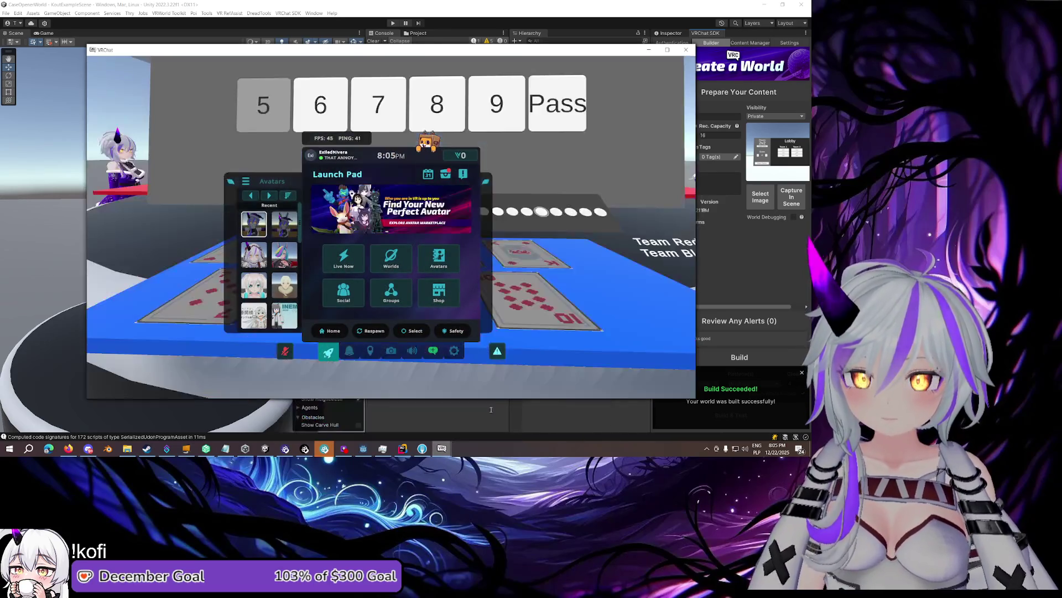
{"action": "key", "text": "Escape"}
{"action": "key", "text": "Escape"}
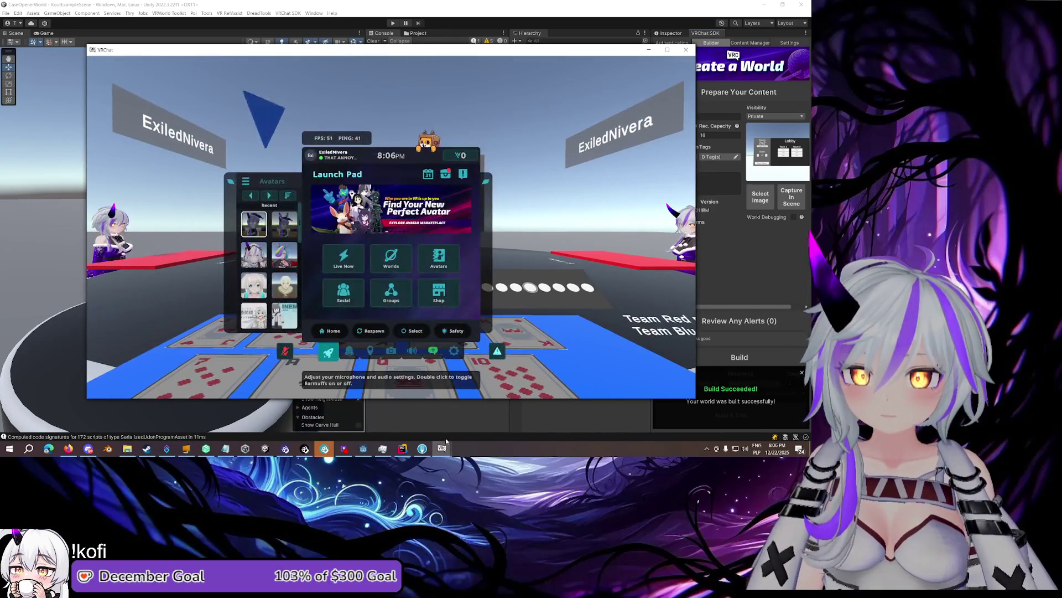
{"action": "left_click", "coordinate": [449, 434]}
{"action": "key", "text": "Escape"}
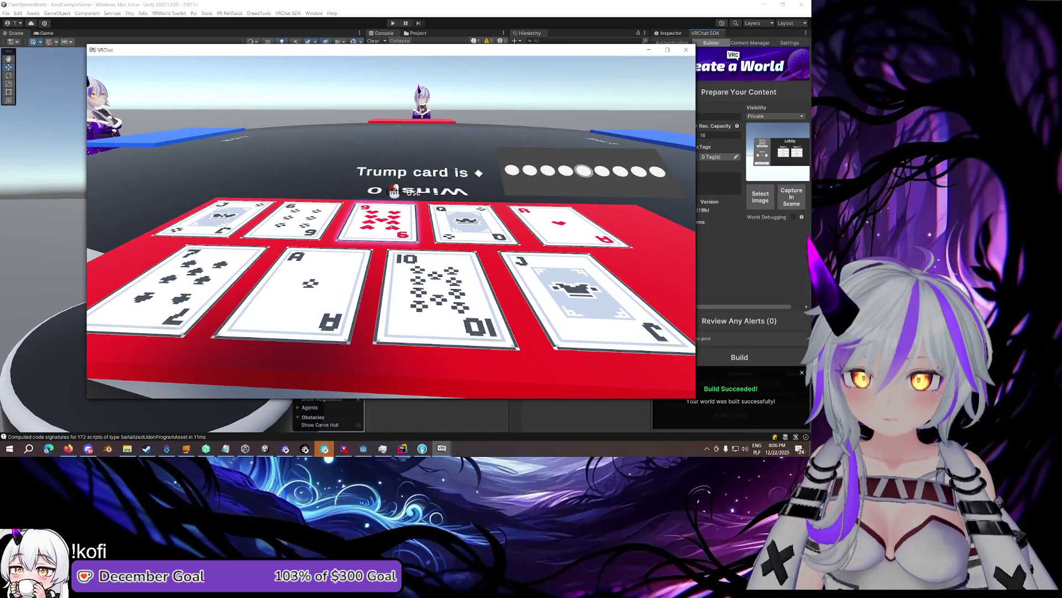
{"action": "key", "text": "Escape"}
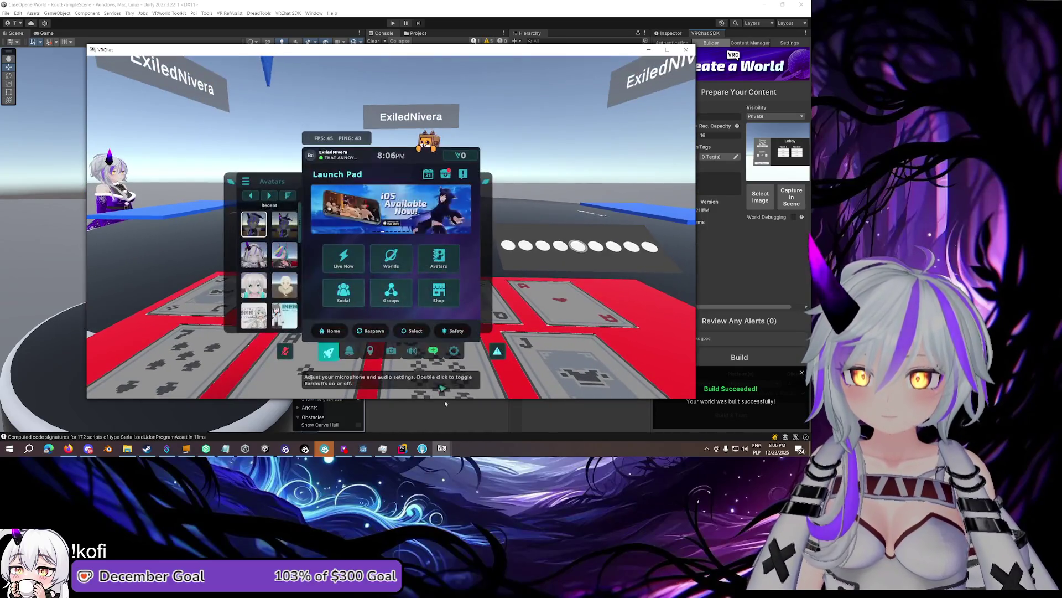
{"action": "mouse_move", "coordinate": [442, 449]}
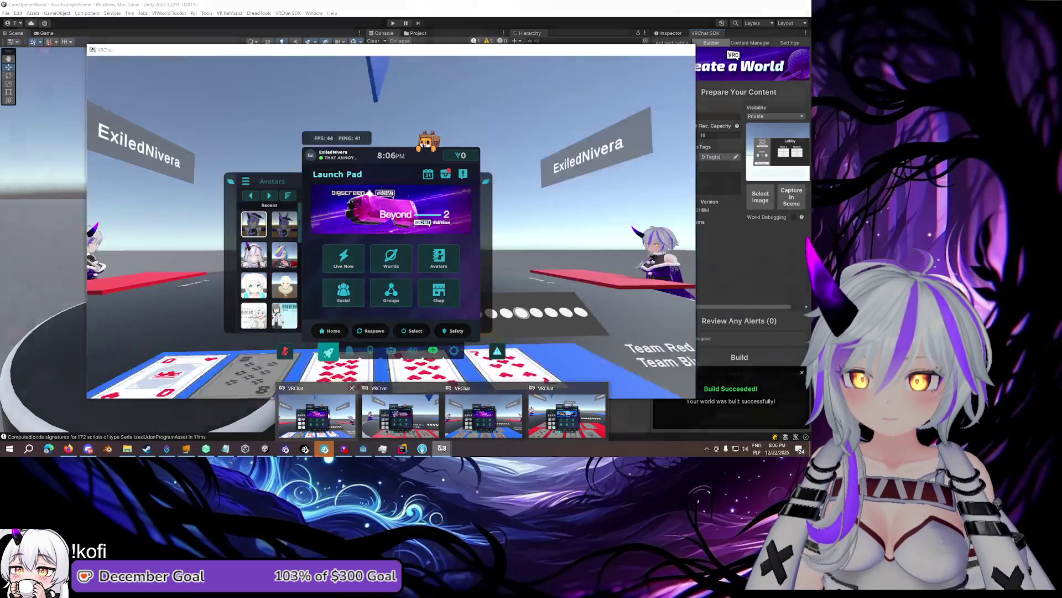
{"action": "left_click", "coordinate": [567, 414]}
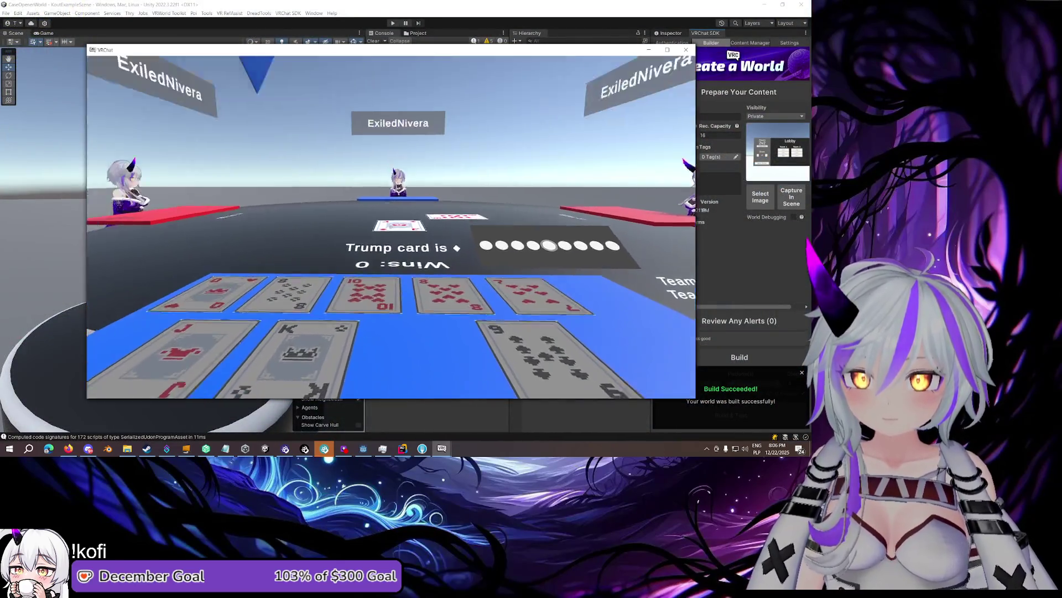
Pick other clients from the list of open VRChat windows to finish the round
{"action": "key", "text": "Escape"}
{"action": "left_click", "coordinate": [446, 450]}
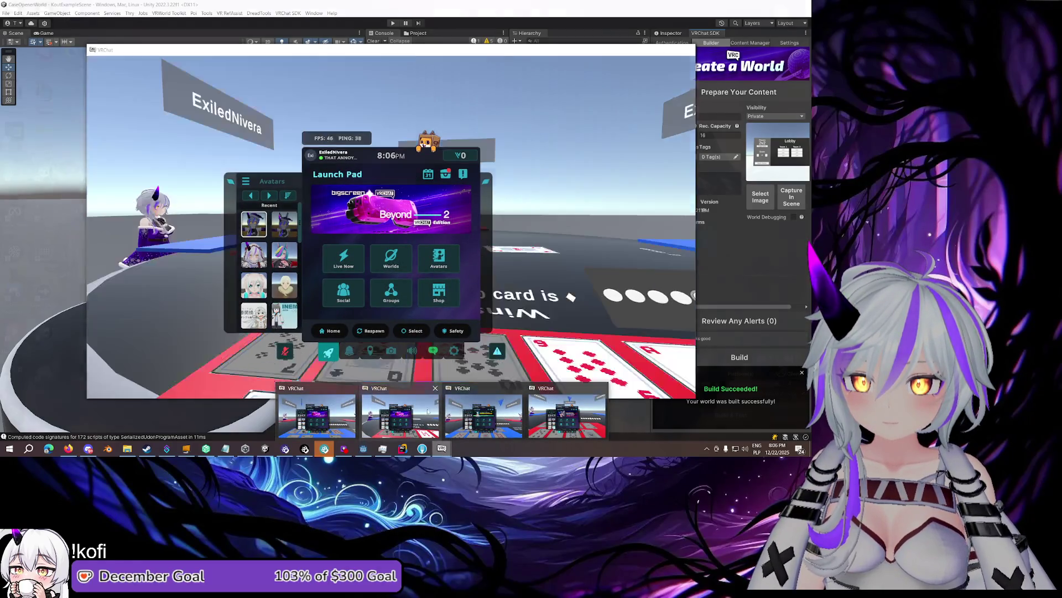
{"action": "left_click", "coordinate": [400, 415]}
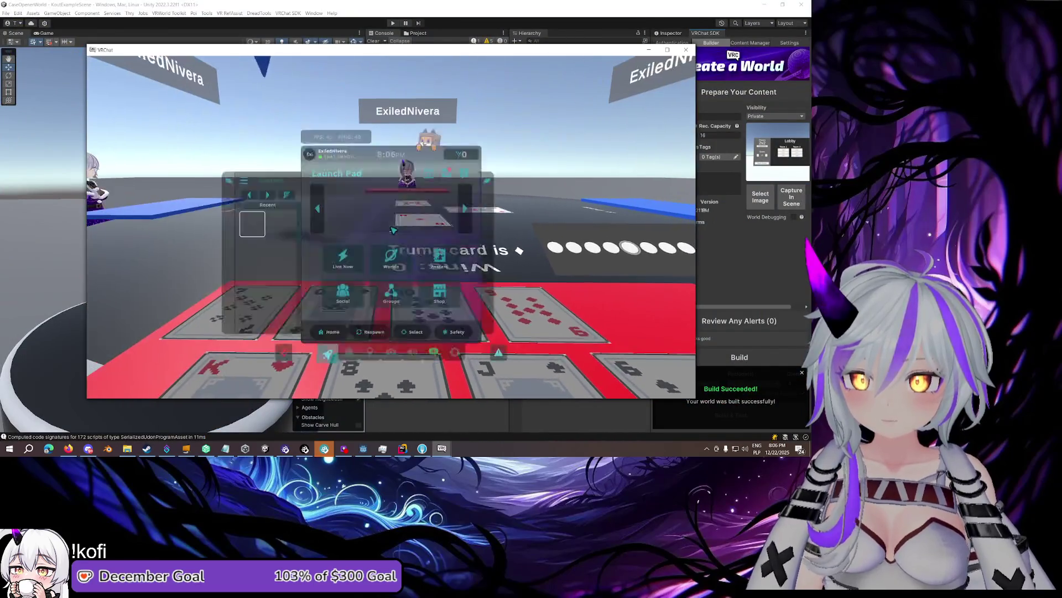
{"action": "mouse_move", "coordinate": [442, 449]}
{"action": "left_click", "coordinate": [495, 412]}
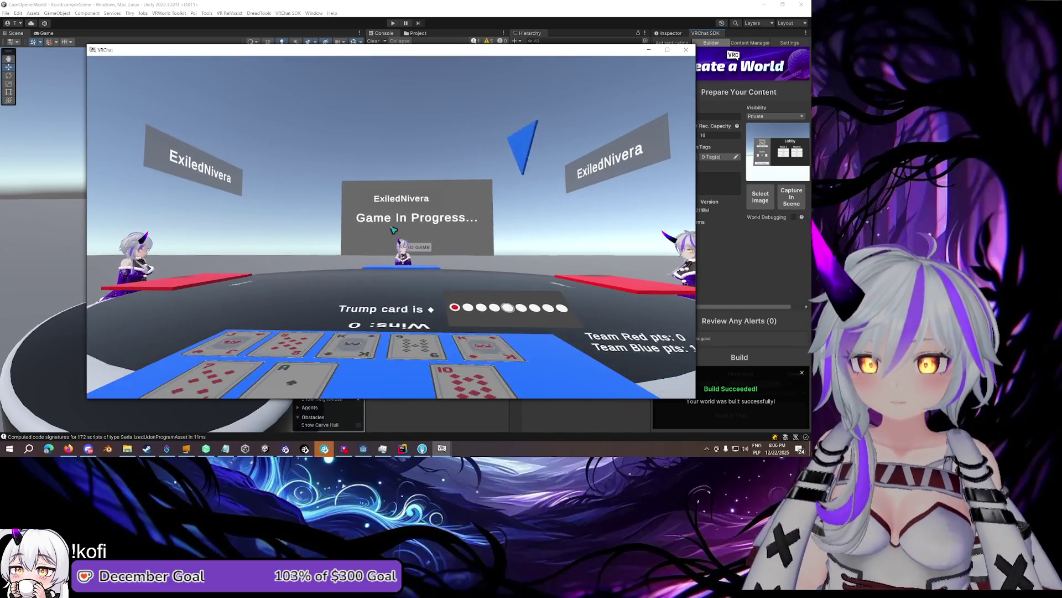
Leave VRChat and bring up the Notepad to-do list
{"action": "key", "text": "Escape"}
{"action": "left_click", "coordinate": [401, 449]}
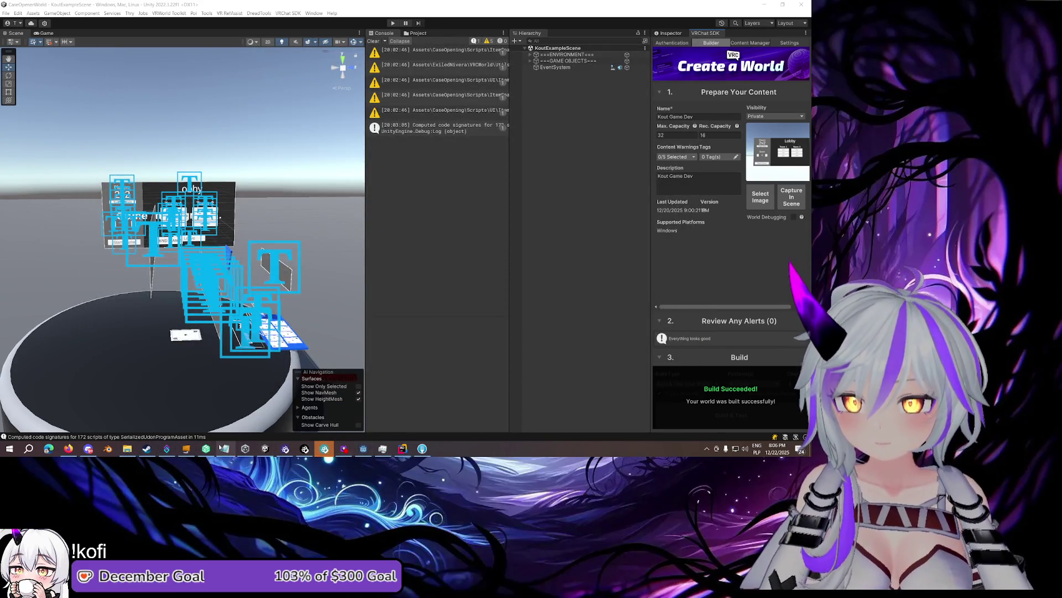
{"action": "left_click", "coordinate": [221, 449]}
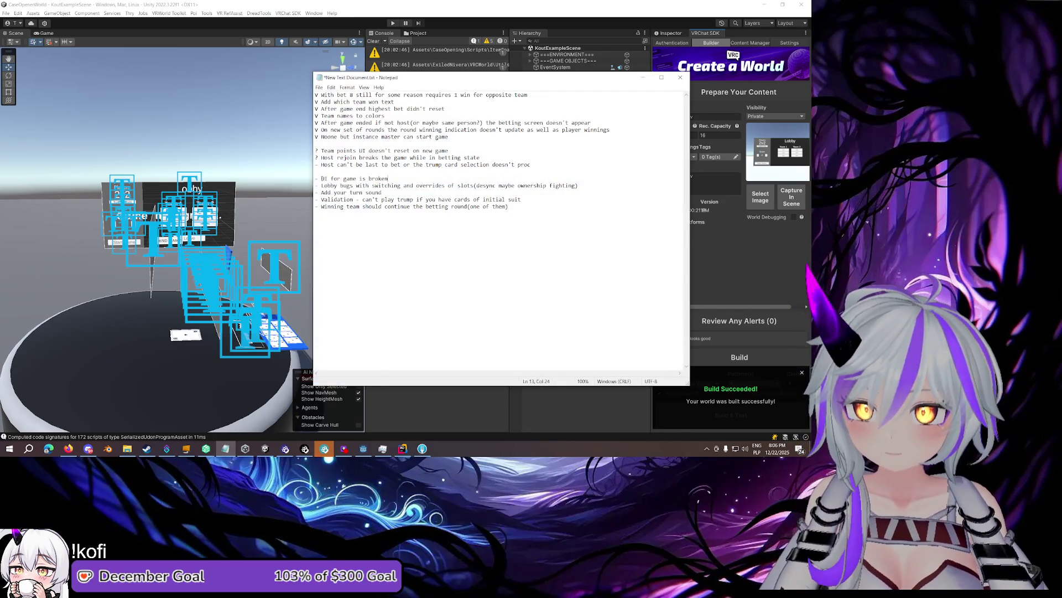
Move the 'UI for game is broken' line up beside the finished items
{"action": "left_click_drag", "start_coordinate": [394, 178], "coordinate": [314, 178]}
{"action": "key", "text": "ctrl+c"}
{"action": "key", "text": "BackSpace"}
{"action": "left_click", "coordinate": [449, 136]}
{"action": "key", "text": "Return"}
{"action": "key", "text": "ctrl+v"}
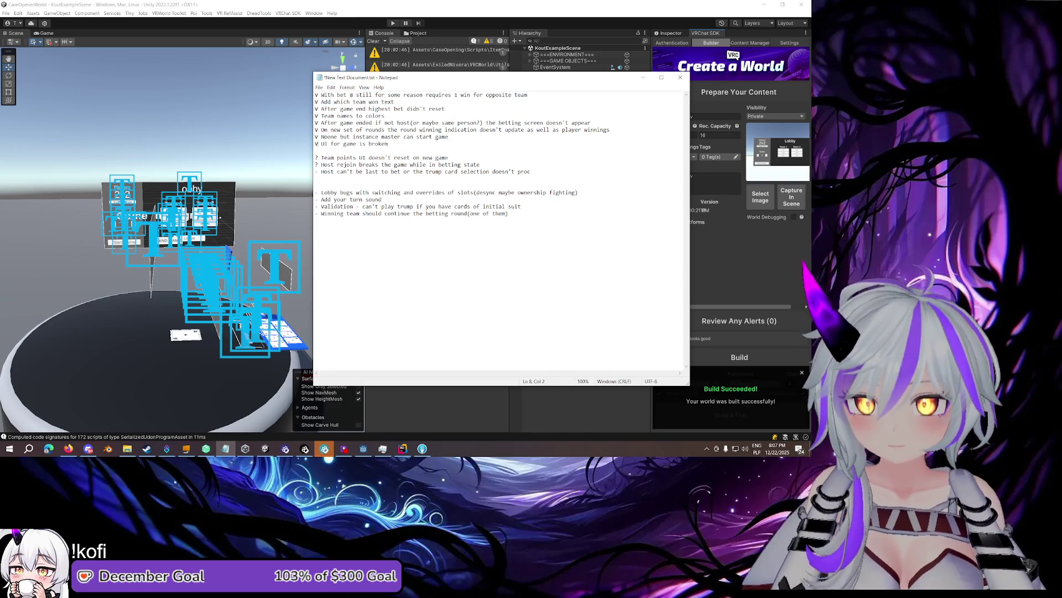
Move the 'Lobby bugs' line to the end of the list and delete the empty line
{"action": "left_click", "coordinate": [394, 186]}
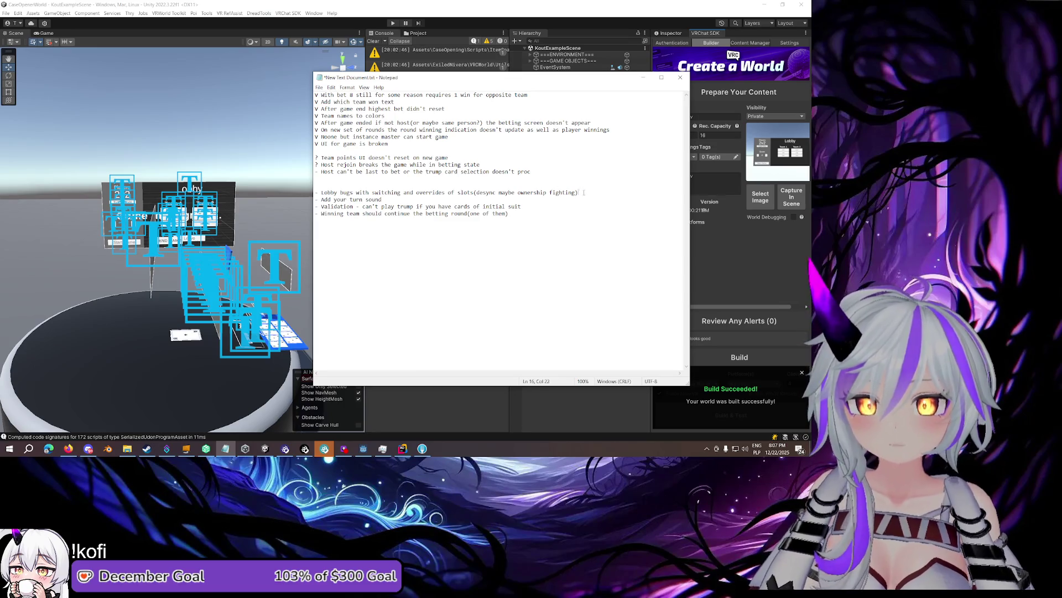
{"action": "left_click_drag", "start_coordinate": [584, 192], "coordinate": [316, 185]}
{"action": "key", "text": "ctrl+c"}
{"action": "key", "text": "BackSpace"}
{"action": "key", "text": "BackSpace"}
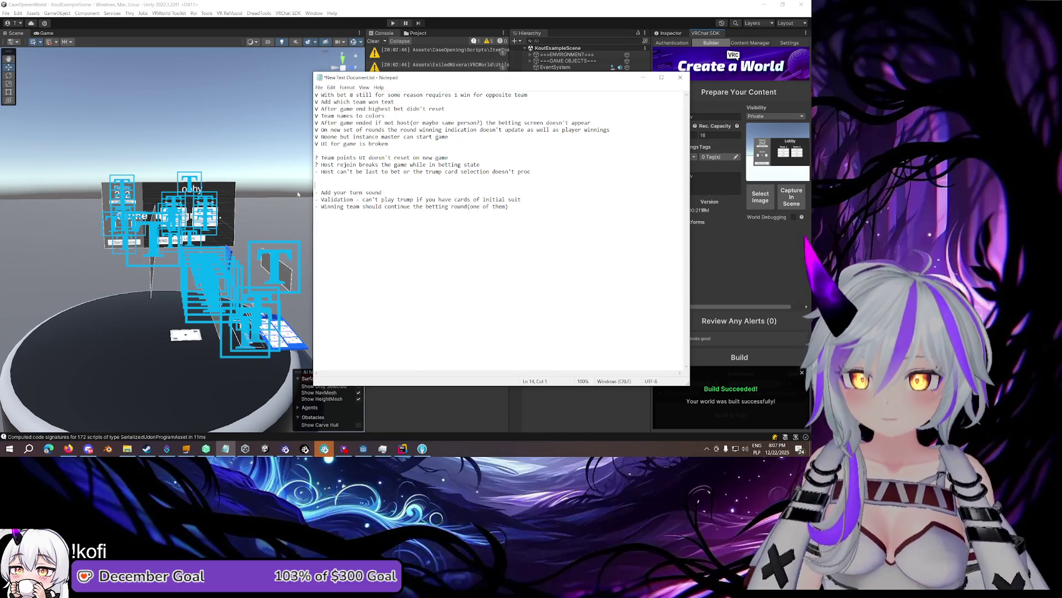
{"action": "key", "text": "ctrl+v"}
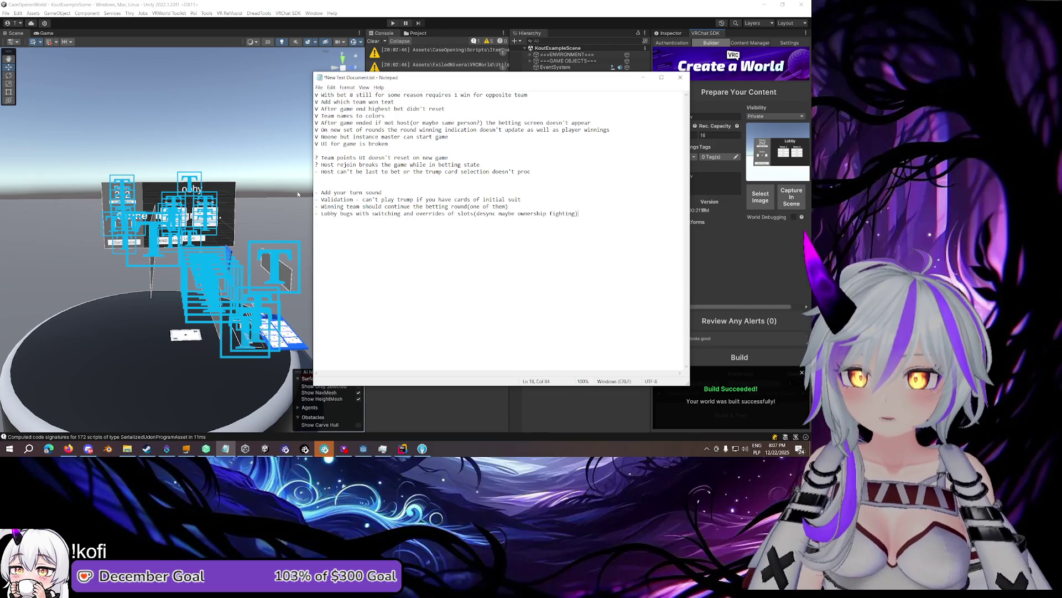
{"action": "key", "text": "BackSpace"}
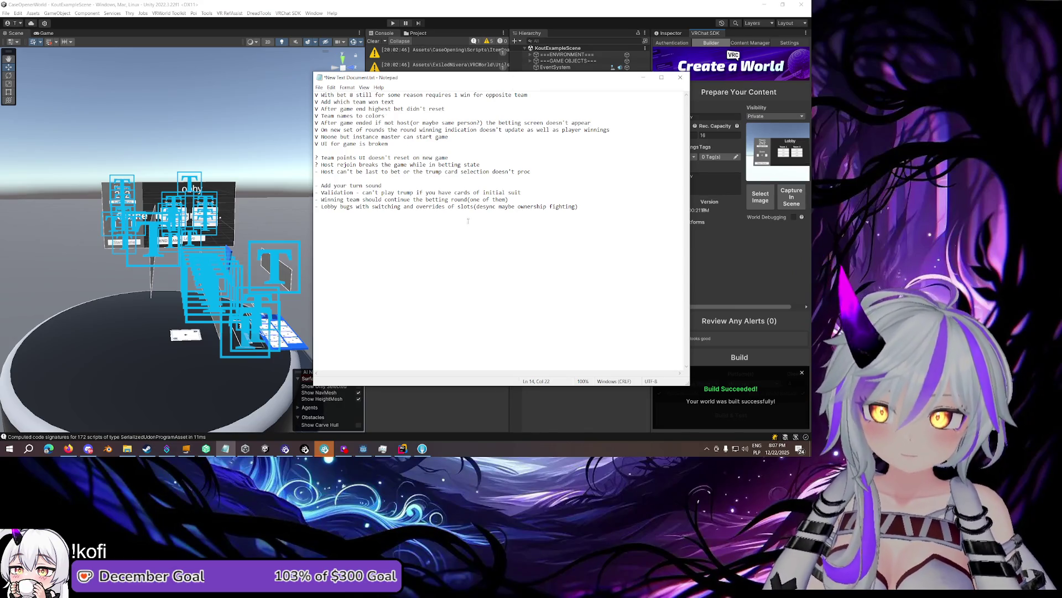
{"action": "left_click", "coordinate": [402, 448]}
Open KoutGameManager.cs and place the caret at the end of the OnLocalPlayerRoundWon event line
{"action": "left_click", "coordinate": [514, 124]}
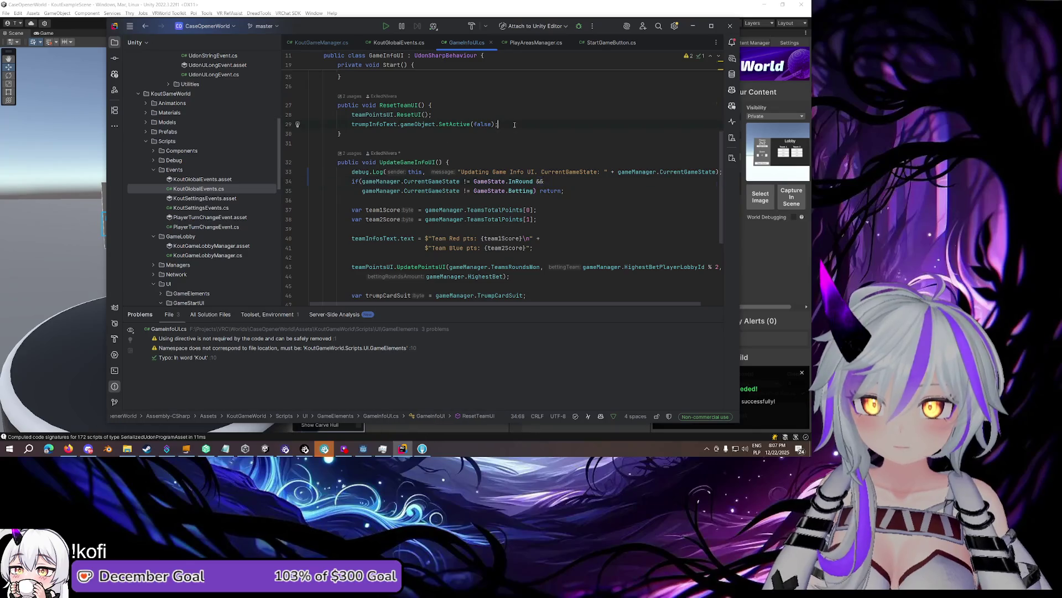
{"action": "left_click", "coordinate": [488, 137]}
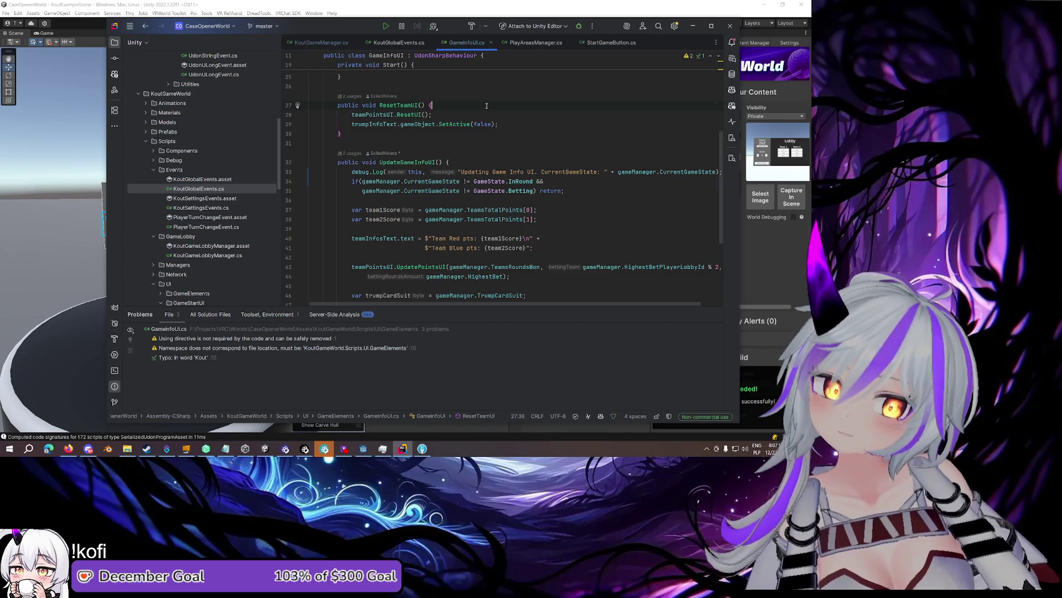
{"action": "left_click", "coordinate": [343, 46]}
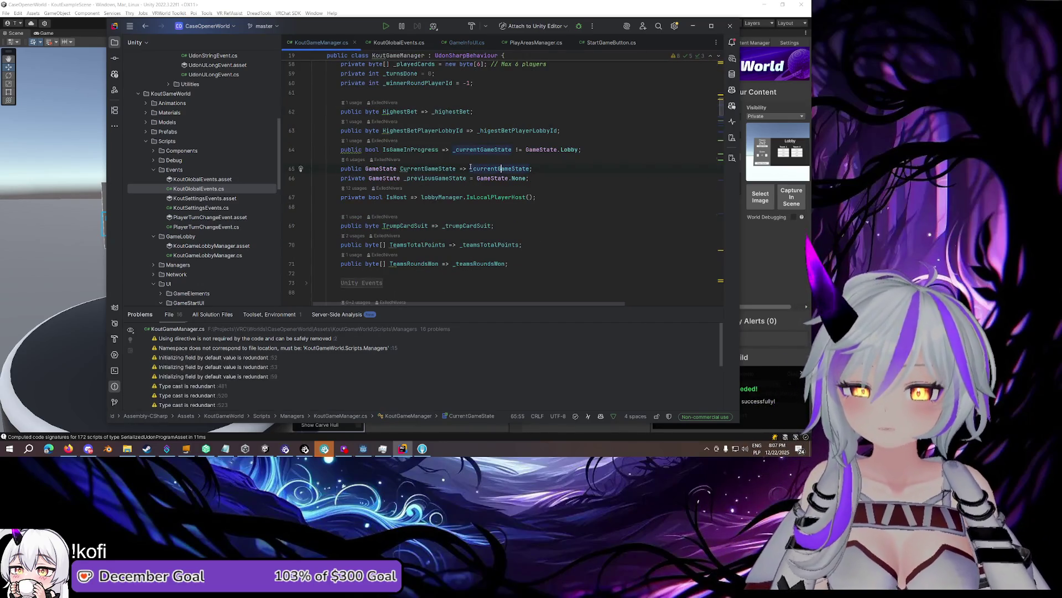
{"action": "scroll", "coordinate": [471, 166], "scroll_direction": "up", "scroll_amount": 3}
{"action": "scroll", "coordinate": [471, 166], "scroll_direction": "up", "scroll_amount": 6}
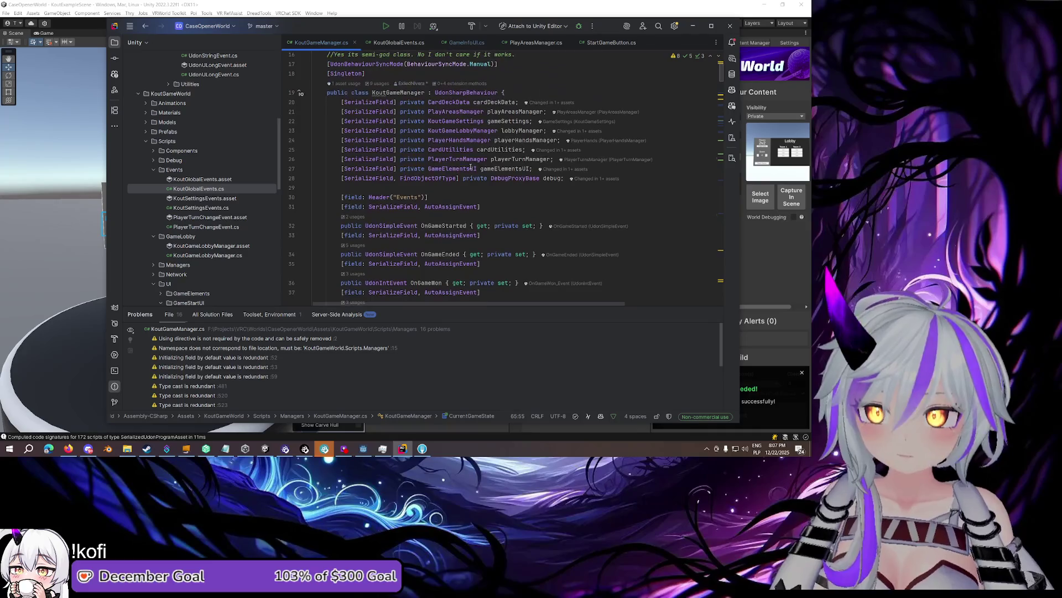
{"action": "scroll", "coordinate": [471, 167], "scroll_direction": "down", "scroll_amount": 5}
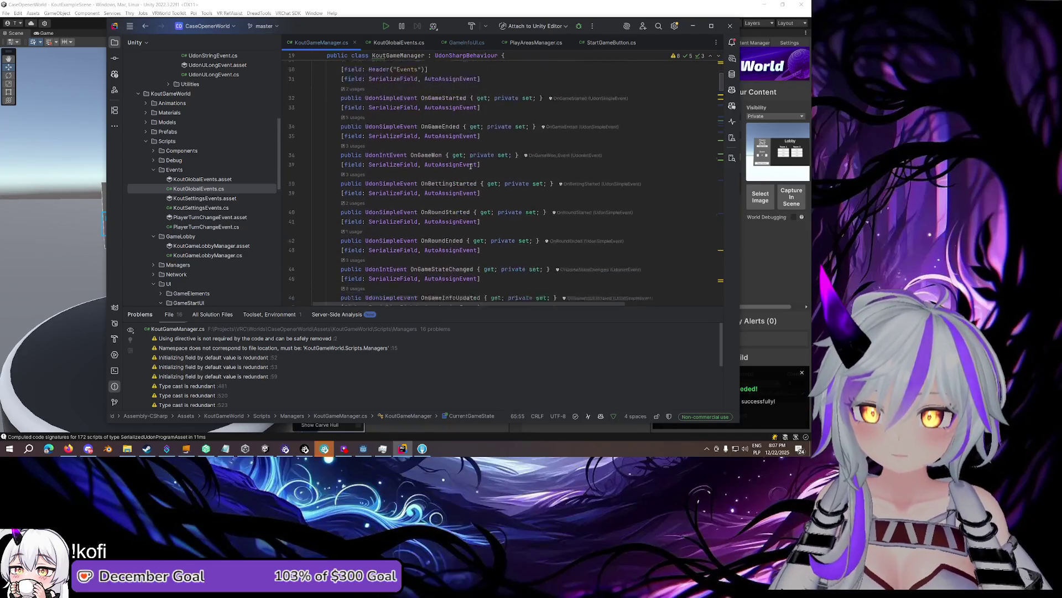
{"action": "scroll", "coordinate": [471, 168], "scroll_direction": "down", "scroll_amount": 2}
{"action": "left_click", "coordinate": [463, 227]}
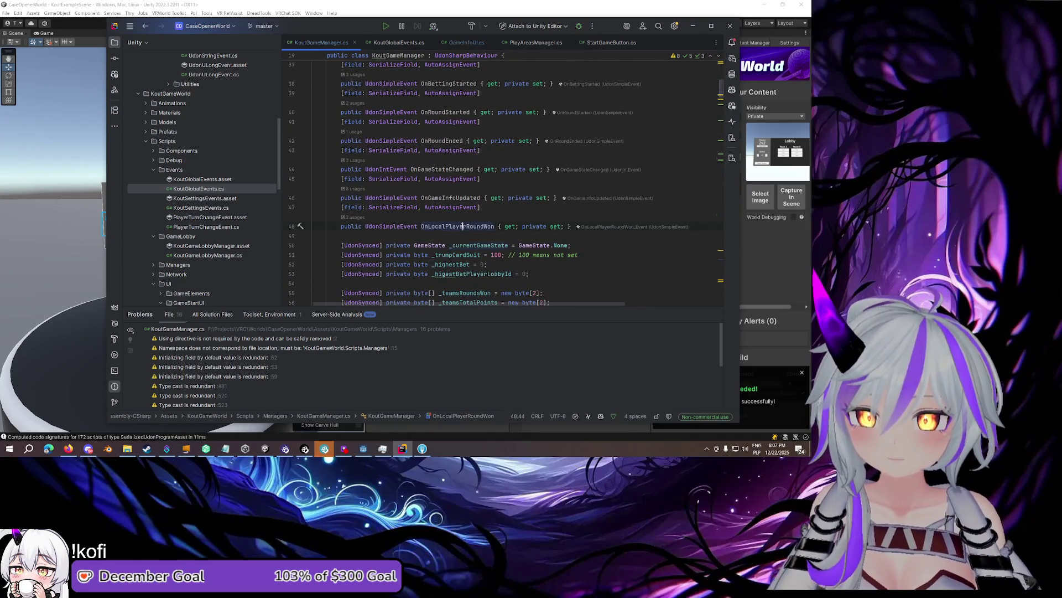
{"action": "left_click", "coordinate": [570, 227]}
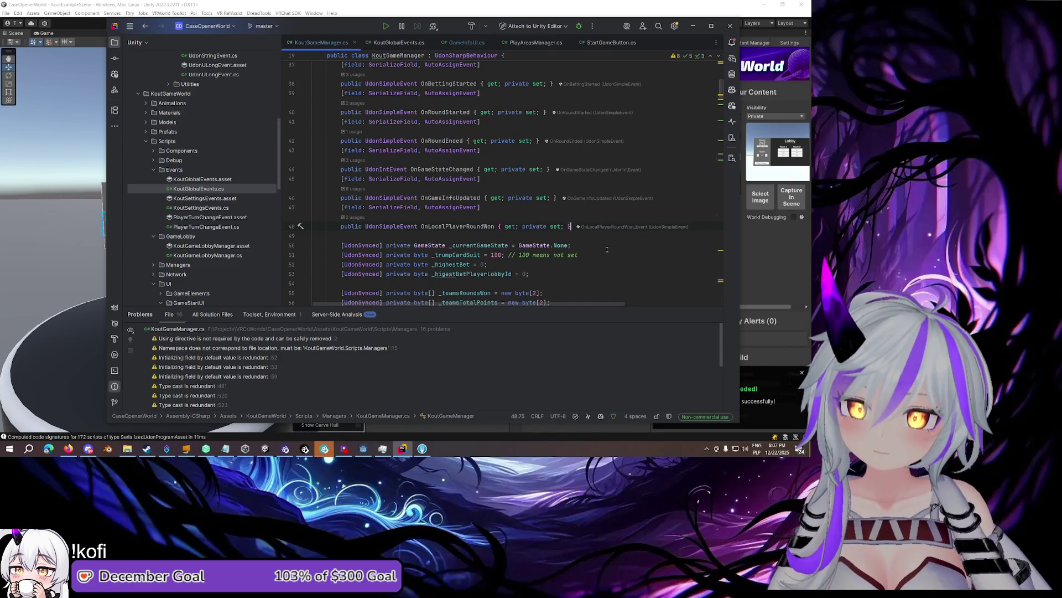
{"action": "key", "text": "Return"}
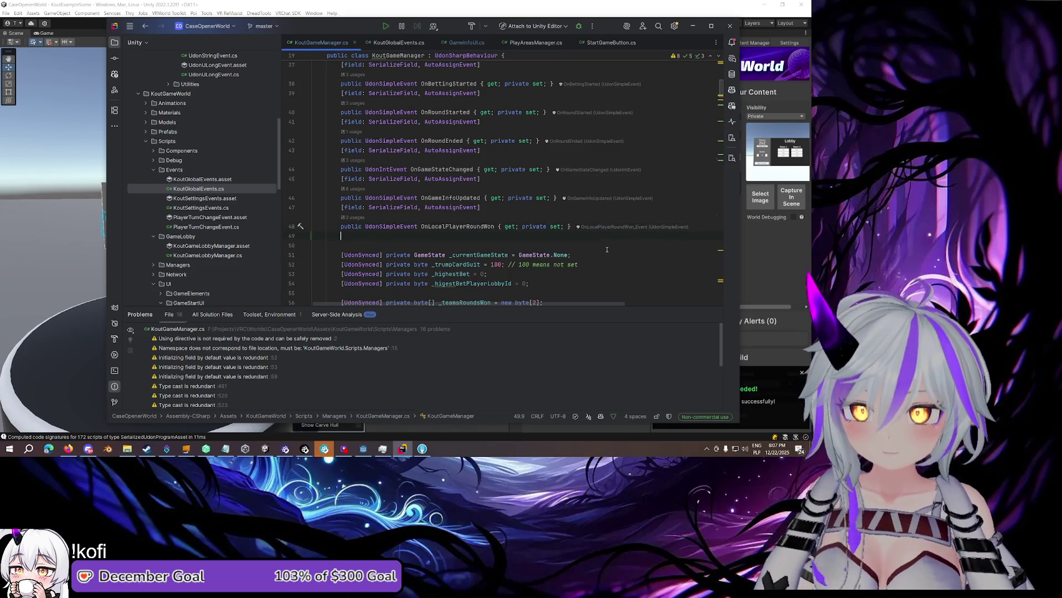
{"action": "type", "text": "[field:"}
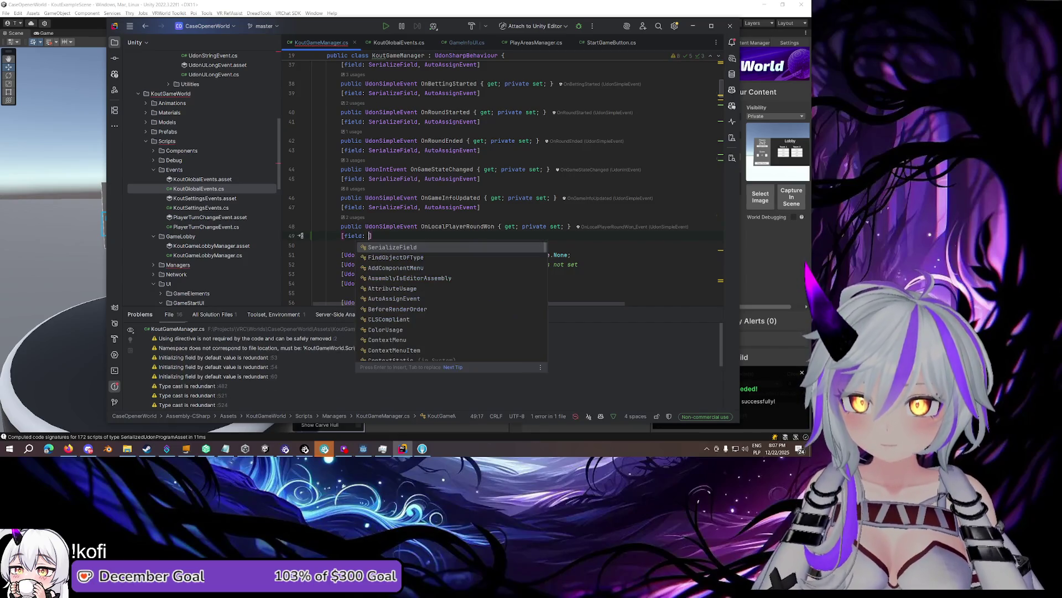
{"action": "key", "text": "Return"}
{"action": "type", "text": ", "}
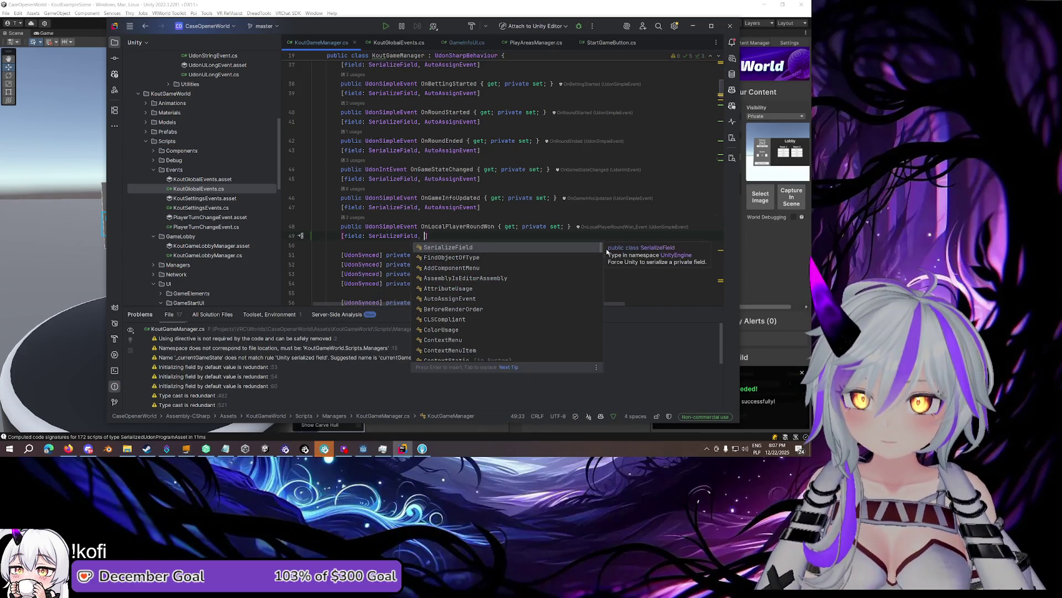
{"action": "type", "text": "Au"}
{"action": "key", "text": "Return"}
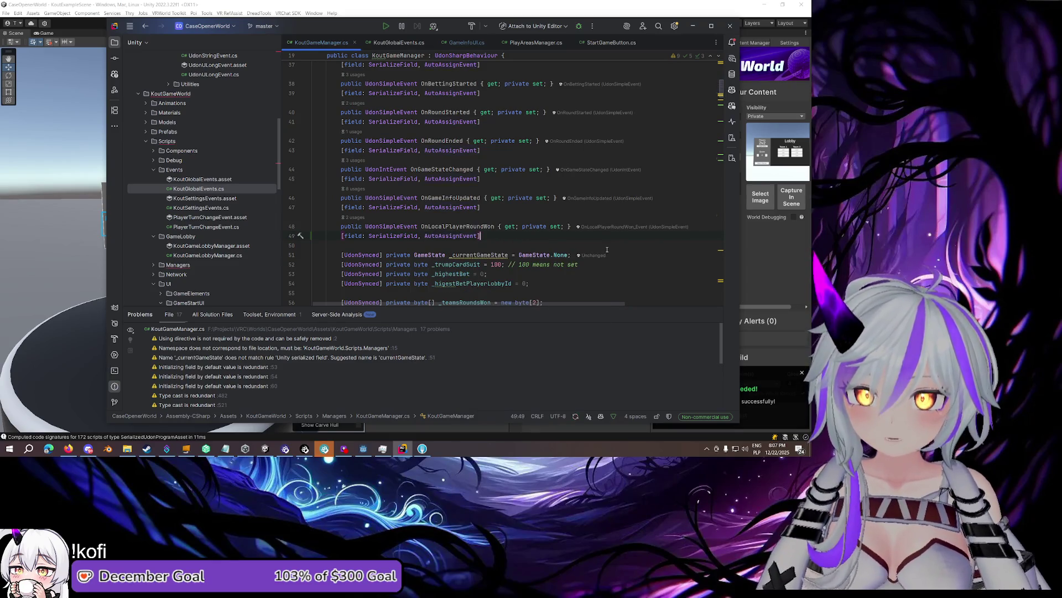
{"action": "key", "text": "Return"}
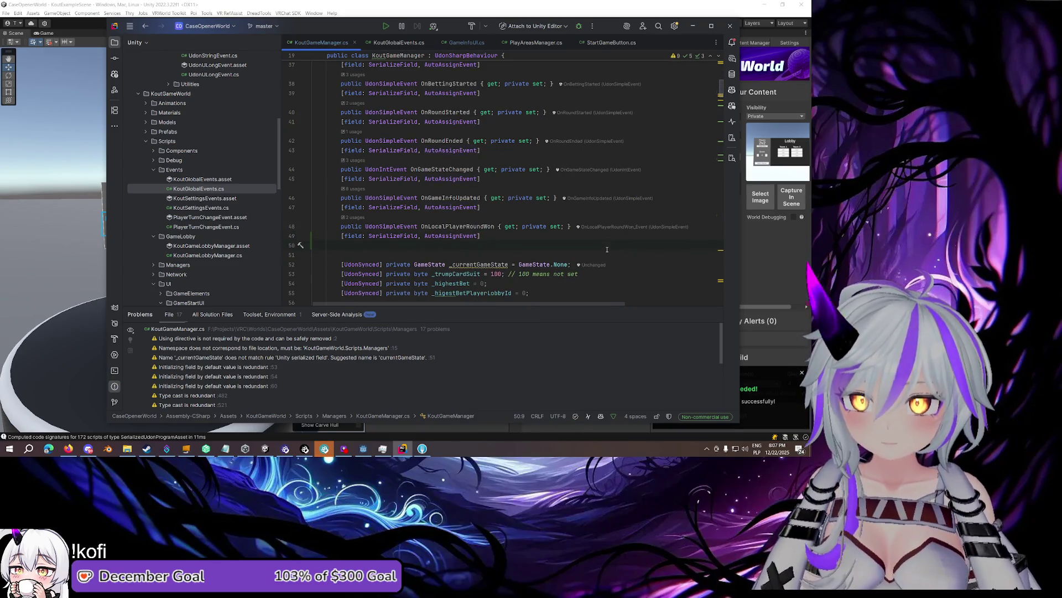
{"action": "type", "text": "public "}
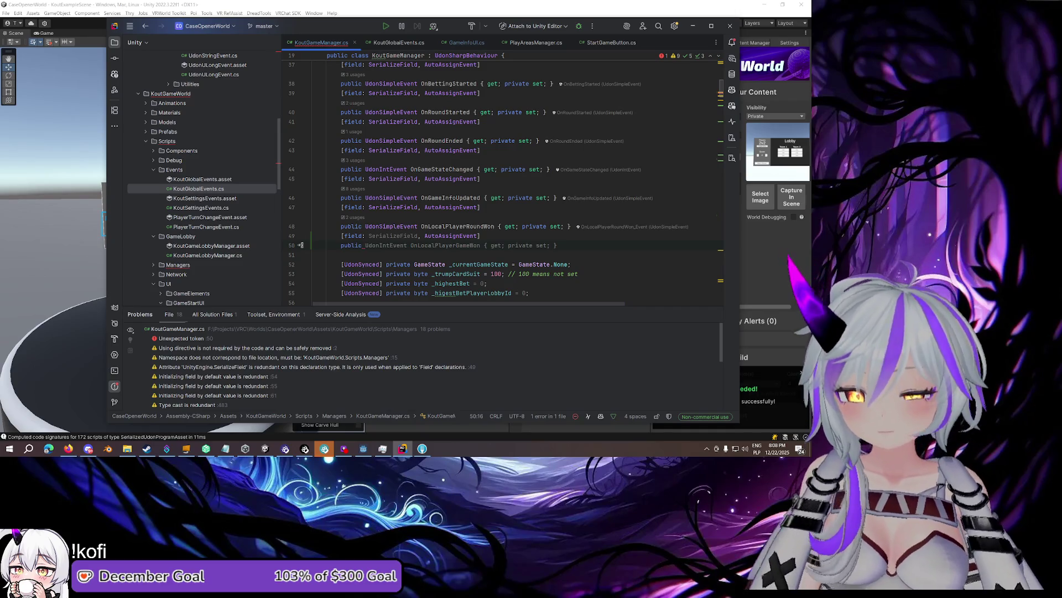
{"action": "type", "text": "UdonSimpl"}
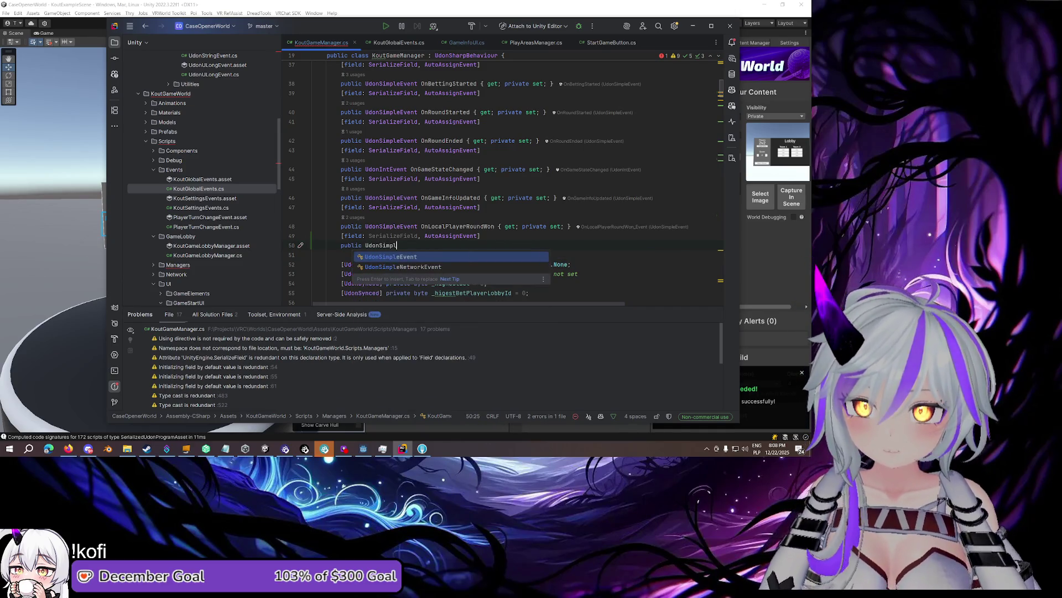
{"action": "key", "text": "Return"}
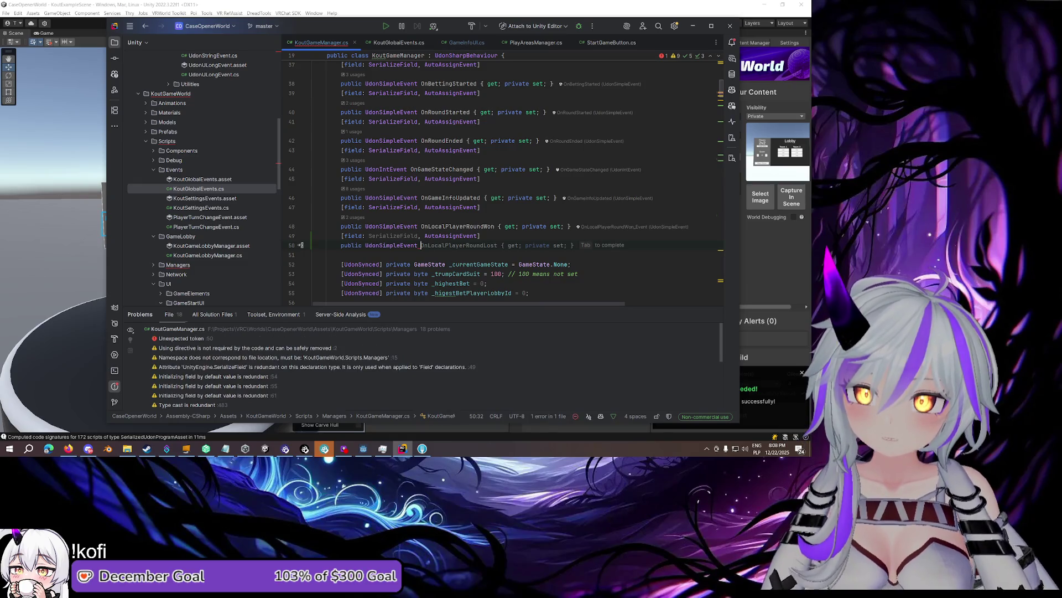
{"action": "type", "text": "OnLoc"}
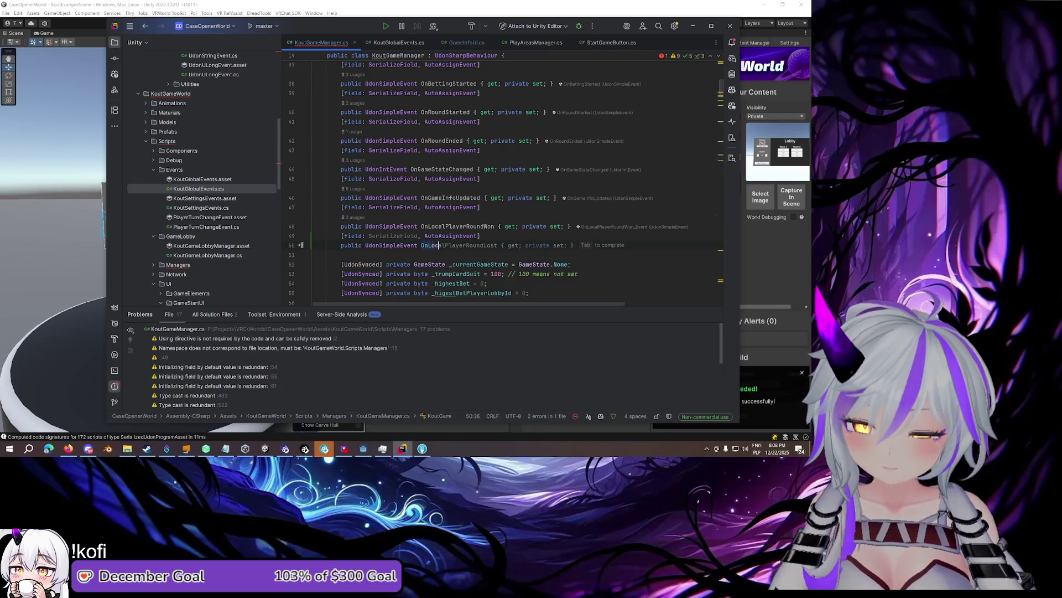
{"action": "type", "text": "alPlayer"}
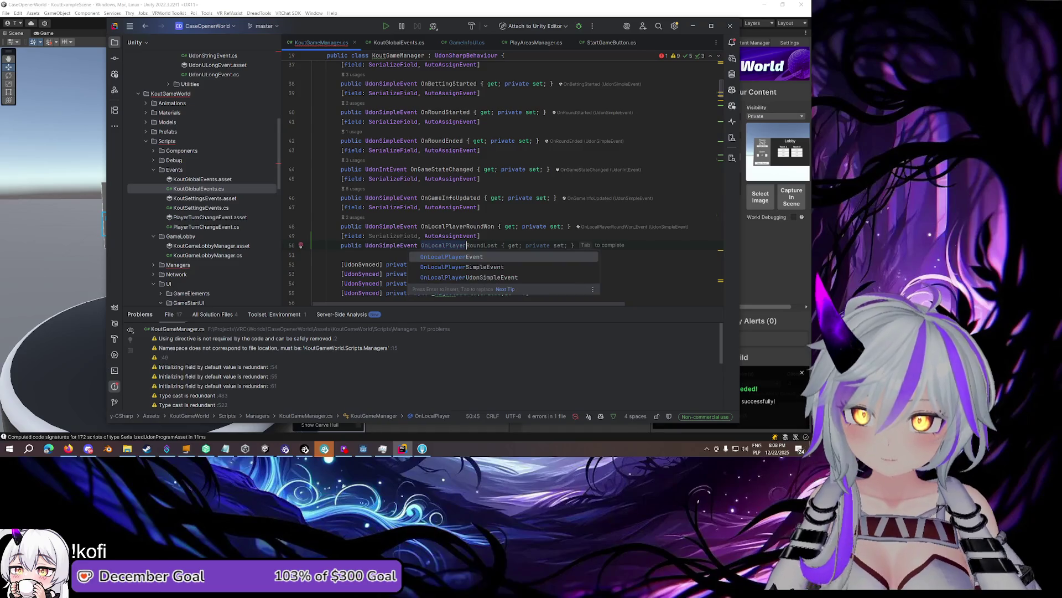
{"action": "key", "text": "Escape"}
{"action": "type", "text": "Turn"}
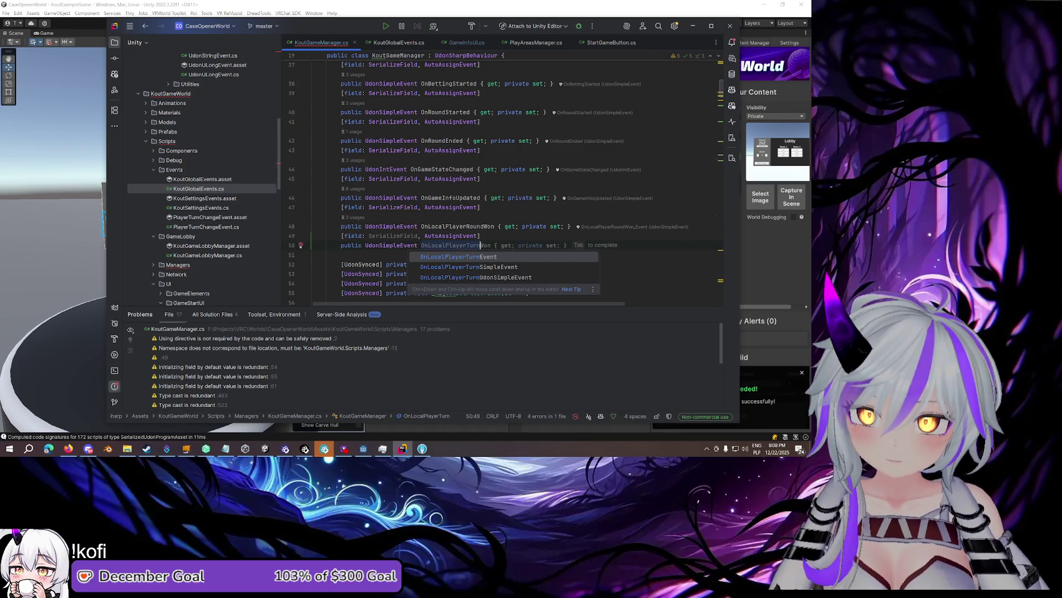
{"action": "key", "text": "Escape"}
{"action": "key", "text": "Tab"}
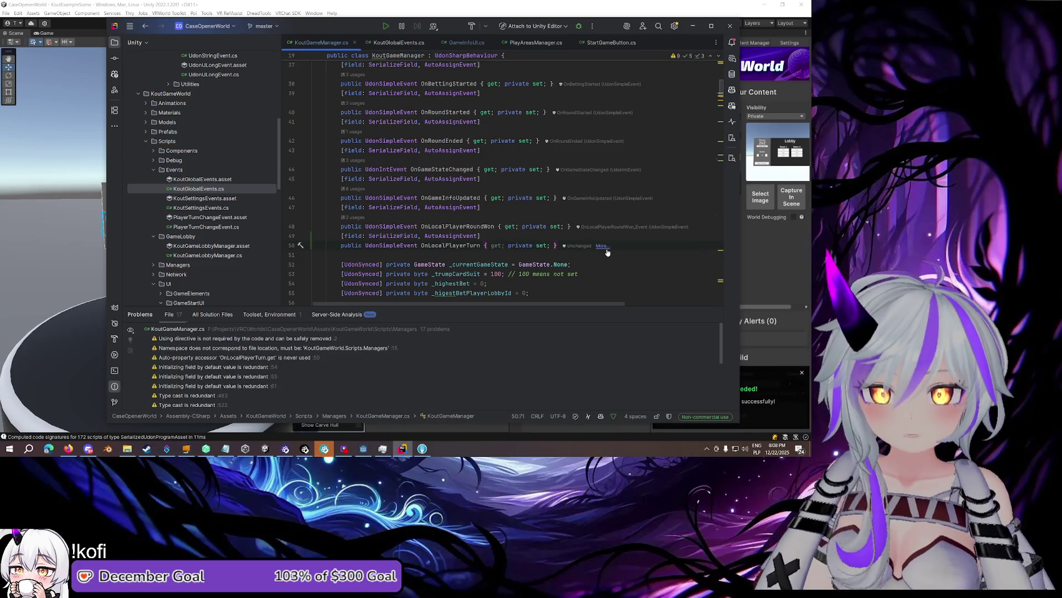
{"action": "scroll", "coordinate": [605, 251], "scroll_direction": "down", "scroll_amount": 3}
{"action": "scroll", "coordinate": [710, 122], "scroll_direction": "down", "scroll_amount": 15}
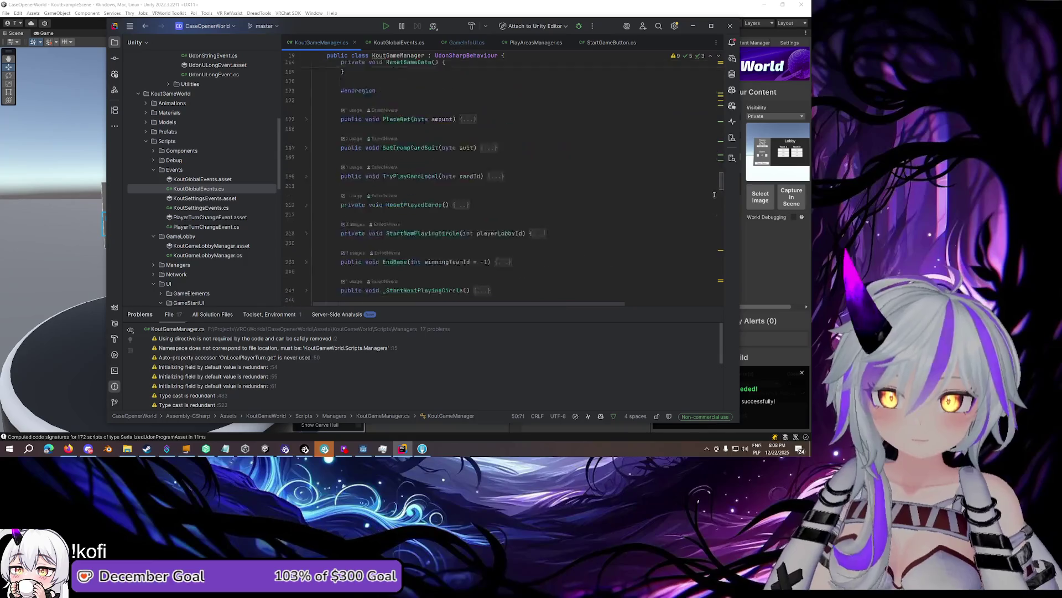
{"action": "scroll", "coordinate": [710, 122], "scroll_direction": "up", "scroll_amount": 15}
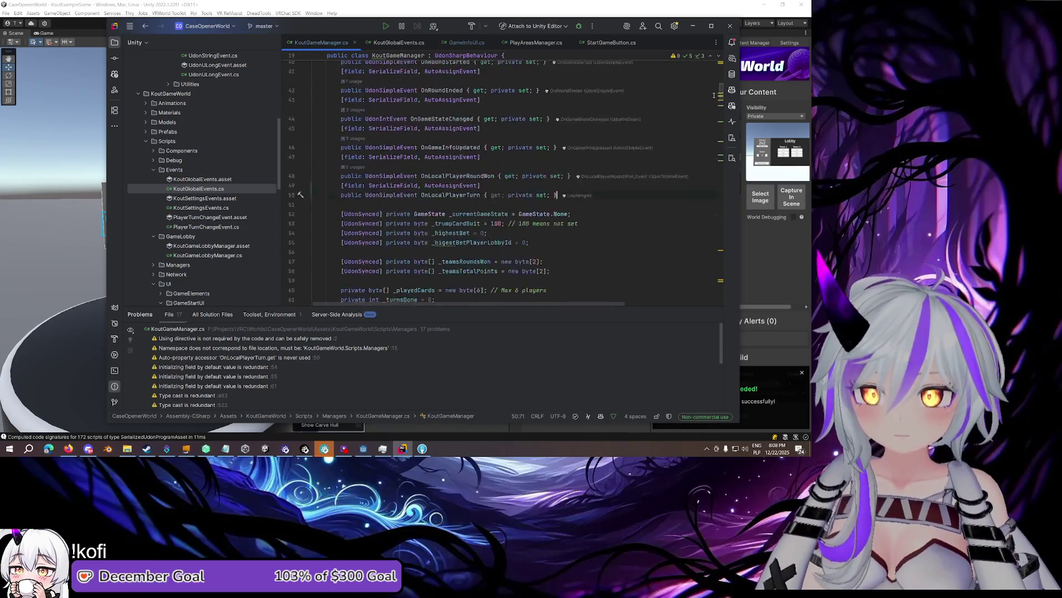
{"action": "scroll", "coordinate": [713, 102], "scroll_direction": "up", "scroll_amount": 2}
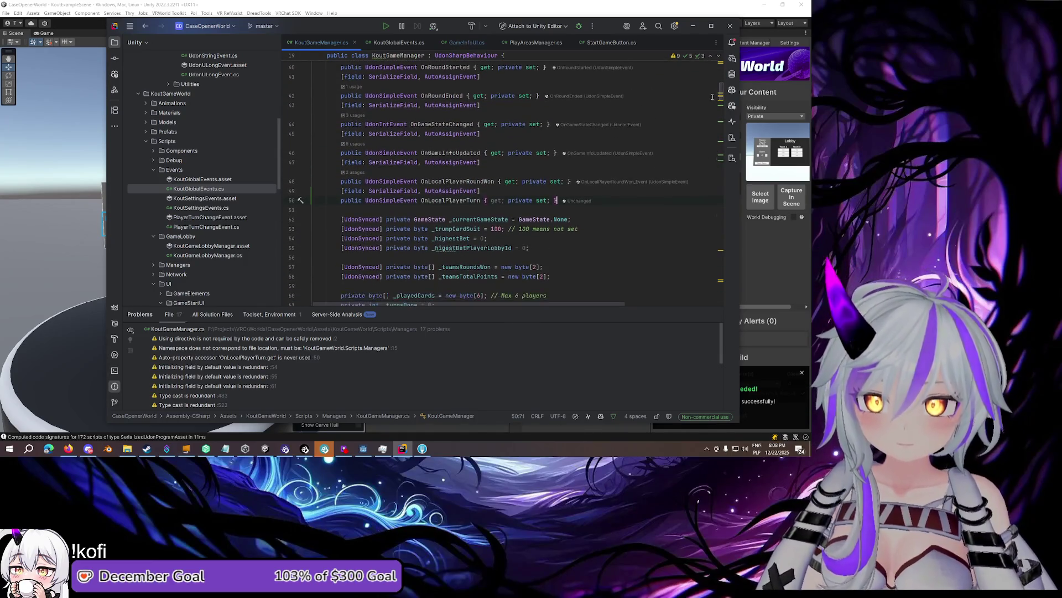
{"action": "key", "text": "shift+Up"}
{"action": "key", "text": "shift+Up"}
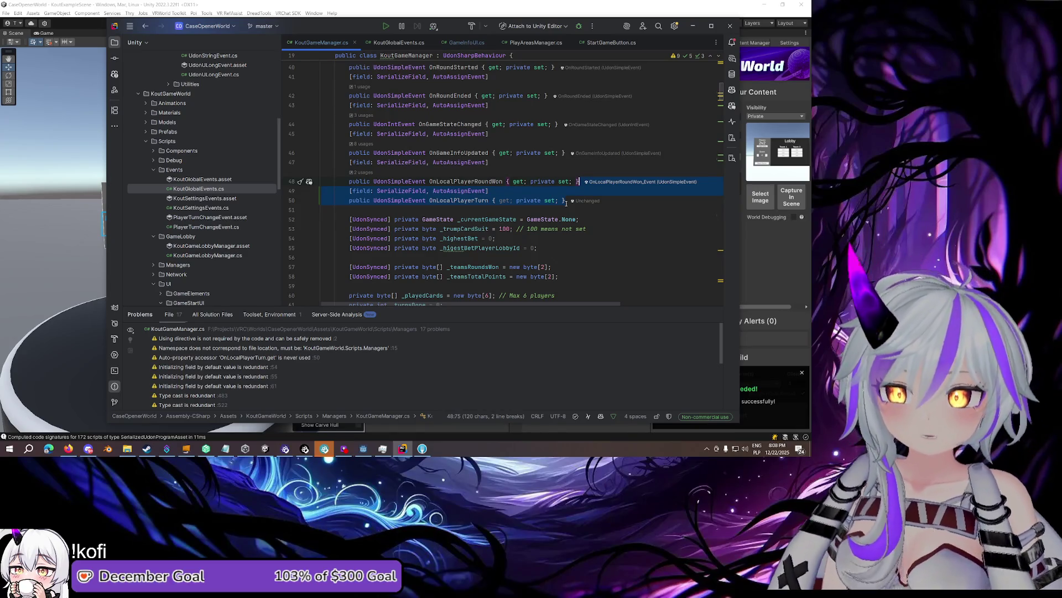
{"action": "key", "text": "BackSpace"}
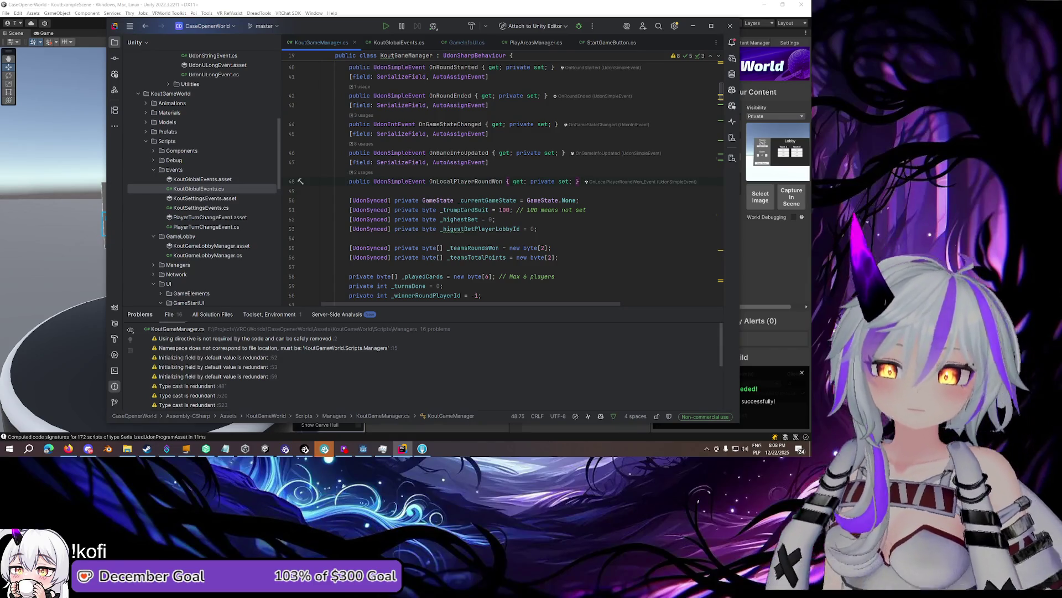
{"action": "left_click", "coordinate": [188, 169]}
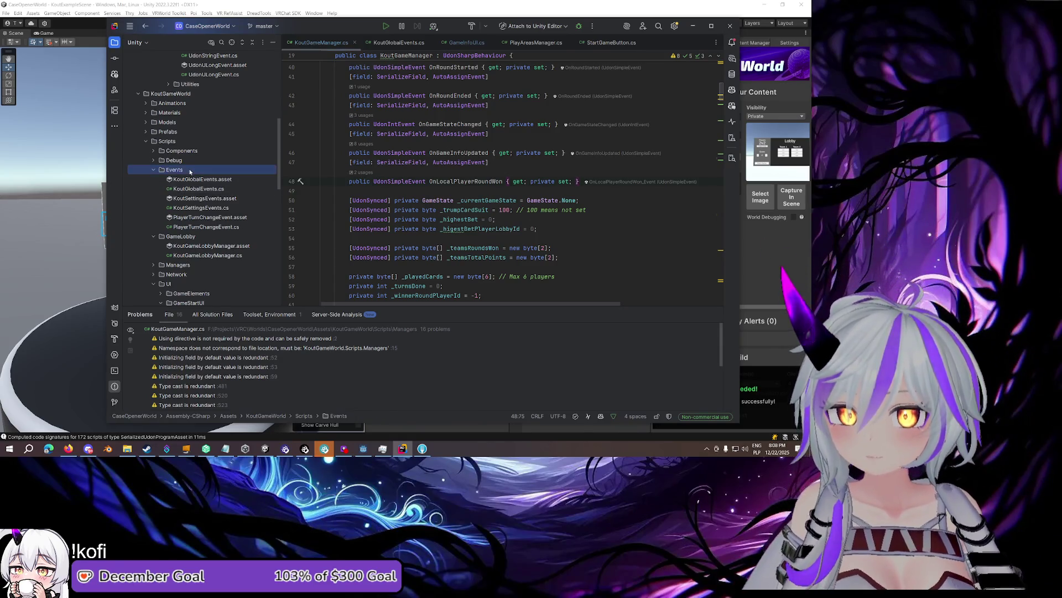
Add a KoutGeneralGameEvents class to the Events folder and dismiss the Add Files to Git prompt
{"action": "right_click", "coordinate": [190, 169]}
{"action": "mouse_move", "coordinate": [234, 174]}
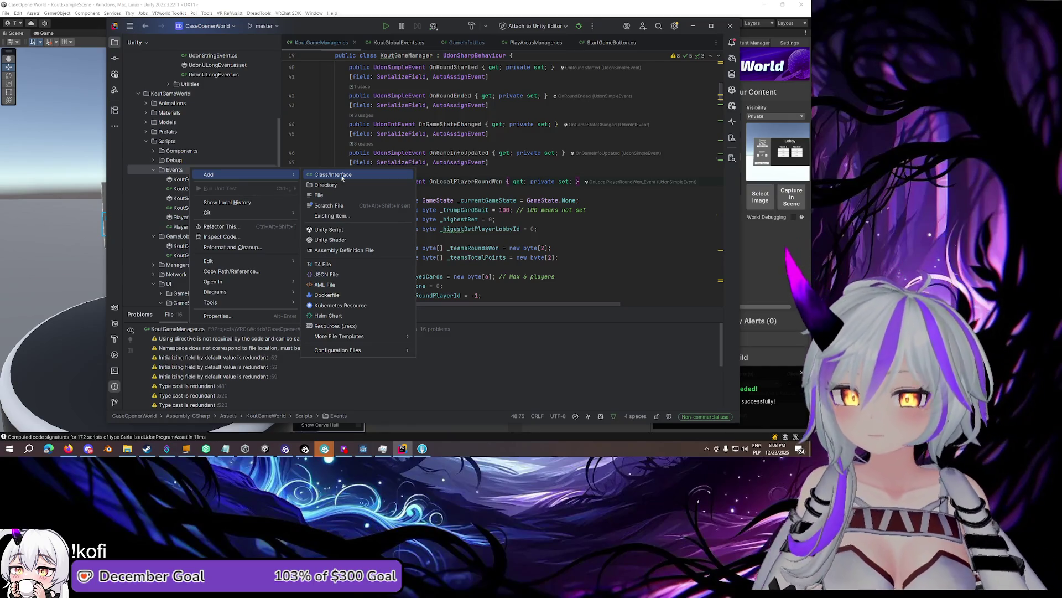
{"action": "left_click", "coordinate": [342, 176]}
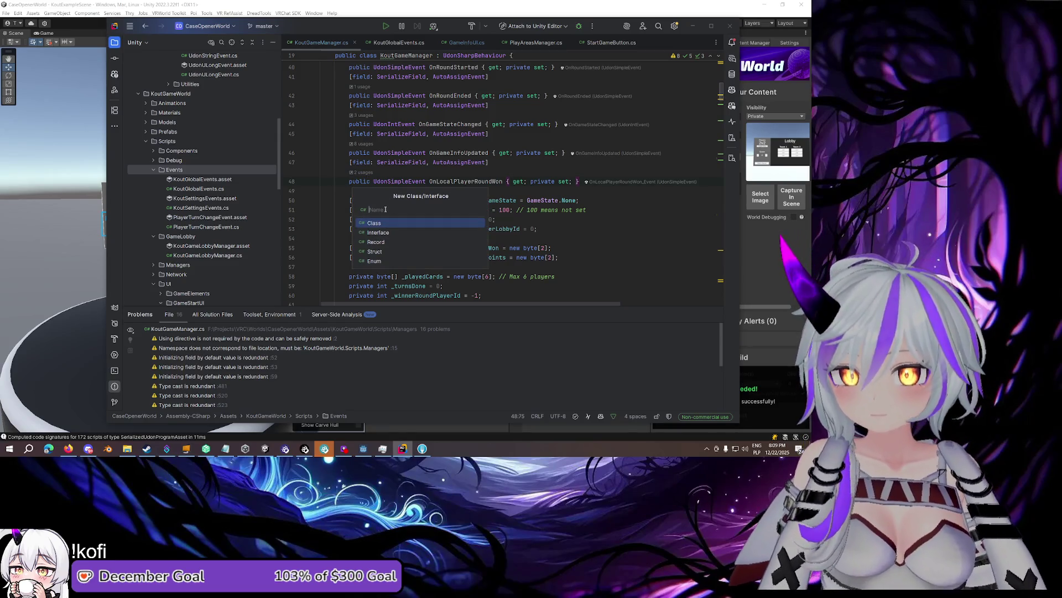
{"action": "type", "text": "Kou"}
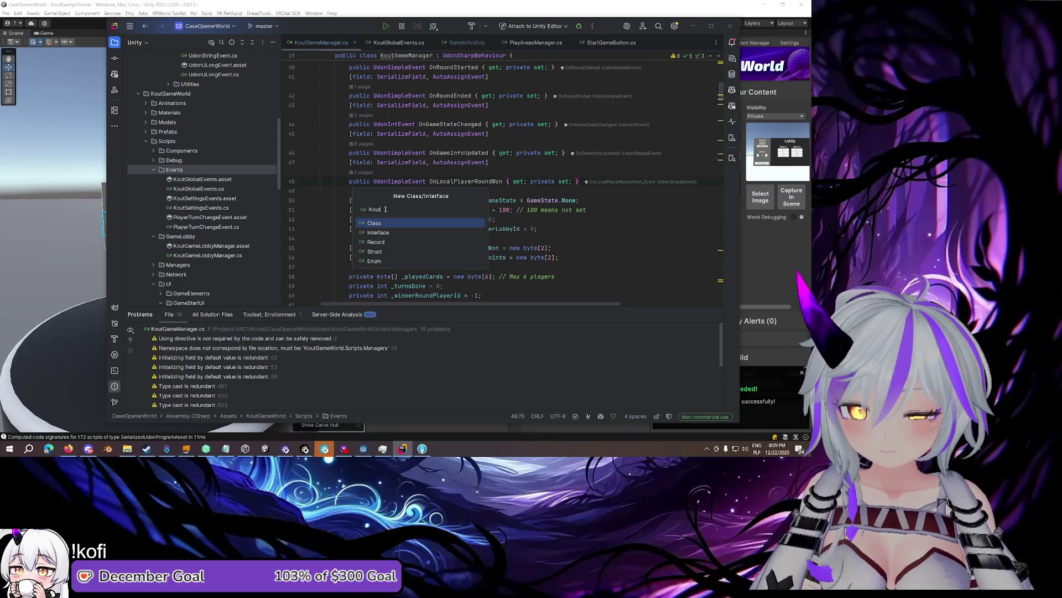
{"action": "type", "text": "tGeneralGameEvents"}
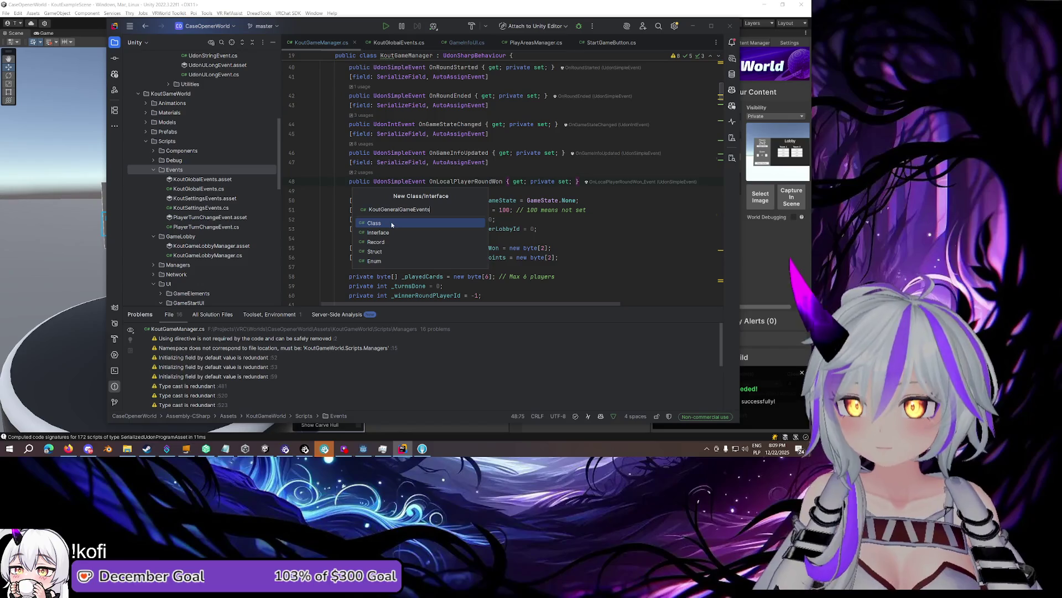
{"action": "key", "text": "Return"}
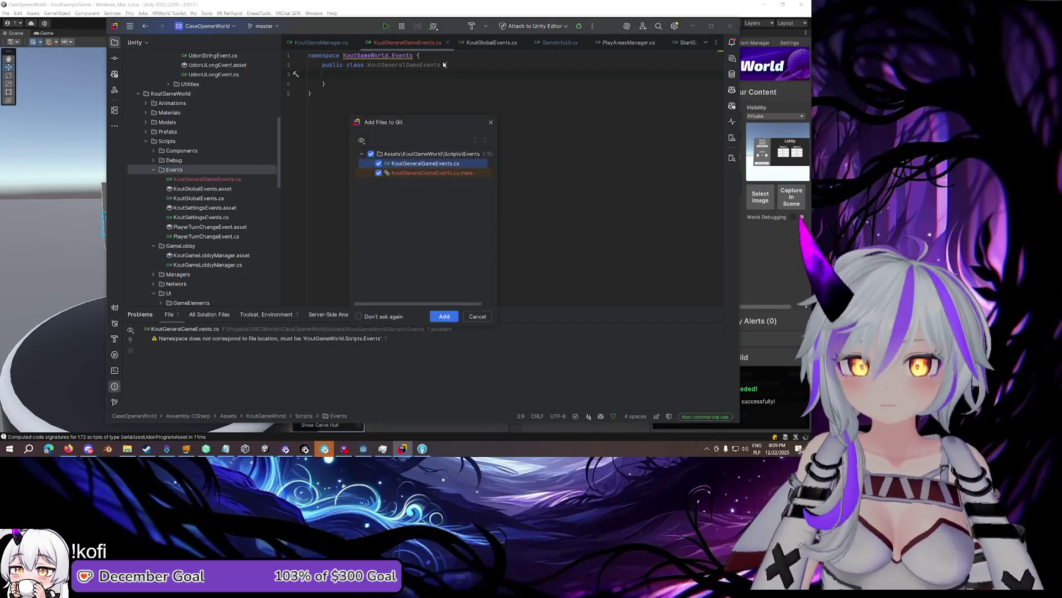
{"action": "left_click", "coordinate": [445, 316]}
{"action": "left_click", "coordinate": [446, 65]}
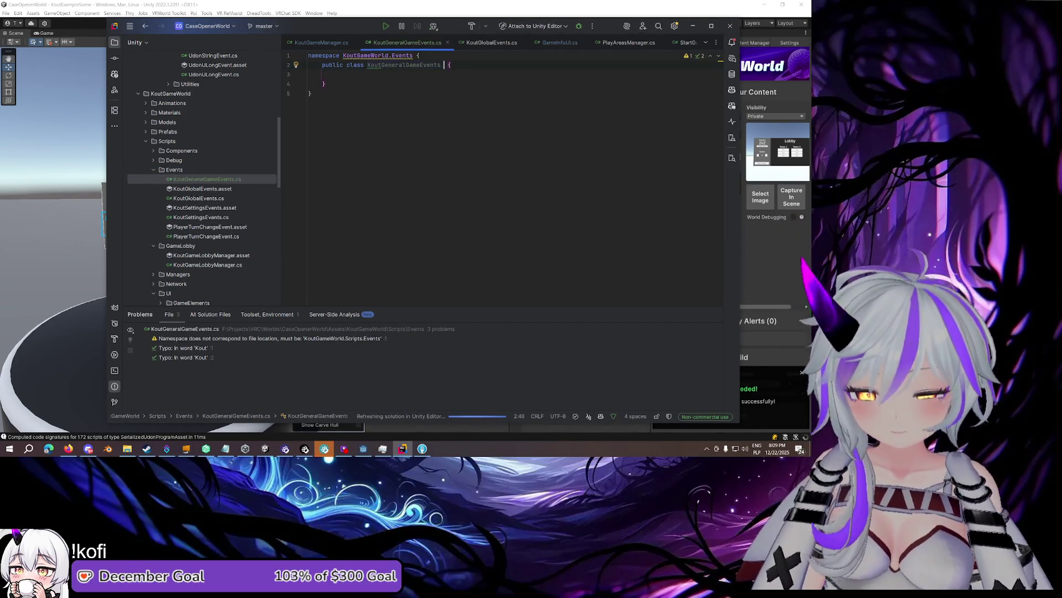
Make the class extend UdonSharpBehaviour and insert a serialized GameRoundEvents property
{"action": "type", "text": ": "}
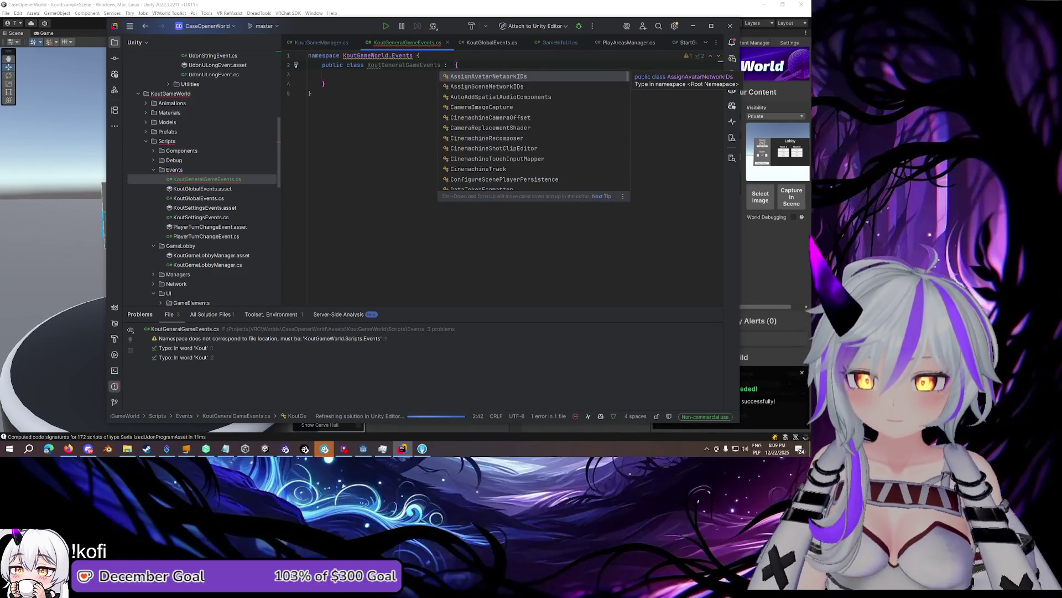
{"action": "type", "text": "Udon"}
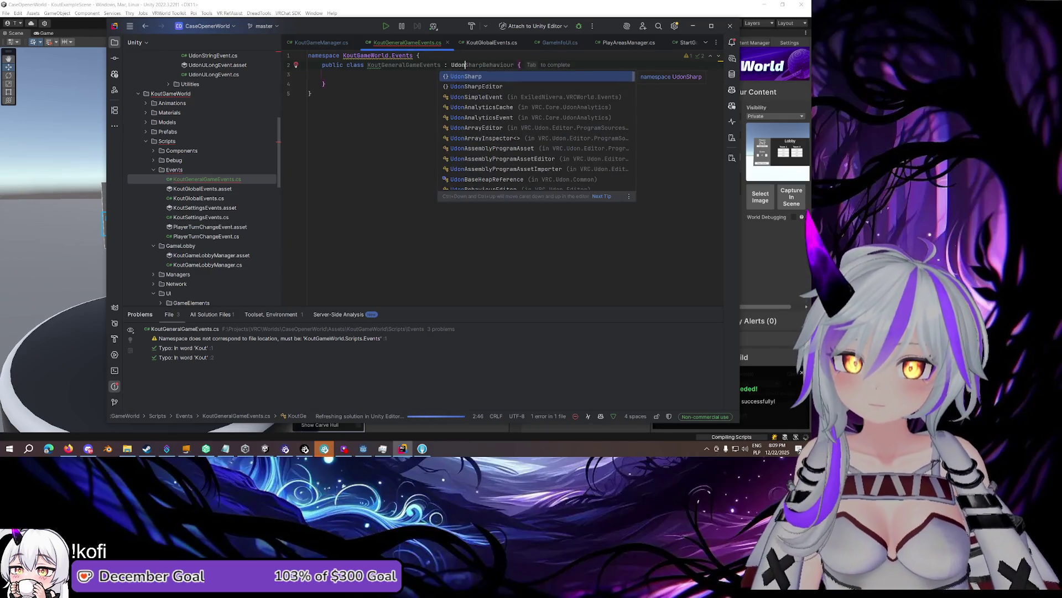
{"action": "key", "text": "Tab"}
{"action": "left_click", "coordinate": [410, 105]}
{"action": "type", "text": "["}
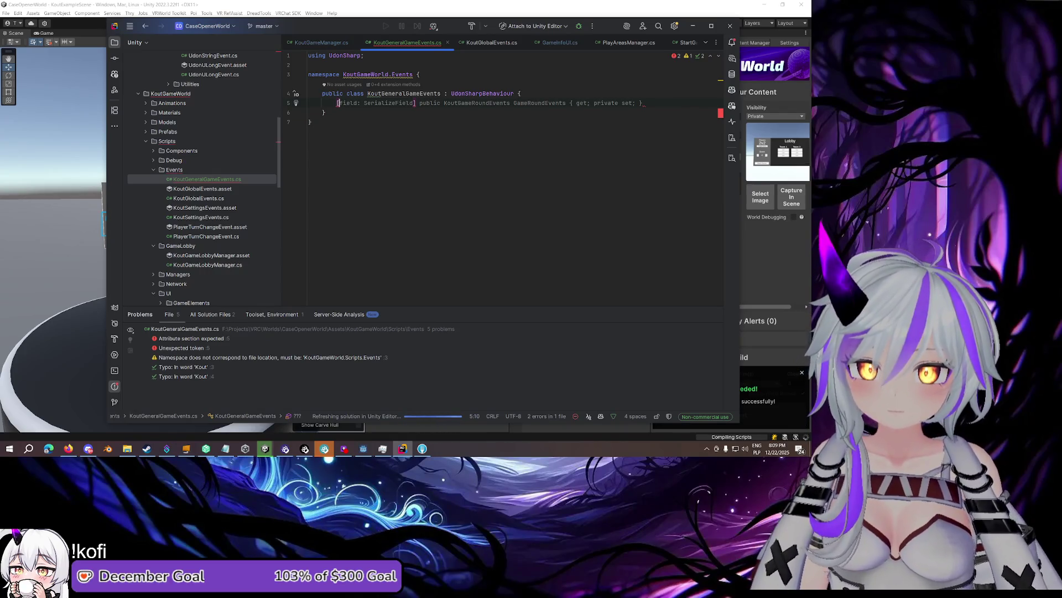
{"action": "key", "text": "Tab"}
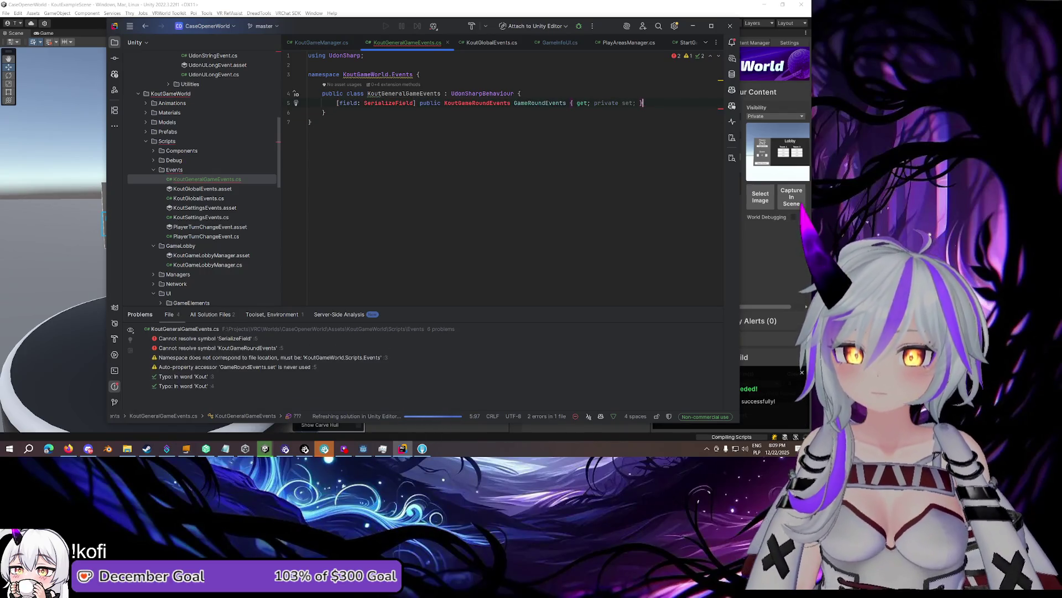
Change the property type to UdonIntEvent and import UnityEngine to resolve SerializeField
{"action": "double_click", "coordinate": [503, 104]}
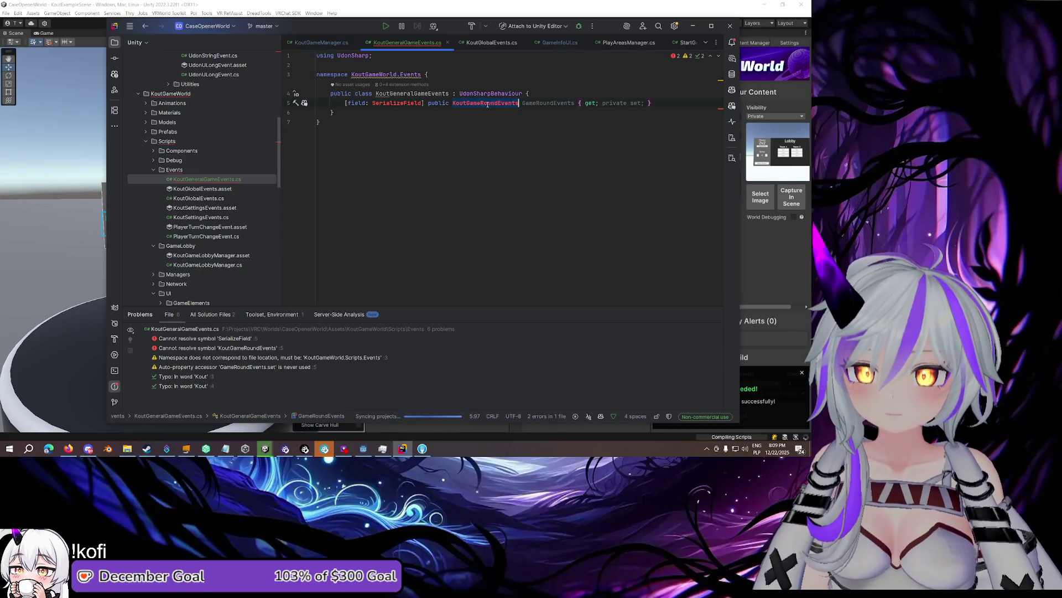
{"action": "type", "text": "Udon"}
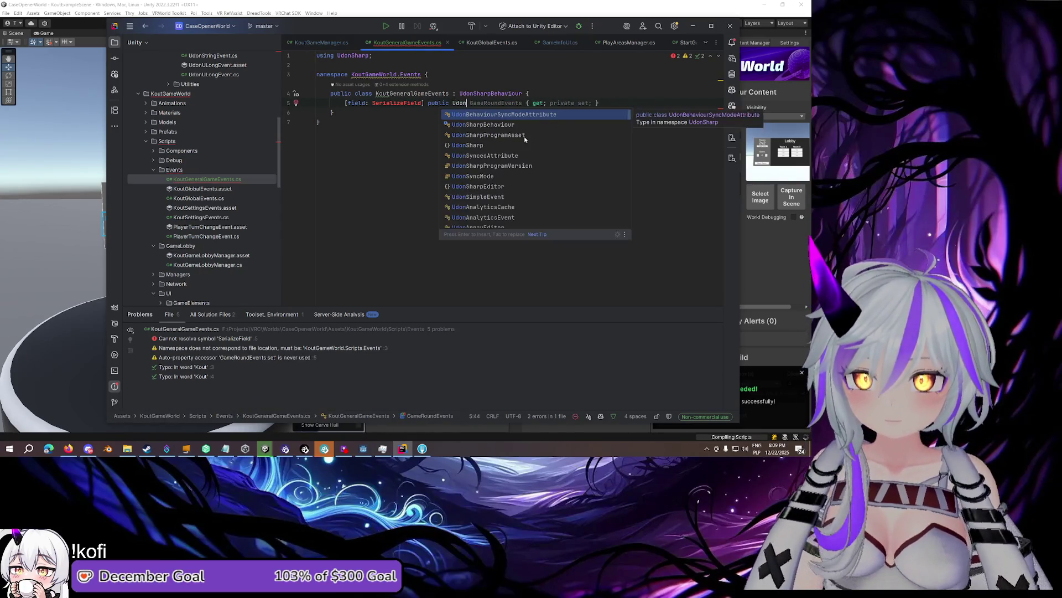
{"action": "type", "text": "Sim"}
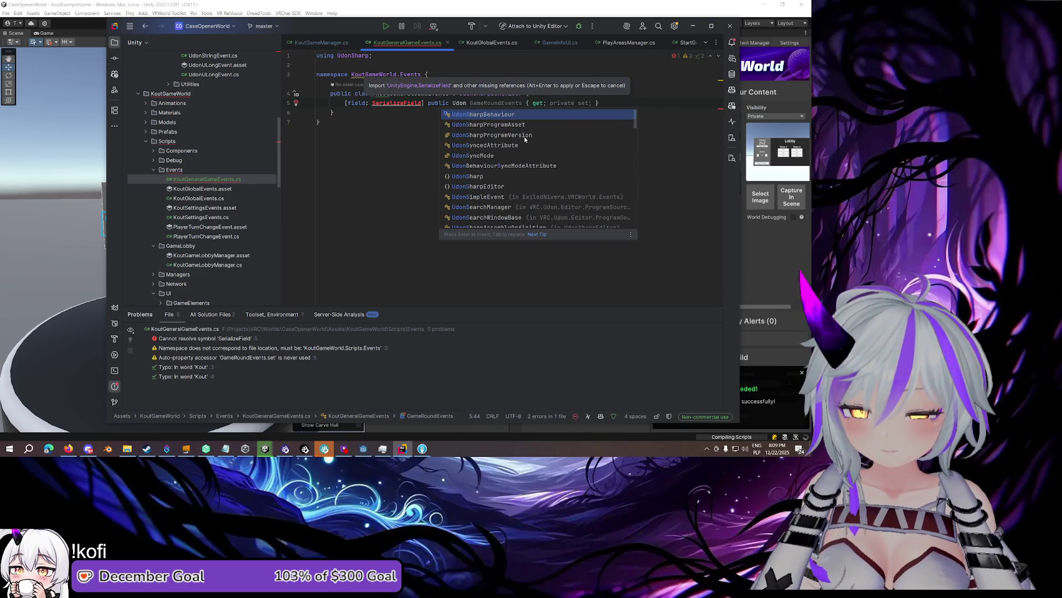
{"action": "key", "text": "BackSpace"}
{"action": "key", "text": "BackSpace"}
{"action": "key", "text": "BackSpace"}
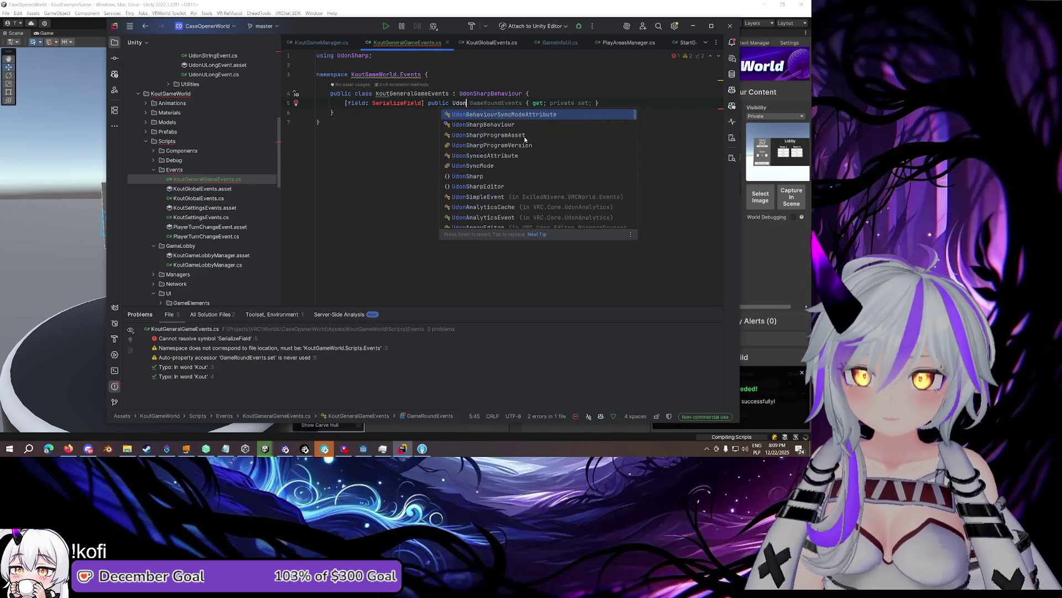
{"action": "type", "text": "Int"}
{"action": "key", "text": "Return"}
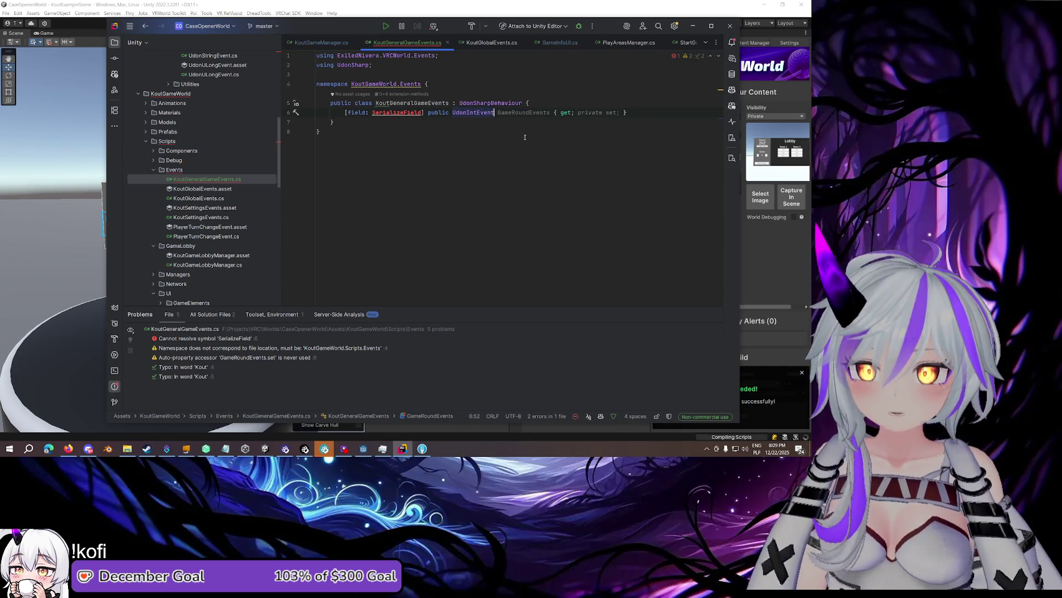
{"action": "left_click", "coordinate": [421, 112]}
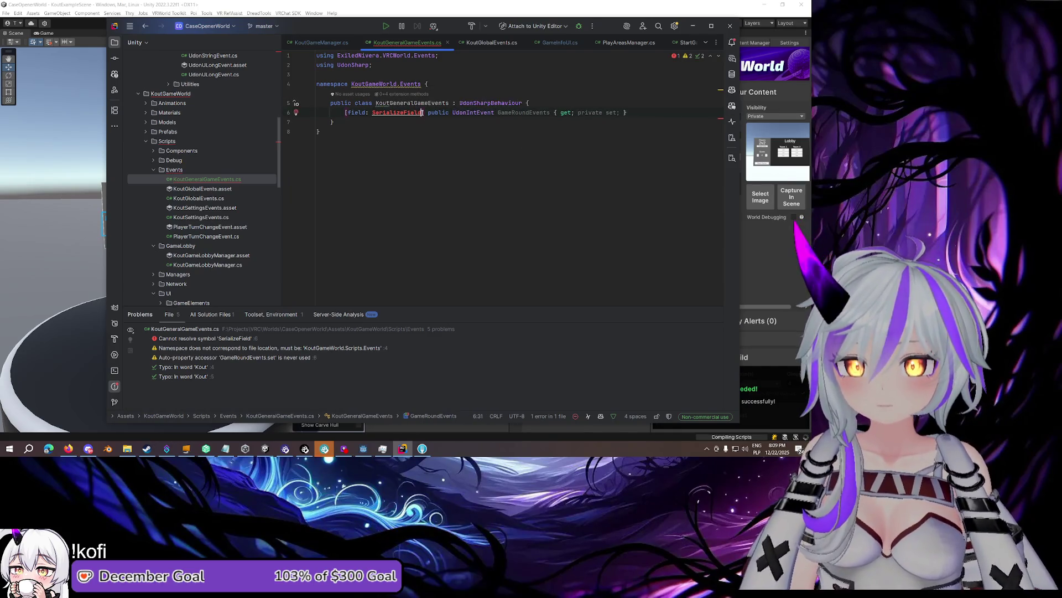
{"action": "key", "text": "alt+Return"}
{"action": "key", "text": "Return"}
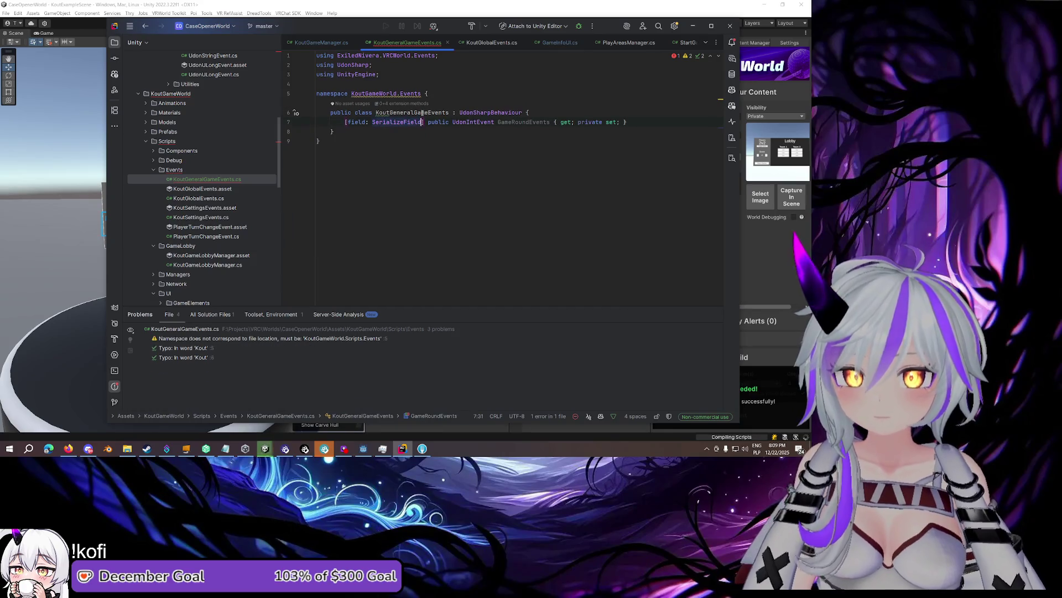
Add AutoAssignEvent to the attribute and rename the property to OnPlayerTurnChanged
{"action": "type", "text": ", AutoAssignEvent"}
{"action": "key", "text": "Return"}
{"action": "key", "text": "Right"}
{"action": "key", "text": "Return"}
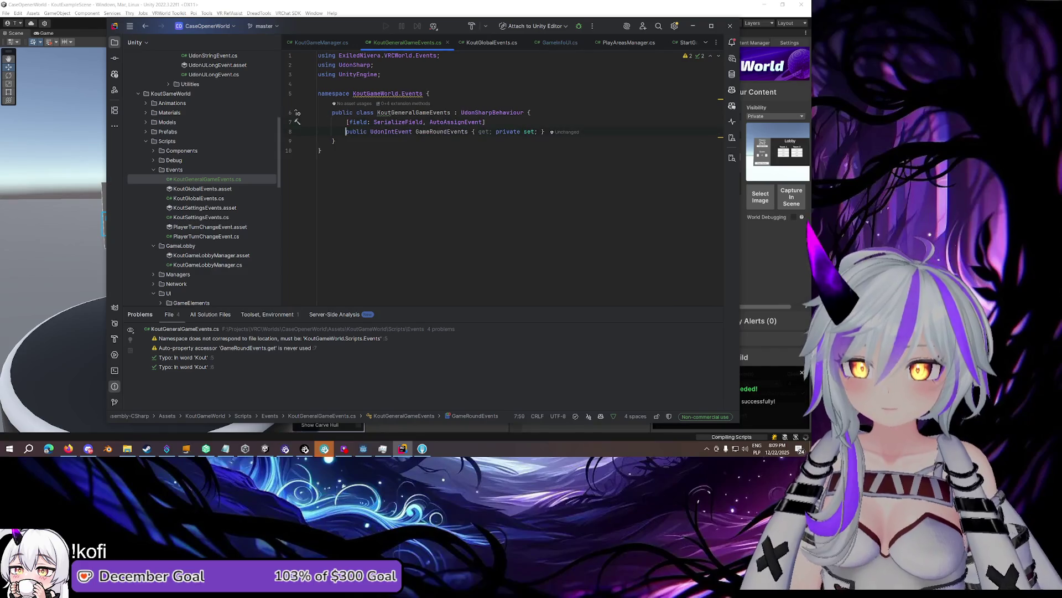
{"action": "left_click", "coordinate": [449, 132]}
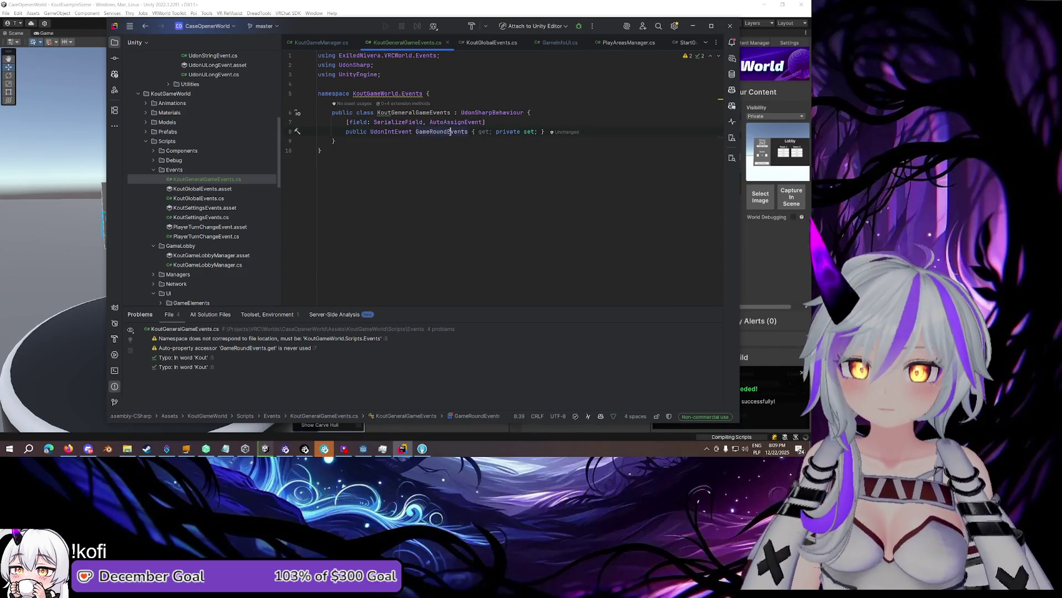
{"action": "key", "text": "ctrl+w"}
{"action": "type", "text": "OnPlayer"}
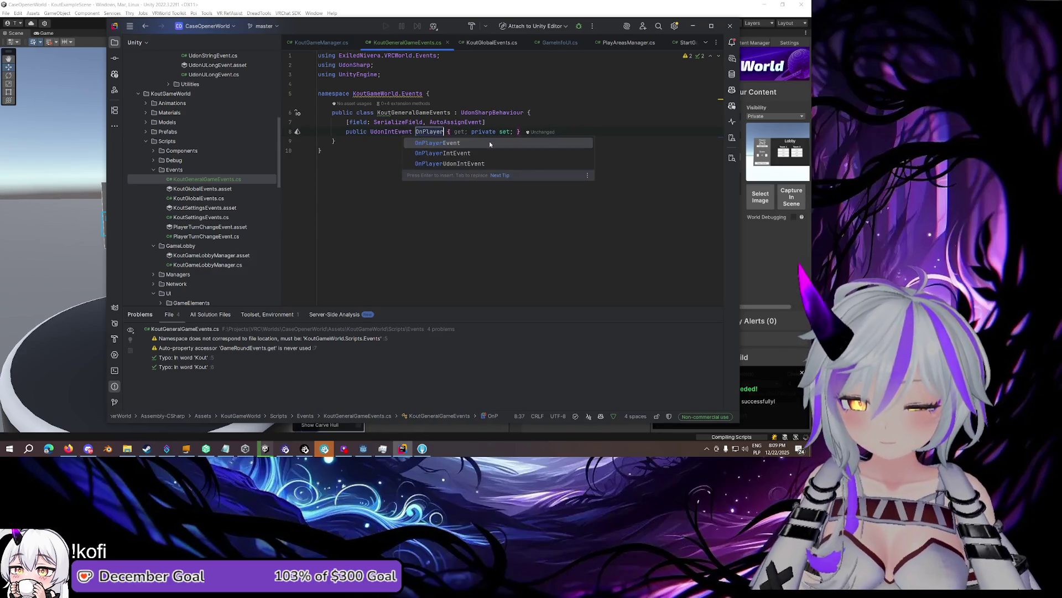
{"action": "type", "text": "TurnChanged"}
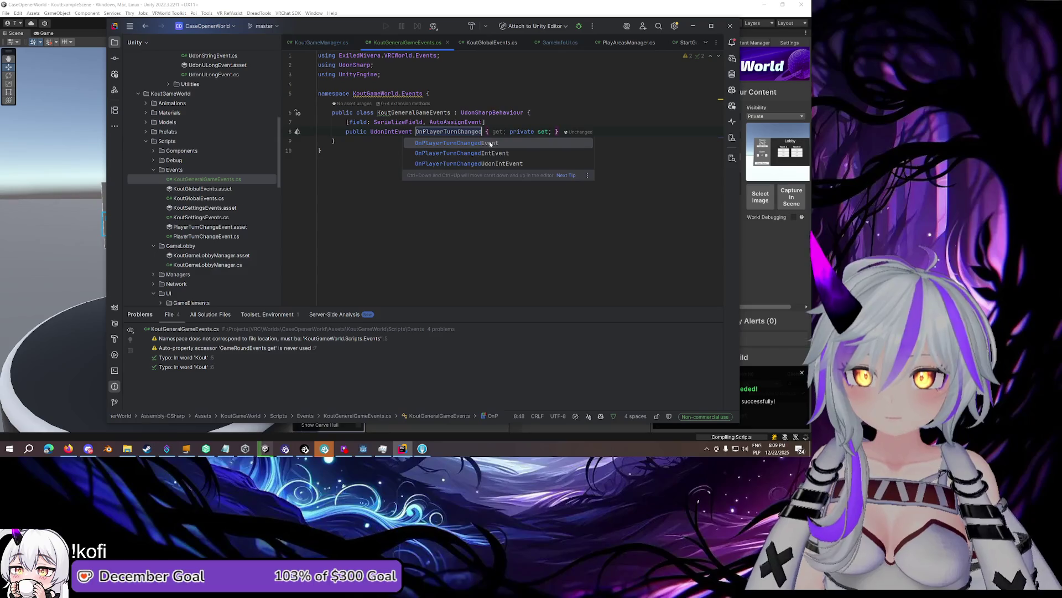
{"action": "key", "text": "End"}
Add empty lines around the event declaration for the new fields
{"action": "key", "text": "Return"}
{"action": "key", "text": "Return"}
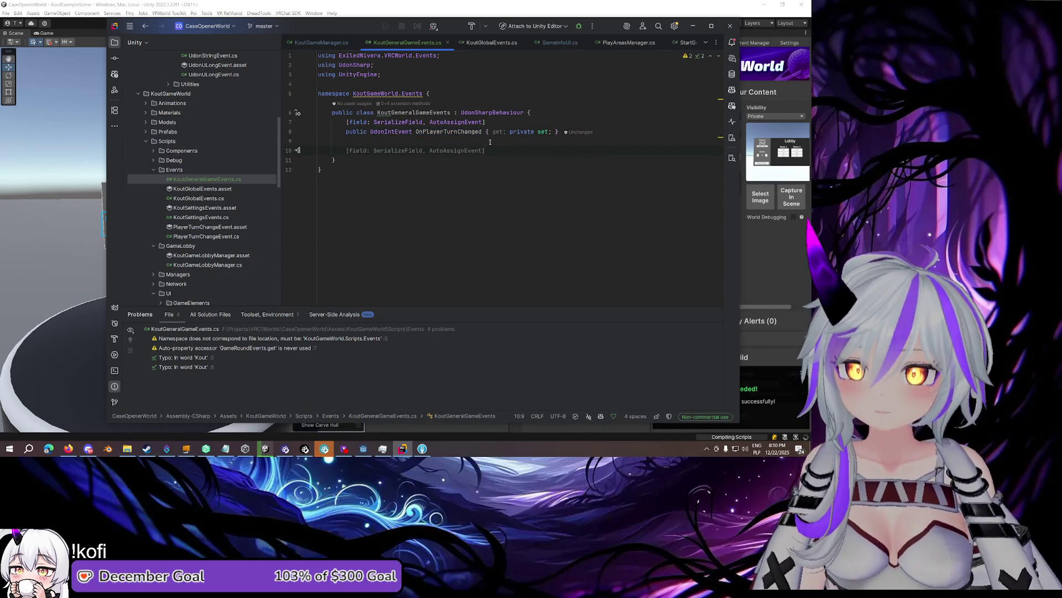
{"action": "key", "text": "Up"}
{"action": "key", "text": "Up"}
{"action": "key", "text": "ctrl+shift+Down"}
{"action": "key", "text": "ctrl+shift+Down"}
{"action": "key", "text": "Up"}
{"action": "key", "text": "Up"}
{"action": "key", "text": "Up"}
Add a [SerializeField] private PlayerTurnManager playerTurnManager field
{"action": "type", "text": "[SerializeField] "}
{"action": "type", "text": "private PlayerTur"}
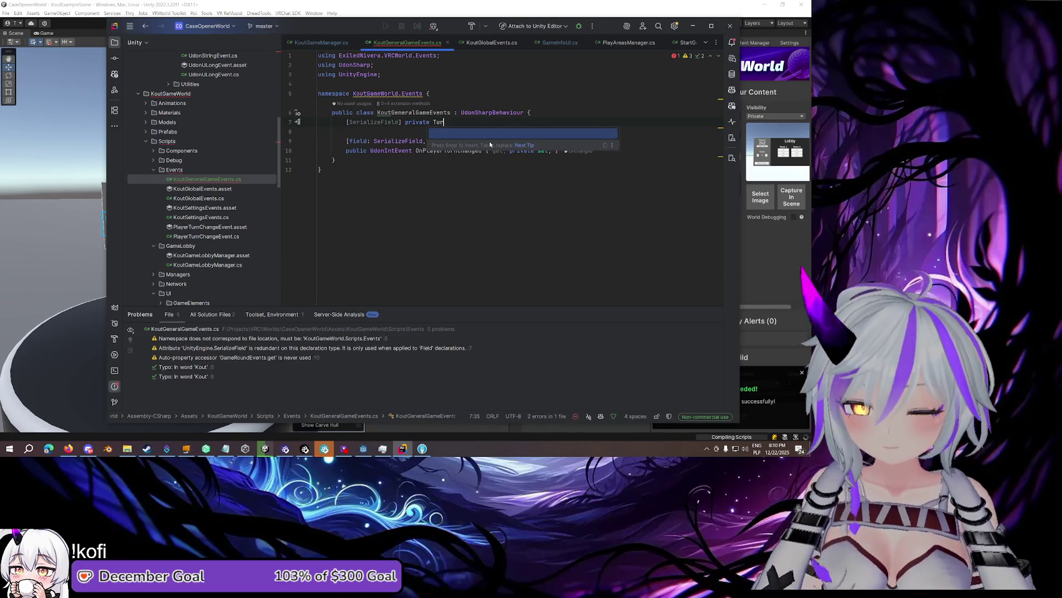
{"action": "type", "text": "nMa"}
{"action": "key", "text": "Return"}
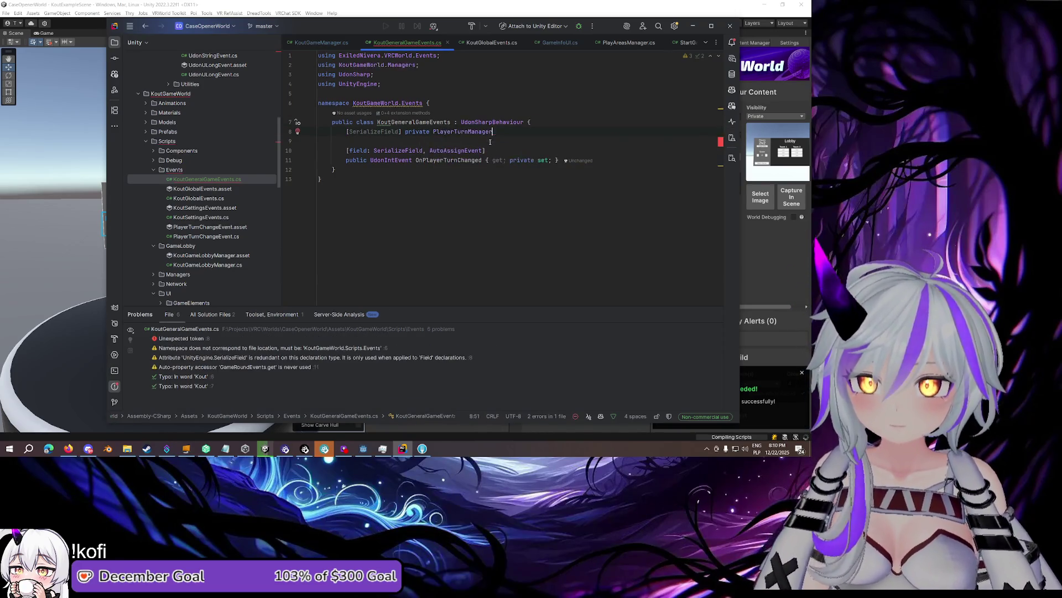
{"action": "type", "text": " playerTurnManager;"}
{"action": "left_click", "coordinate": [559, 160]}
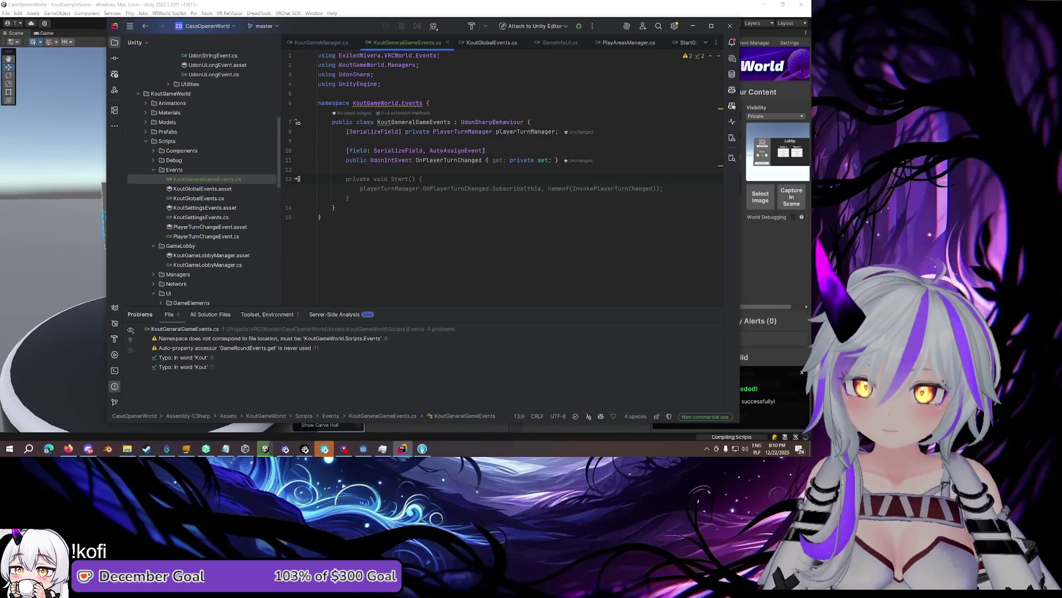
{"action": "key", "text": "Up"}
{"action": "key", "text": "Up"}
{"action": "key", "text": "Up"}
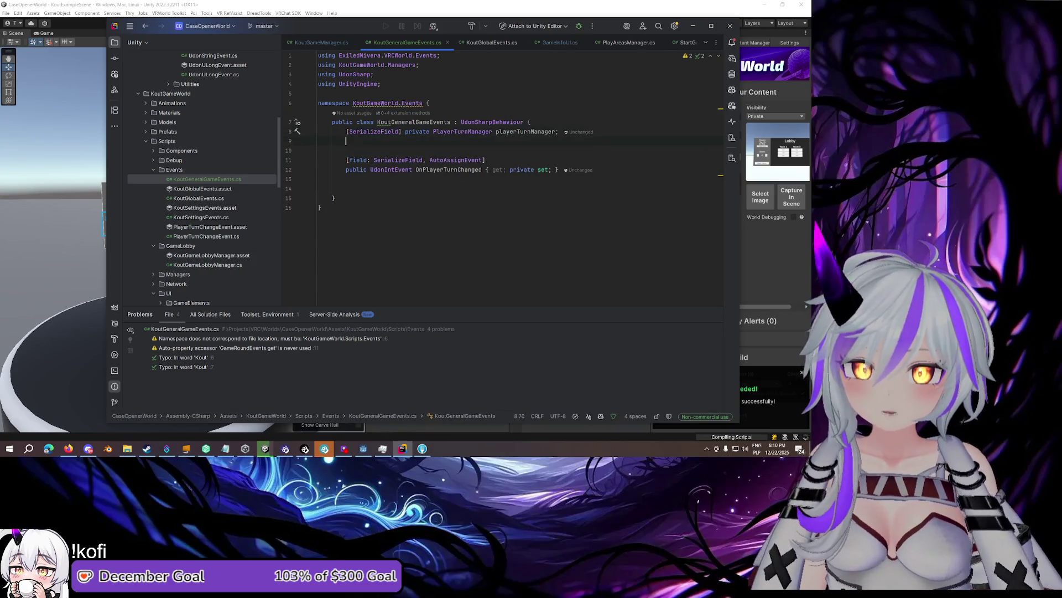
{"action": "key", "text": "shift+Return"}
Add a [SerializeField] private KoutGameLobbyManager lobbyManager field, replacing a mistaken KoutGameManager one
{"action": "type", "text": "["}
{"action": "type", "text": "SerializeField] pr"}
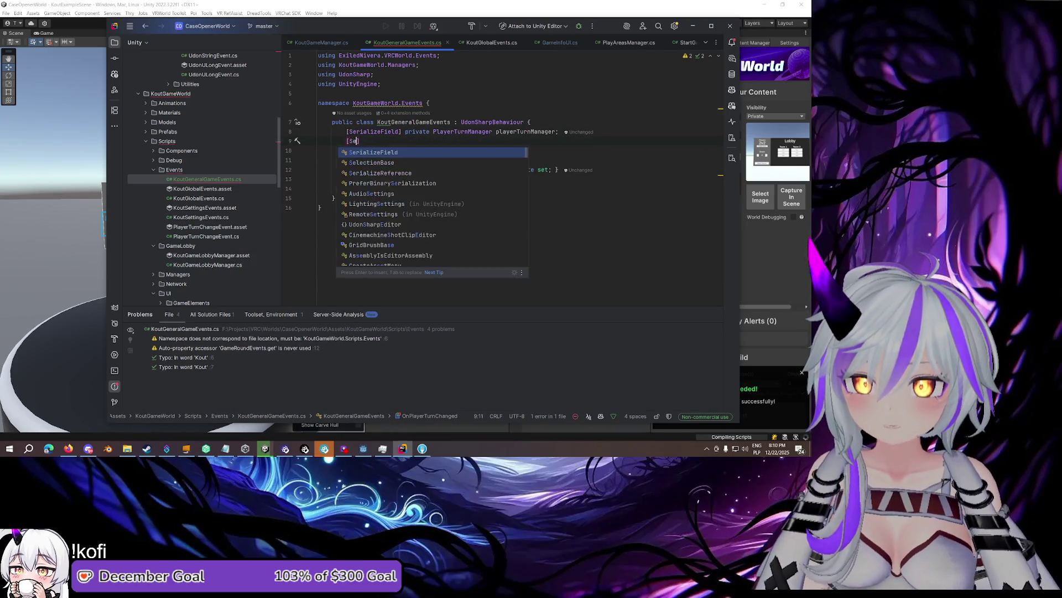
{"action": "type", "text": "ivate KoutGameManager gameManager;"}
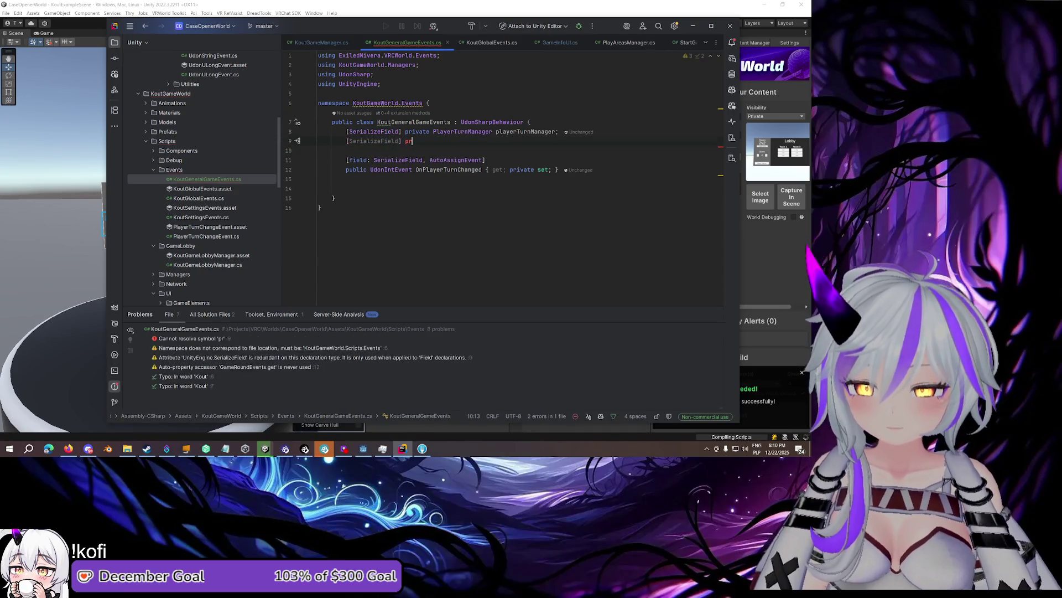
{"action": "key", "text": "ctrl+shift+Left"}
{"action": "key", "text": "ctrl+shift+Left"}
{"action": "key", "text": "ctrl+shift+Left"}
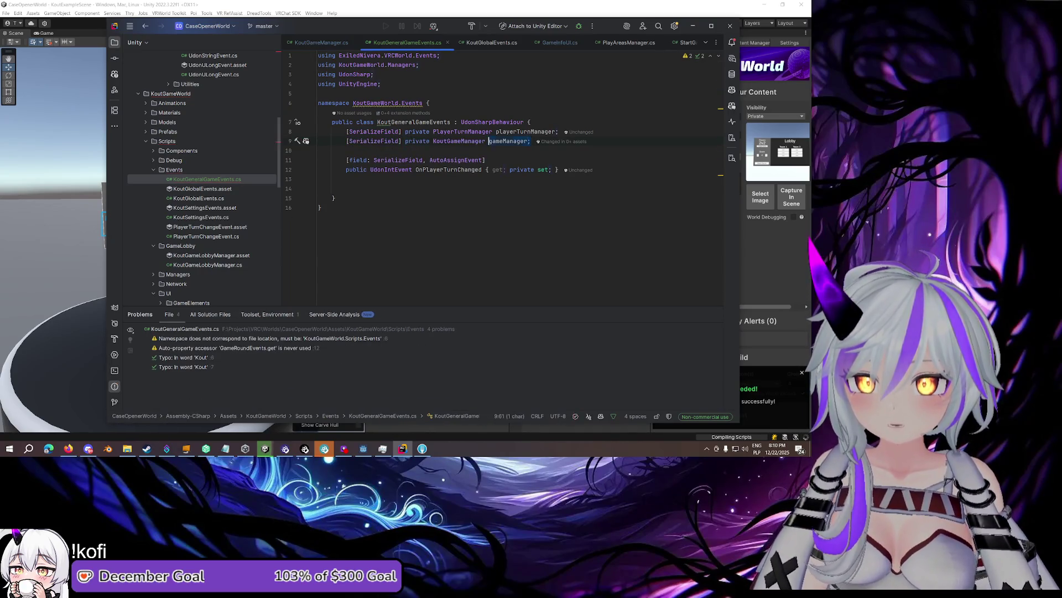
{"action": "key", "text": "BackSpace"}
{"action": "type", "text": "Kou"}
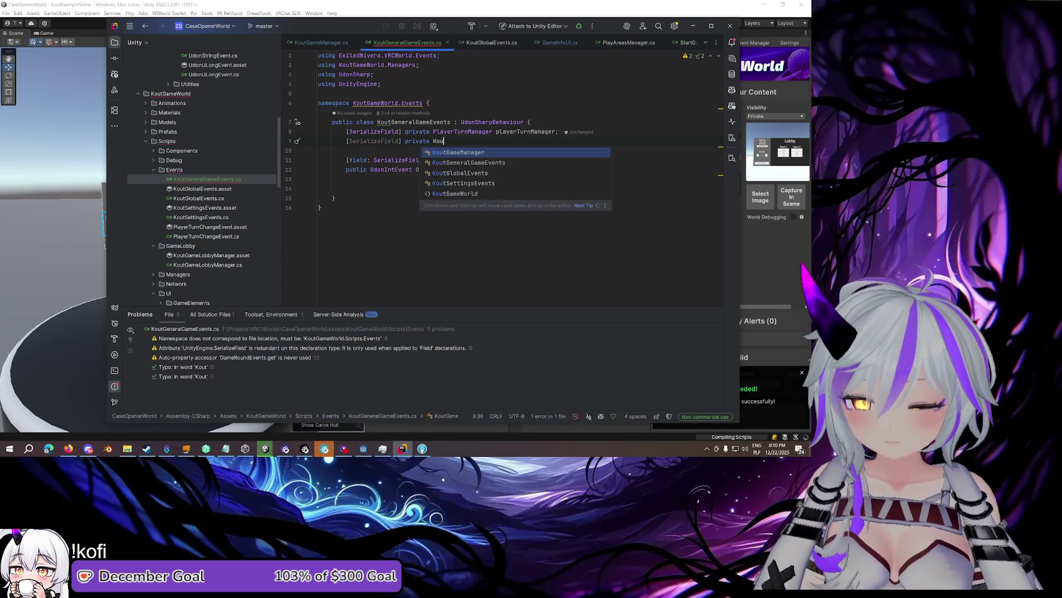
{"action": "type", "text": "tGameL"}
{"action": "key", "text": "Return"}
{"action": "type", "text": "lobbyManager;"}
{"action": "key", "text": "Return"}
{"action": "key", "text": "Return"}
Write a Start method calling OnPlayerTurnChanged.Subscribe(this, nameof(HandlePlayerTurnChanged))
{"action": "type", "text": "Start"}
{"action": "key", "text": "Return"}
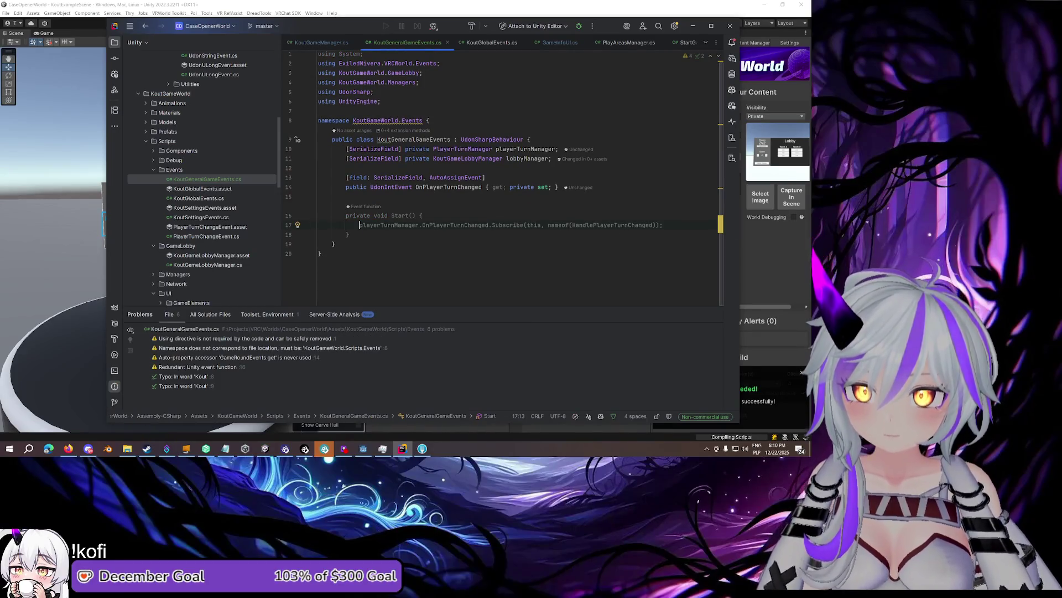
{"action": "key", "text": "Tab"}
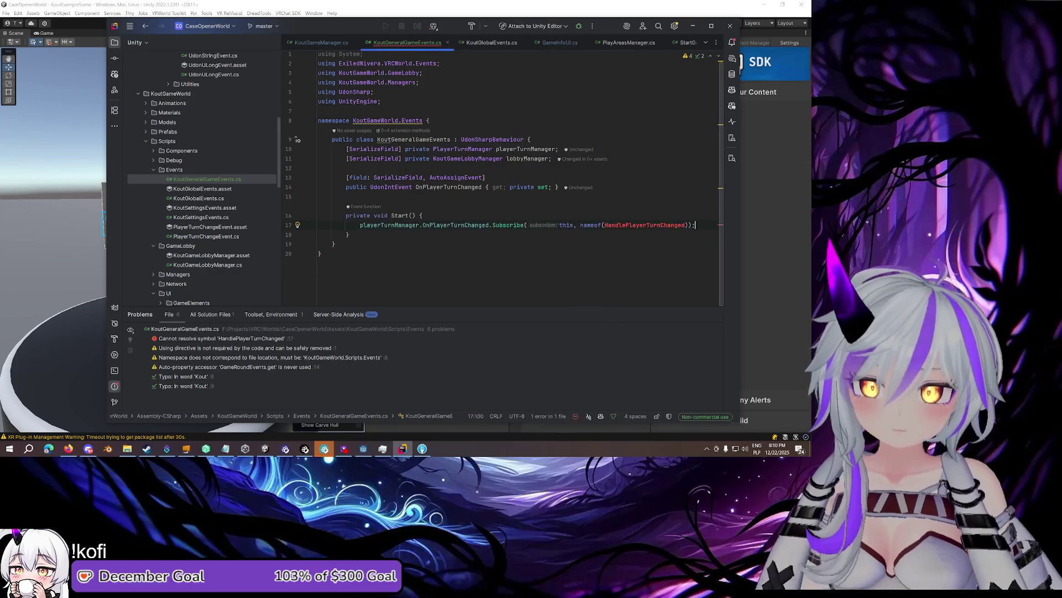
Add a HandlePlayerTurnChanged method below Start that calls OnPlayerTurnChanged.Notify
{"action": "key", "text": "Down"}
{"action": "key", "text": "End"}
{"action": "key", "text": "Return"}
{"action": "key", "text": "Return"}
{"action": "key", "text": "Tab"}
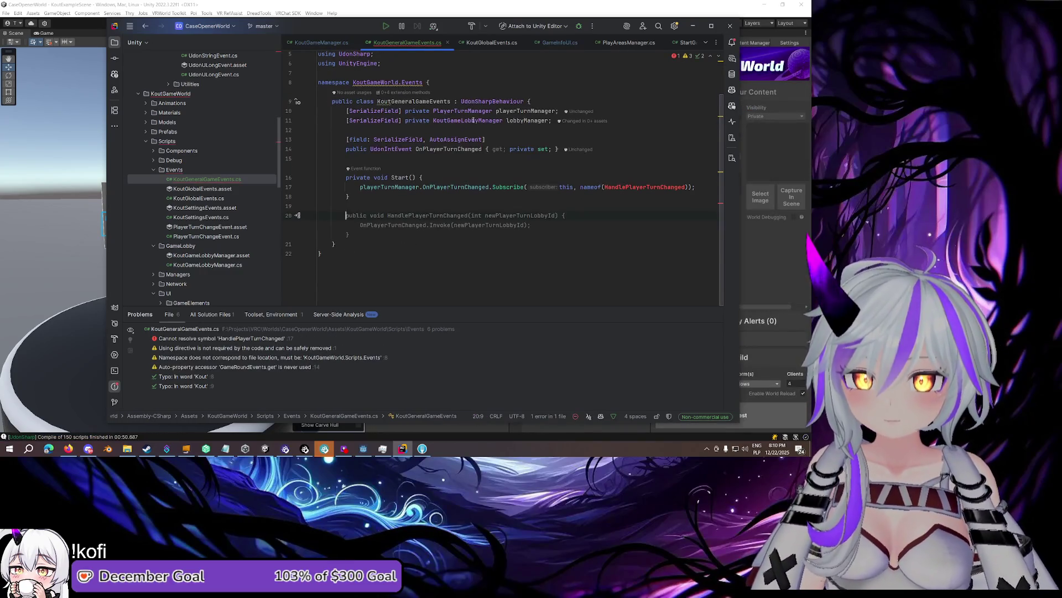
{"action": "key", "text": "Up"}
{"action": "key", "text": "shift+Home"}
{"action": "key", "text": "BackSpace"}
{"action": "scroll", "coordinate": [471, 128], "scroll_direction": "down", "scroll_amount": 1}
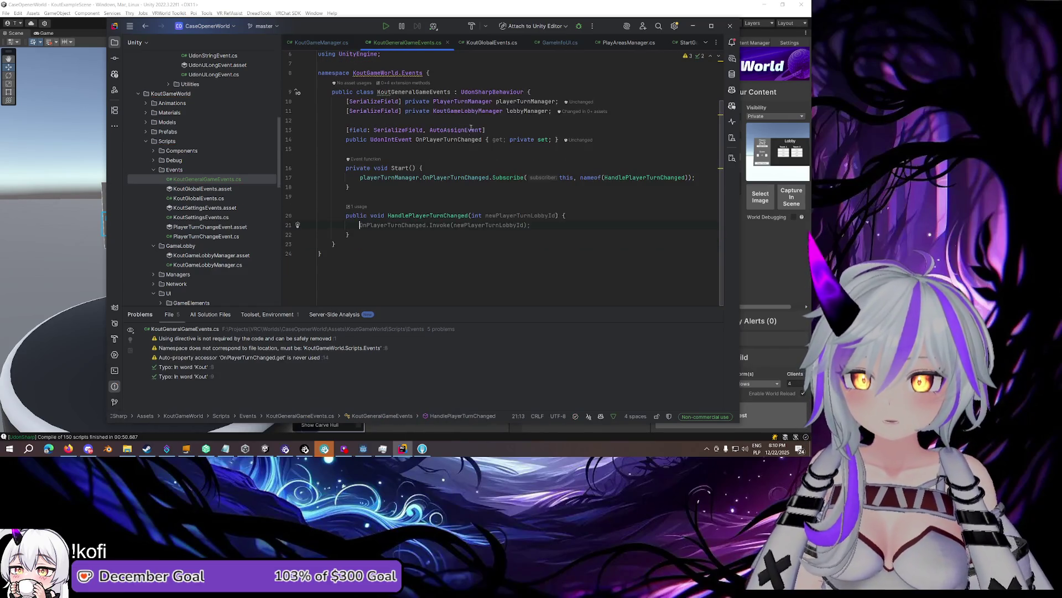
{"action": "type", "text": "OnPlayerTurnChanged."}
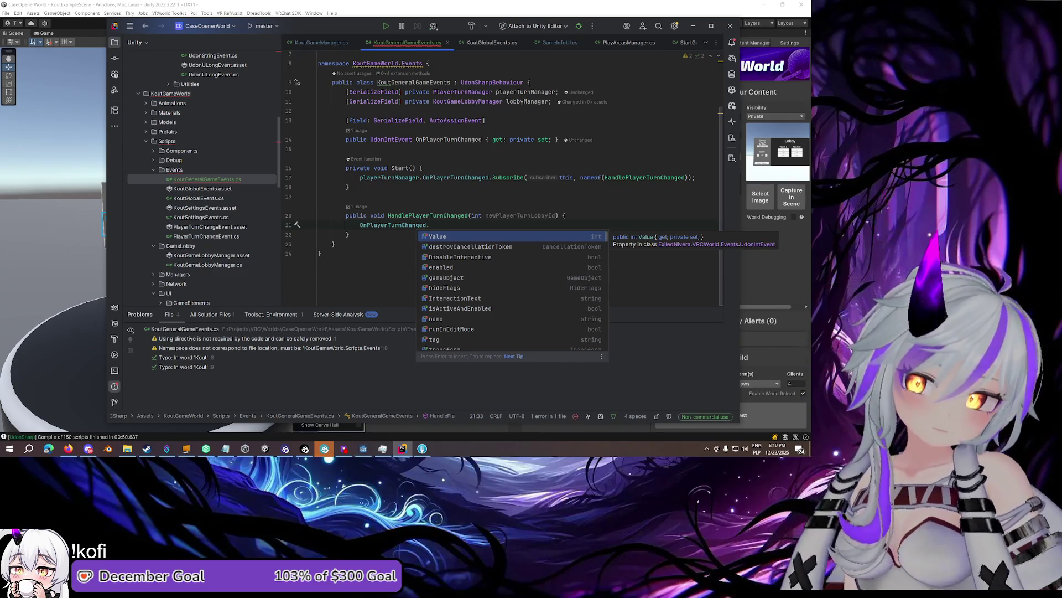
{"action": "type", "text": "Not"}
{"action": "key", "text": "Return"}
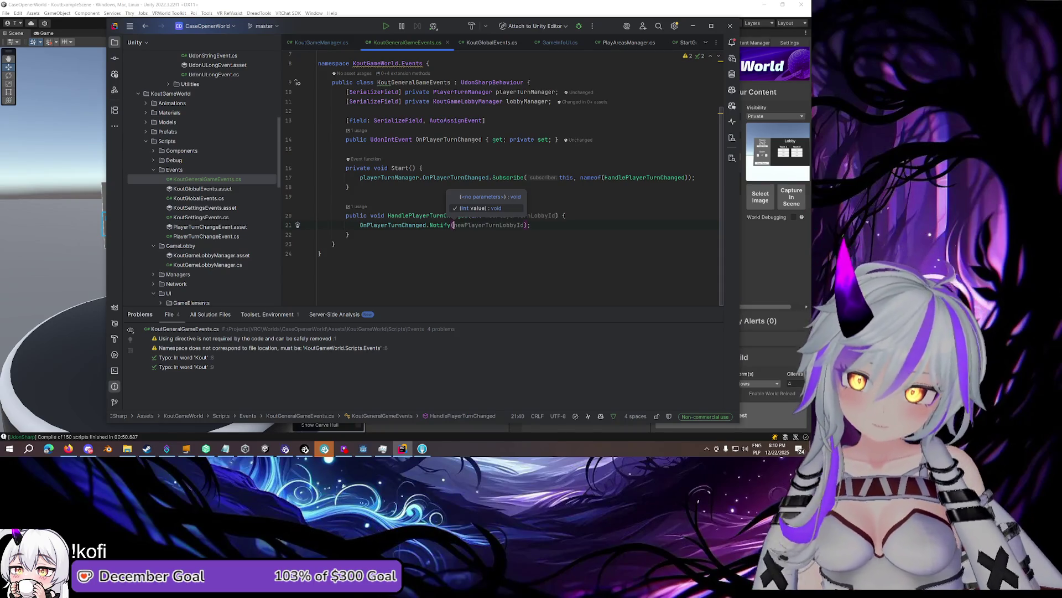
{"action": "key", "text": "Tab"}
Remove the newPlayerTurnLobbyId parameter and its argument from HandlePlayerTurnChanged
{"action": "left_click_drag", "start_coordinate": [471, 215], "coordinate": [556, 215]}
{"action": "key", "text": "BackSpace"}
{"action": "double_click", "coordinate": [510, 225]}
{"action": "key", "text": "BackSpace"}
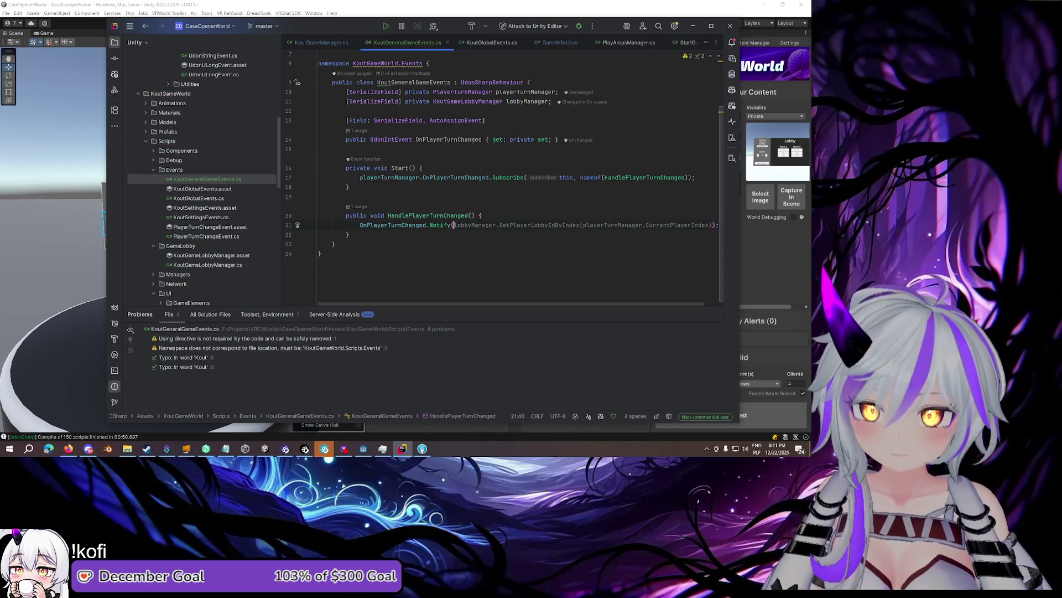
{"action": "left_click", "coordinate": [582, 214]}
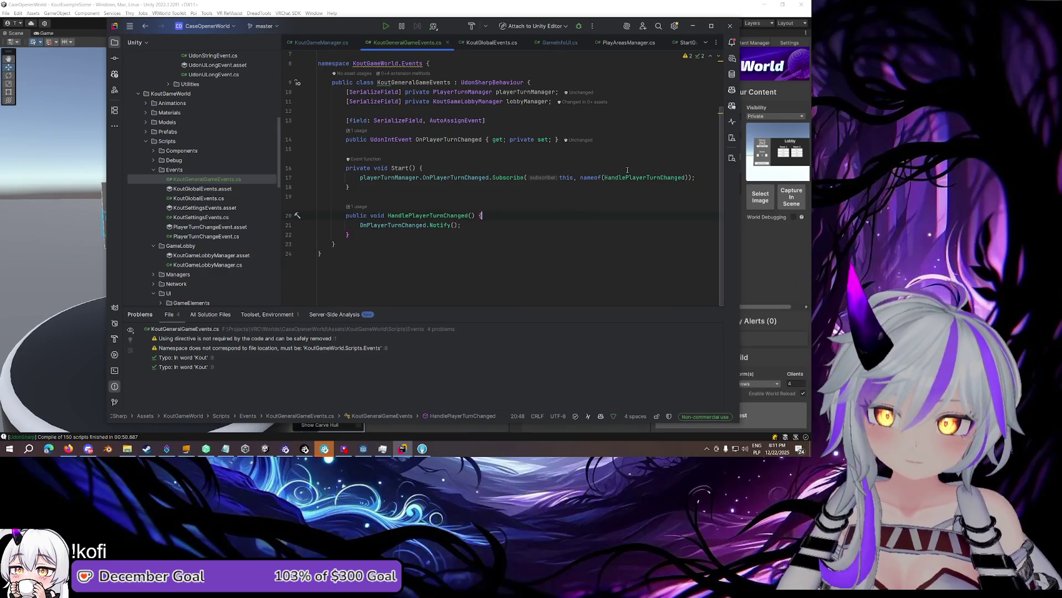
Pass playerTurnManager's CurrentPlayerIndex as the Notify argument
{"action": "mouse_move", "coordinate": [623, 176]}
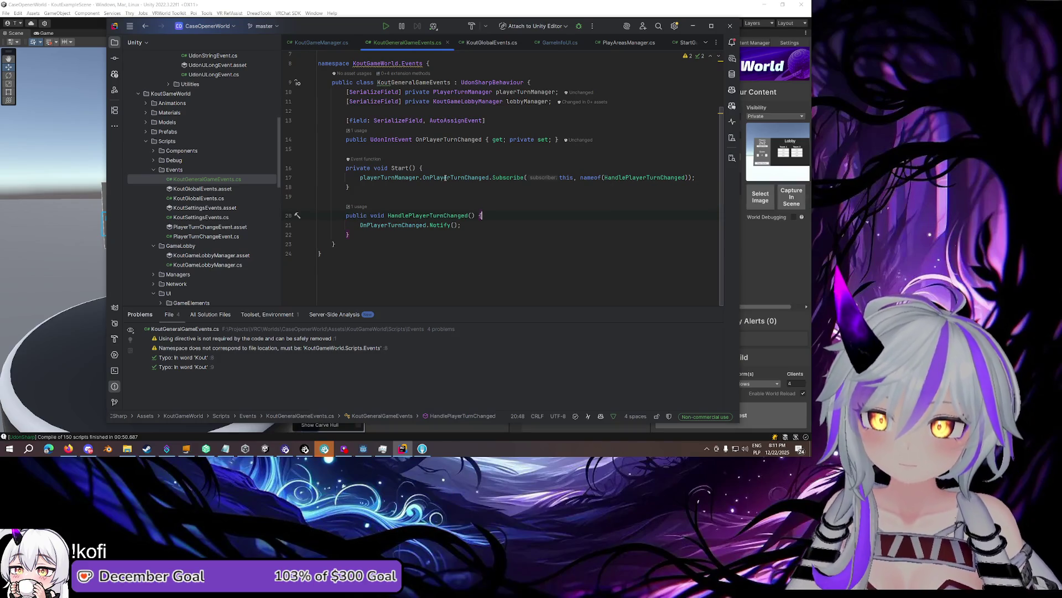
{"action": "mouse_move", "coordinate": [445, 177]}
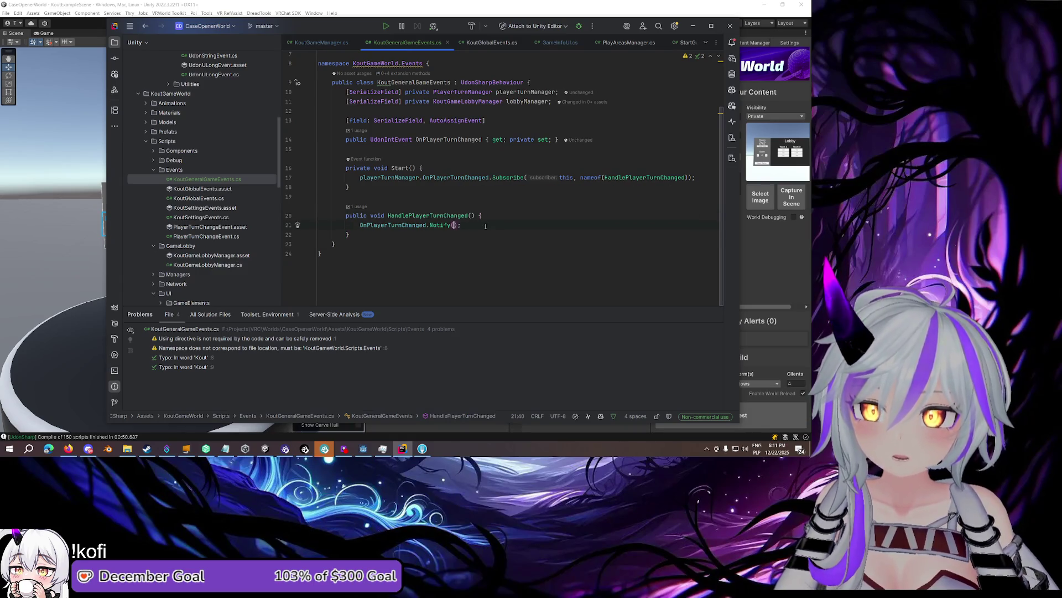
{"action": "type", "text": "playerTurnManager."}
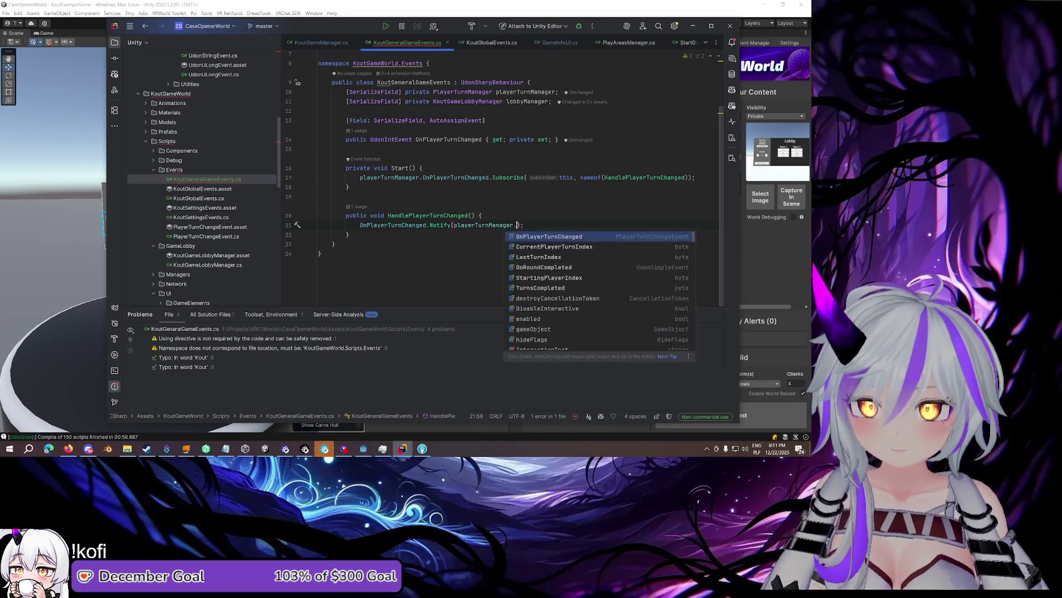
{"action": "key", "text": "Return"}
{"action": "type", "text": "."}
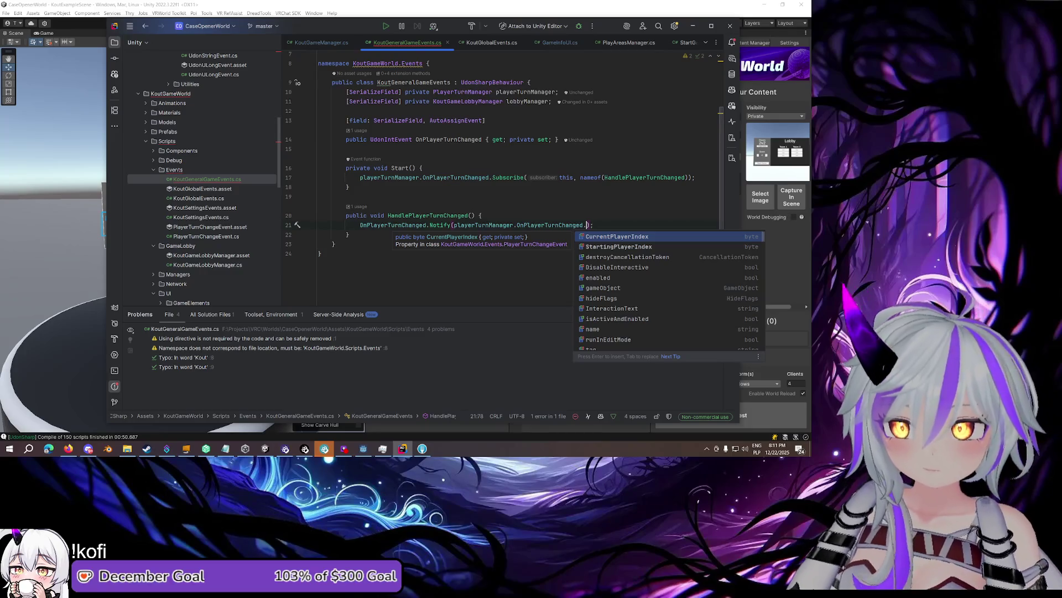
{"action": "key", "text": "Return"}
{"action": "key", "text": "End"}
Collapse the Events and UI folders and expand Components in the project tree
{"action": "left_click", "coordinate": [349, 234]}
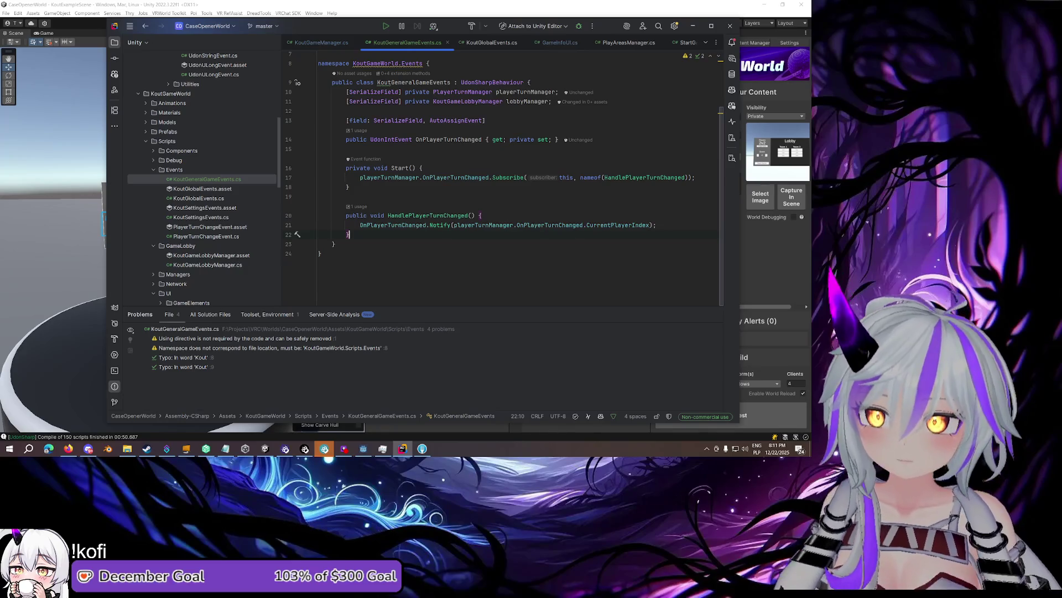
{"action": "left_click", "coordinate": [663, 224]}
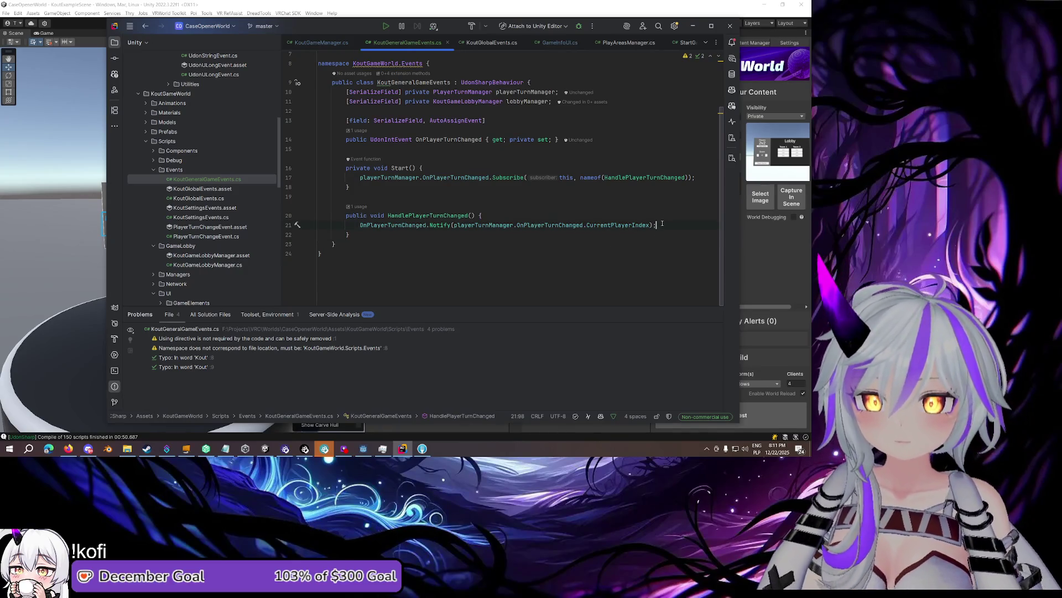
{"action": "left_click", "coordinate": [494, 237]}
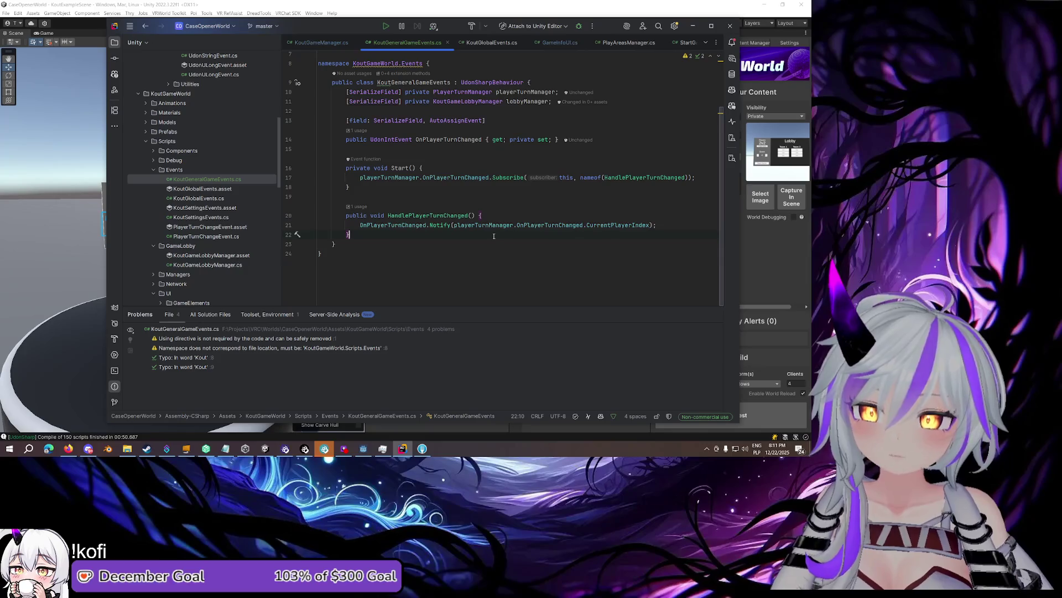
{"action": "left_click", "coordinate": [500, 218]}
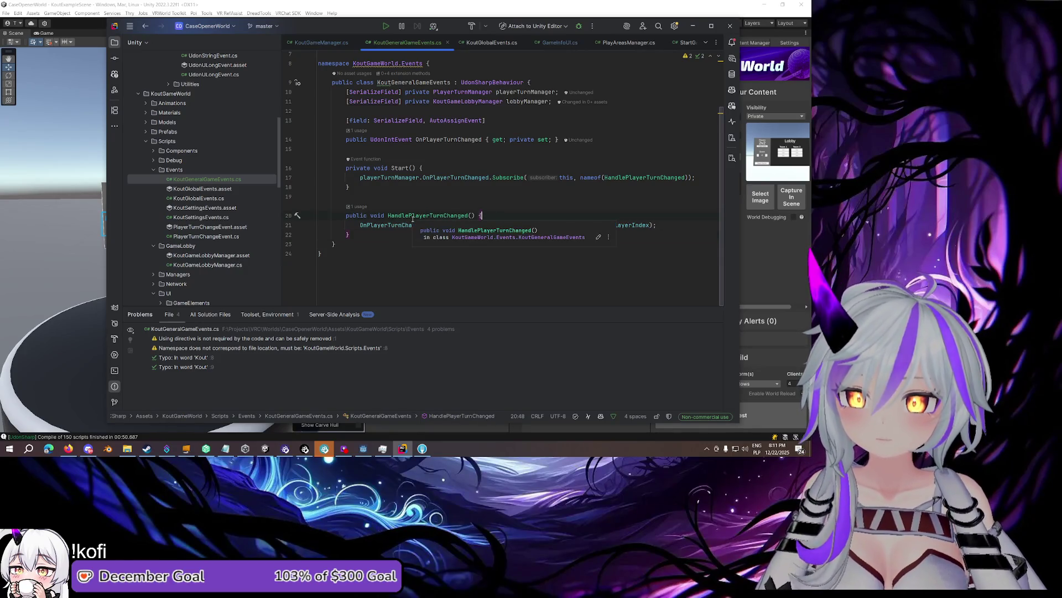
{"action": "left_click", "coordinate": [404, 232]}
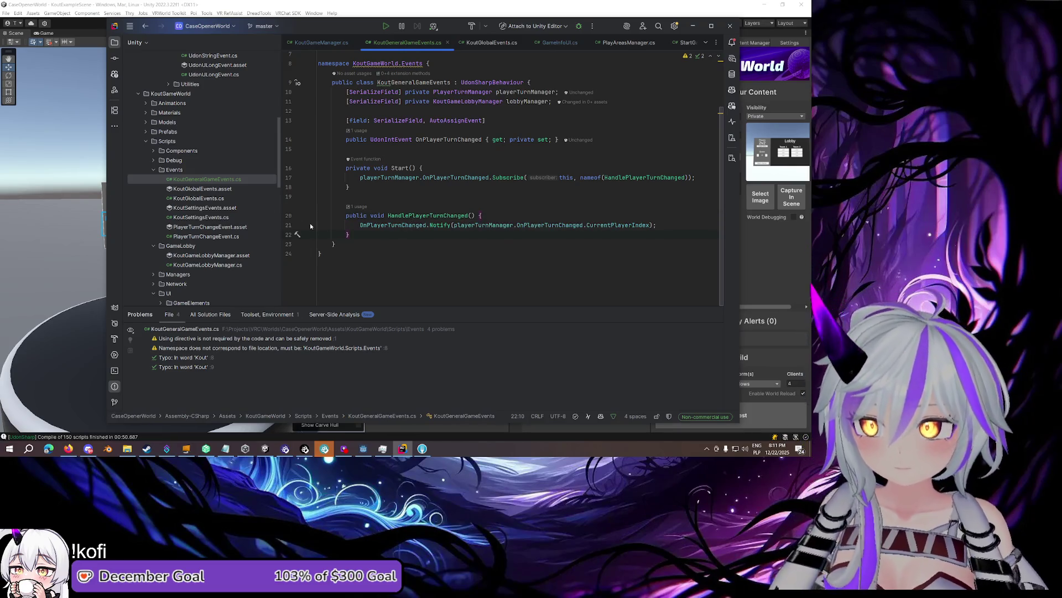
{"action": "left_click", "coordinate": [154, 170]}
{"action": "left_click", "coordinate": [153, 208]}
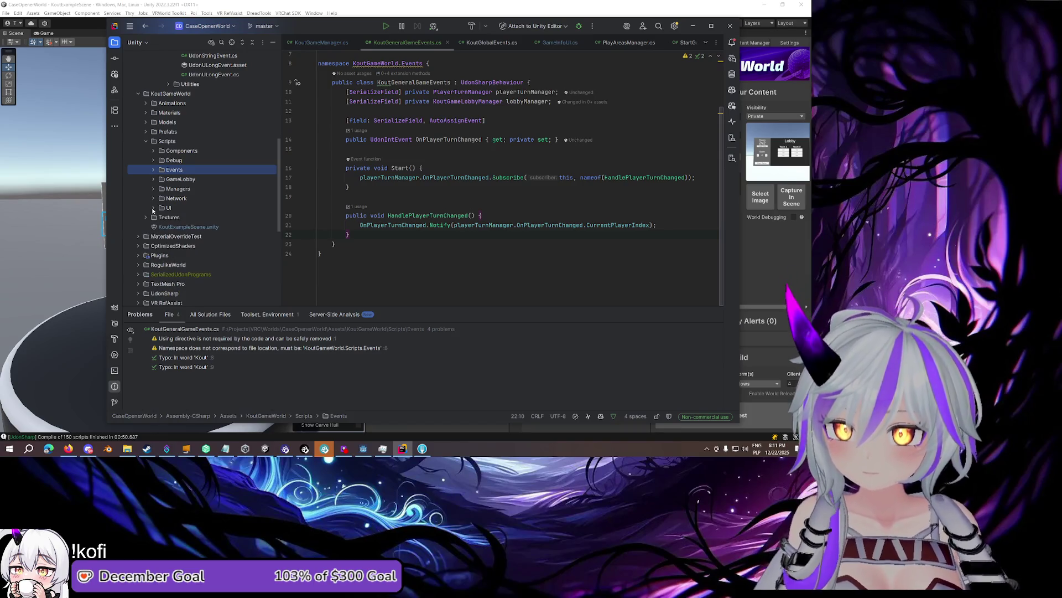
{"action": "left_click", "coordinate": [154, 150]}
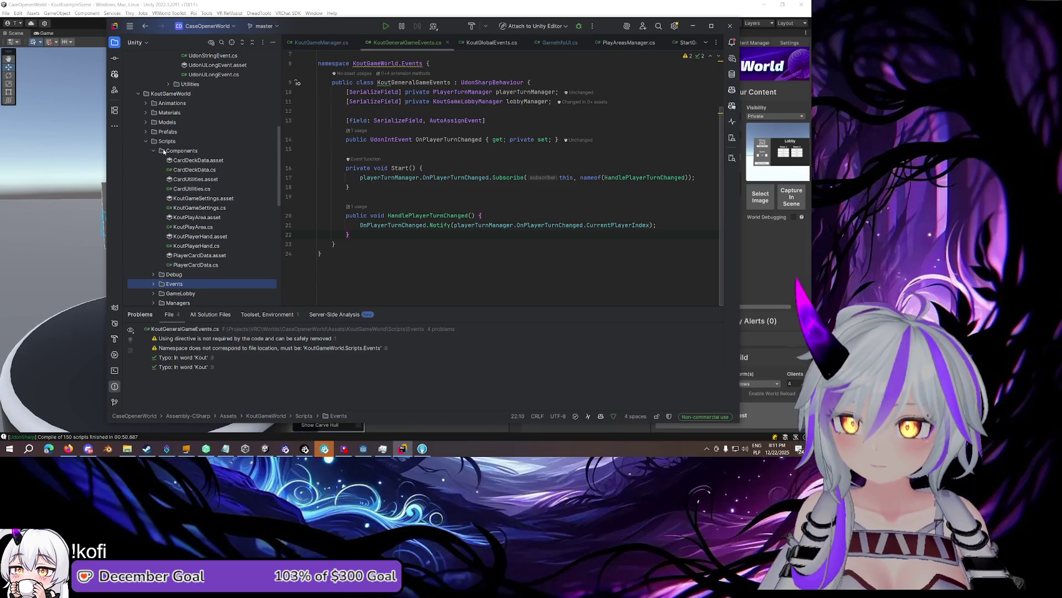
Add a new class named LocalPlayerTurnSound to the Components folder
{"action": "right_click", "coordinate": [166, 151]}
{"action": "mouse_move", "coordinate": [216, 156]}
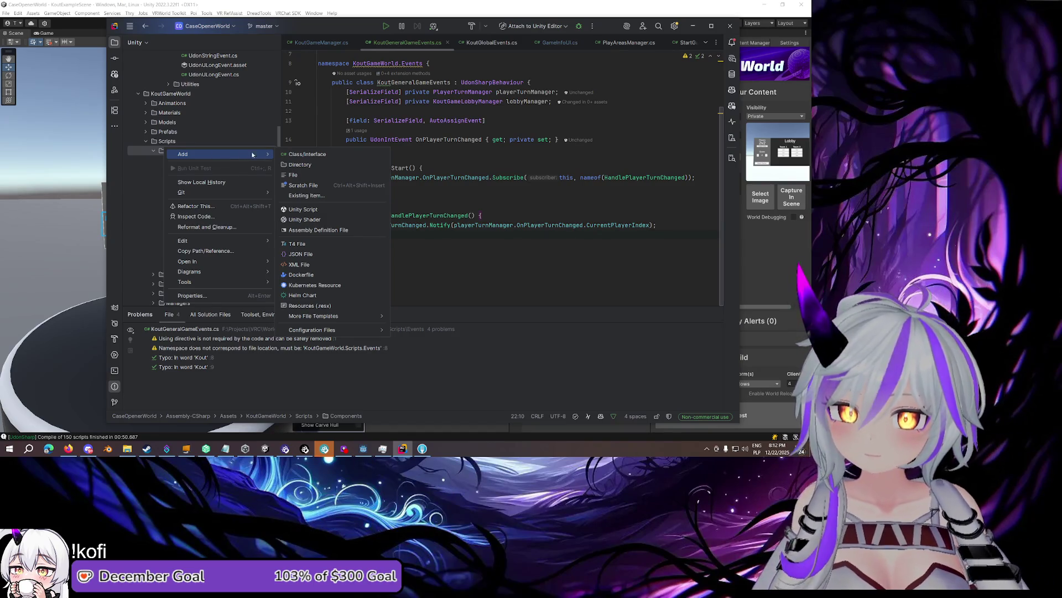
{"action": "left_click", "coordinate": [302, 155]}
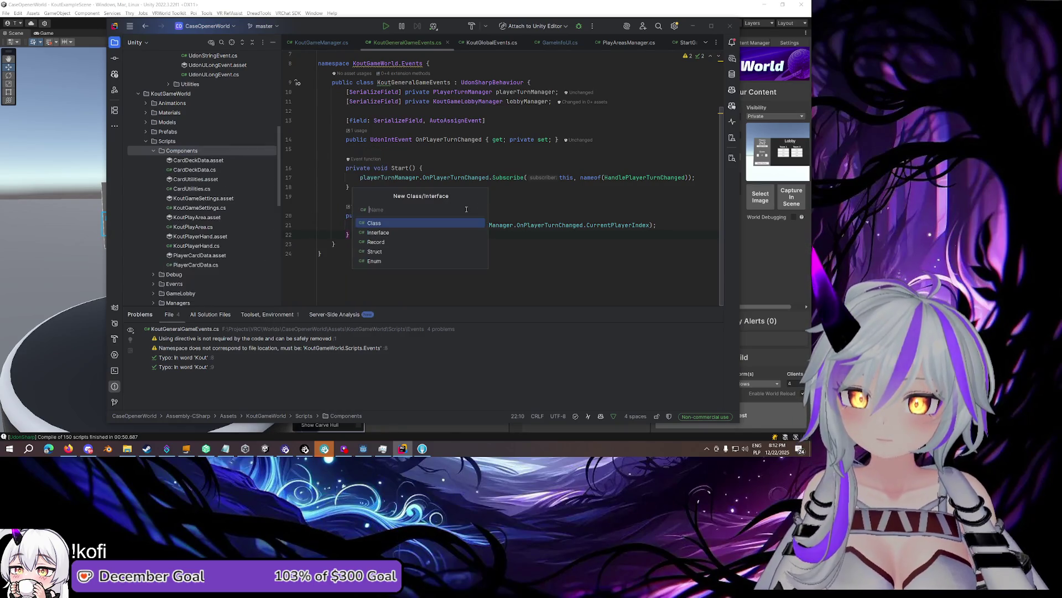
{"action": "type", "text": "KoutGmae"}
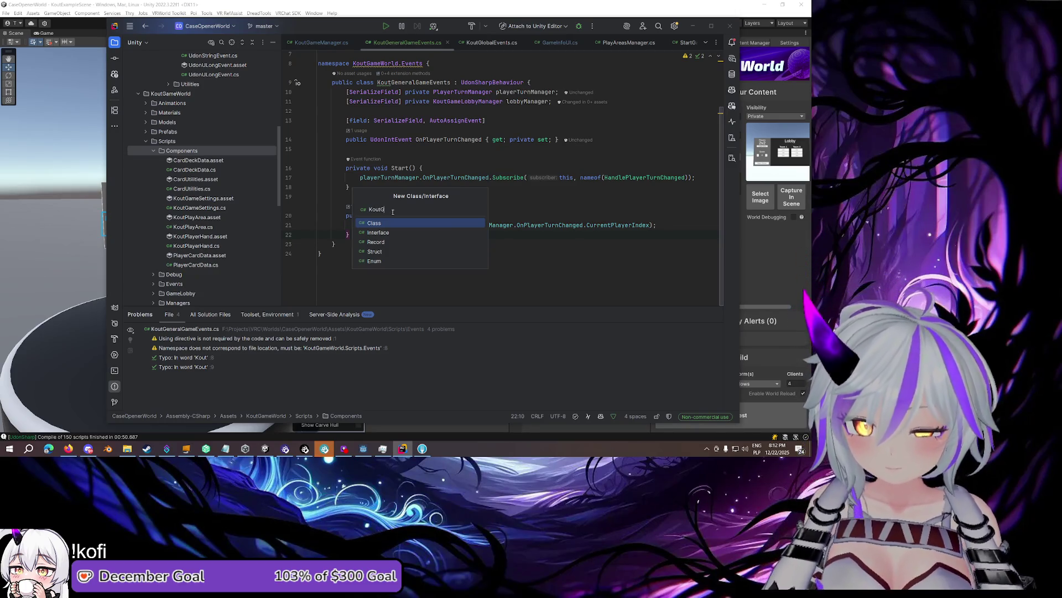
{"action": "key", "text": "BackSpace"}
{"action": "key", "text": "BackSpace"}
{"action": "key", "text": "BackSpace"}
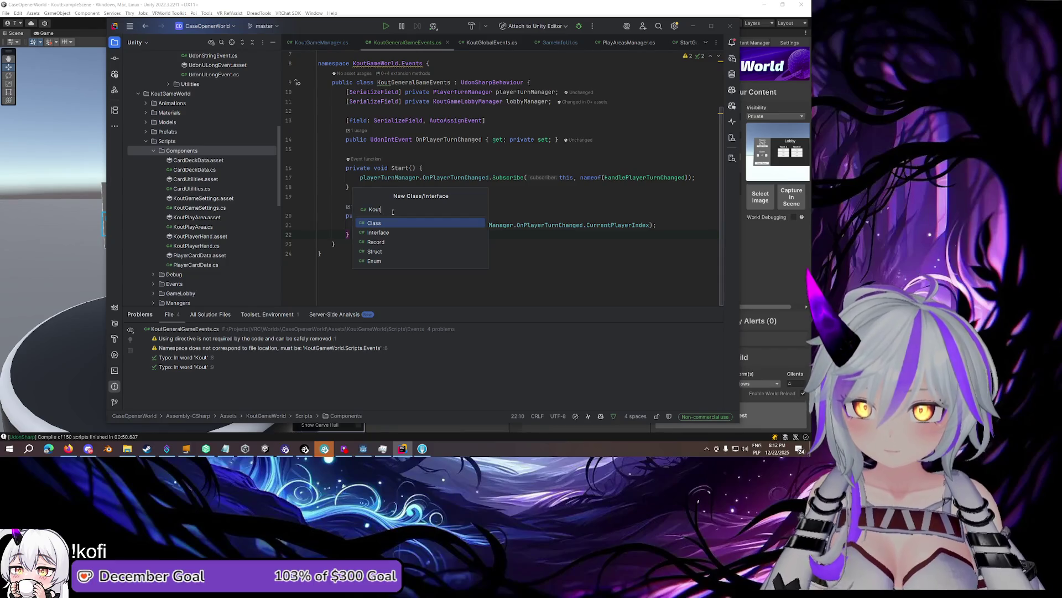
{"action": "key", "text": "BackSpace"}
{"action": "key", "text": "BackSpace"}
{"action": "key", "text": "BackSpace"}
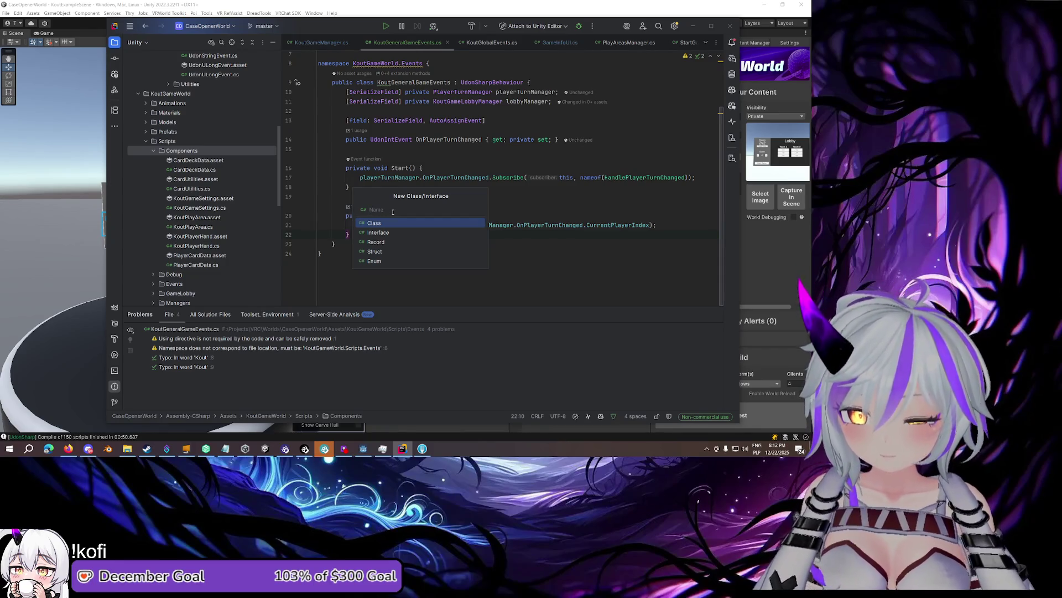
{"action": "type", "text": "Local"}
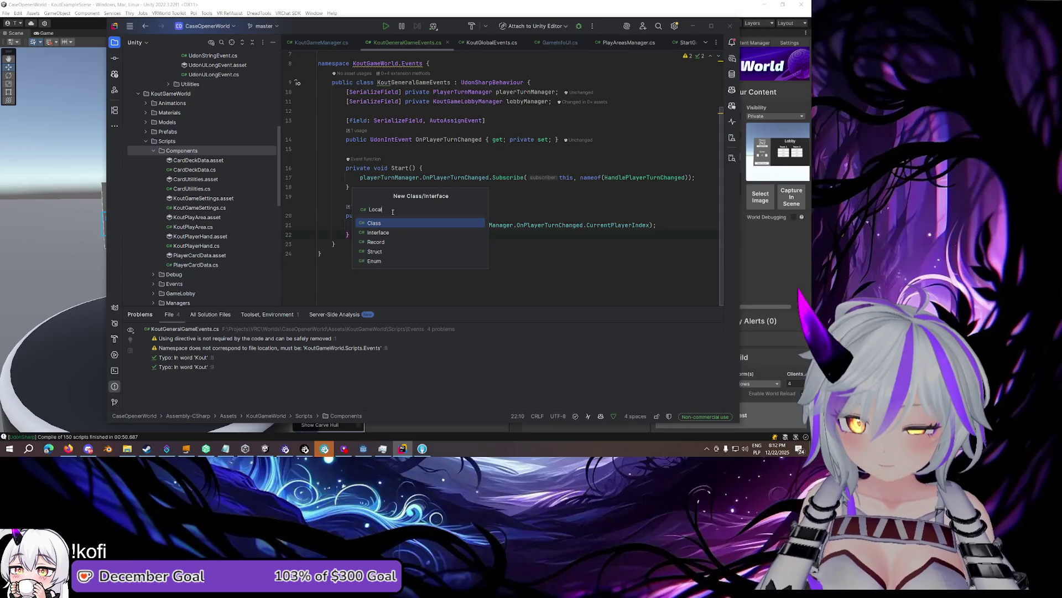
{"action": "type", "text": "Playe"}
{"action": "key", "text": "BackSpace"}
{"action": "key", "text": "BackSpace"}
{"action": "type", "text": "TurnSound"}
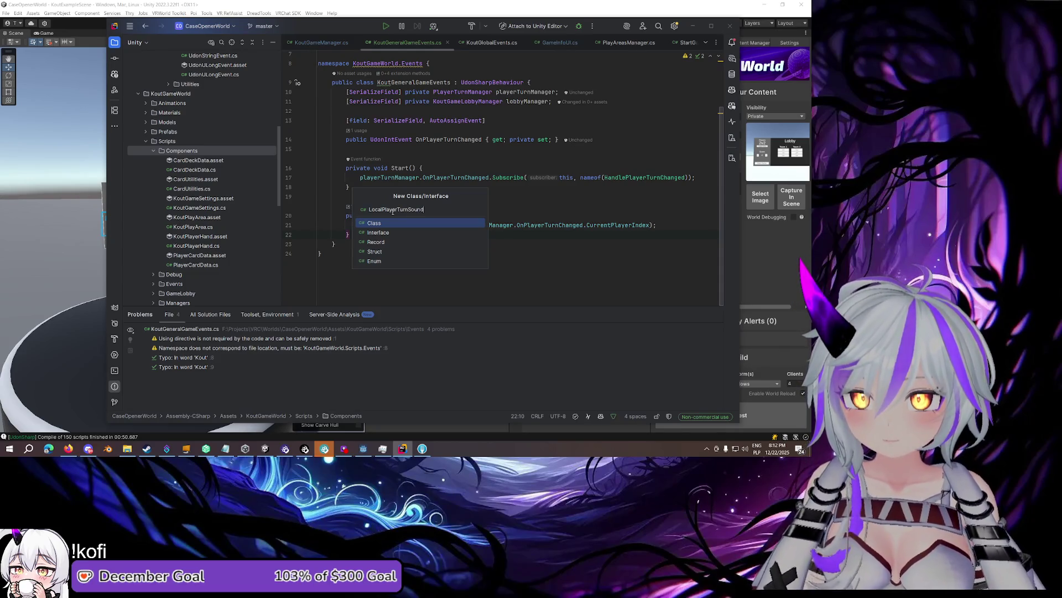
{"action": "key", "text": "Return"}
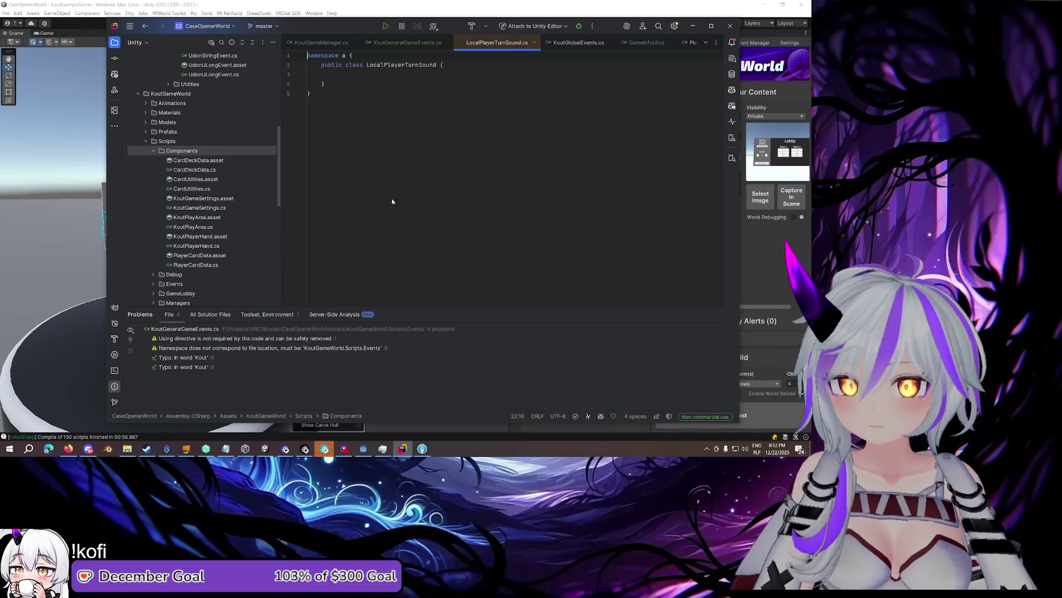
Set the namespace to KoutGameWorld.Components and make the class extend UdonSharpBehaviour
{"action": "key", "text": "Return"}
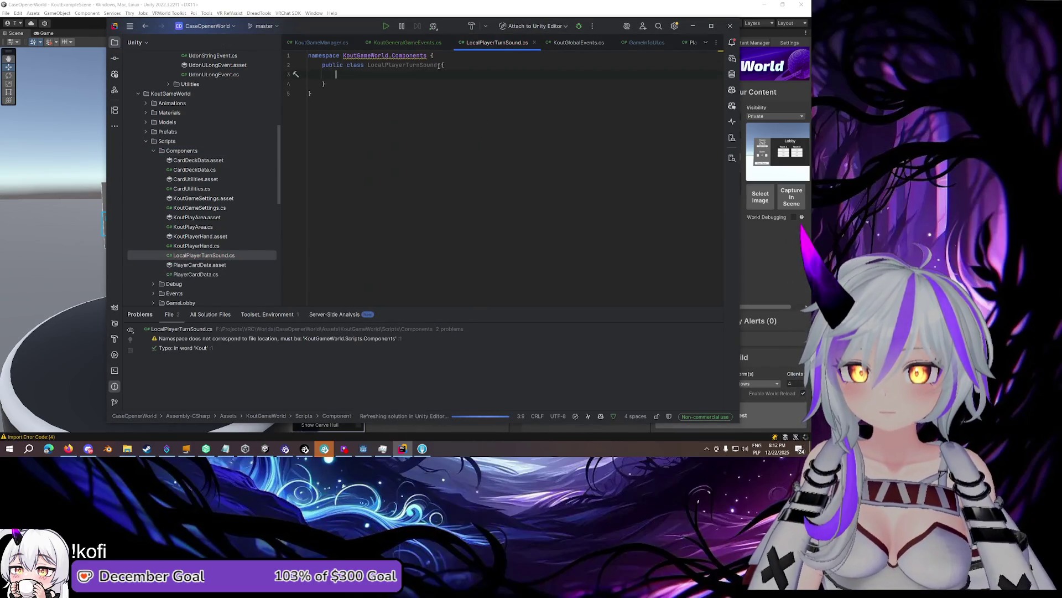
{"action": "left_click", "coordinate": [439, 65]}
{"action": "type", "text": ": Kou"}
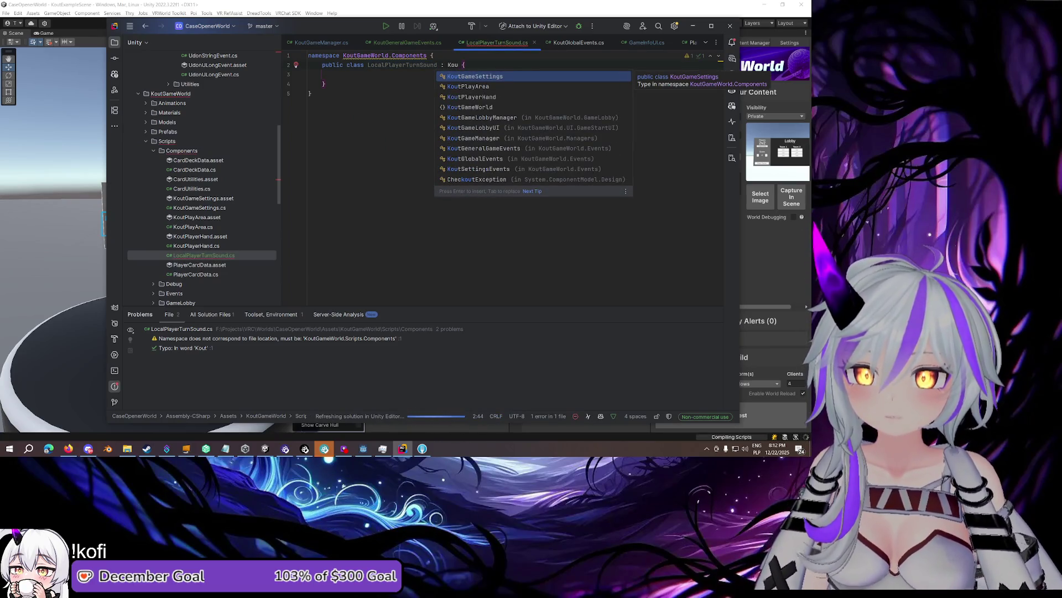
{"action": "key", "text": "BackSpace"}
{"action": "key", "text": "BackSpace"}
{"action": "key", "text": "BackSpace"}
{"action": "type", "text": "Udon"}
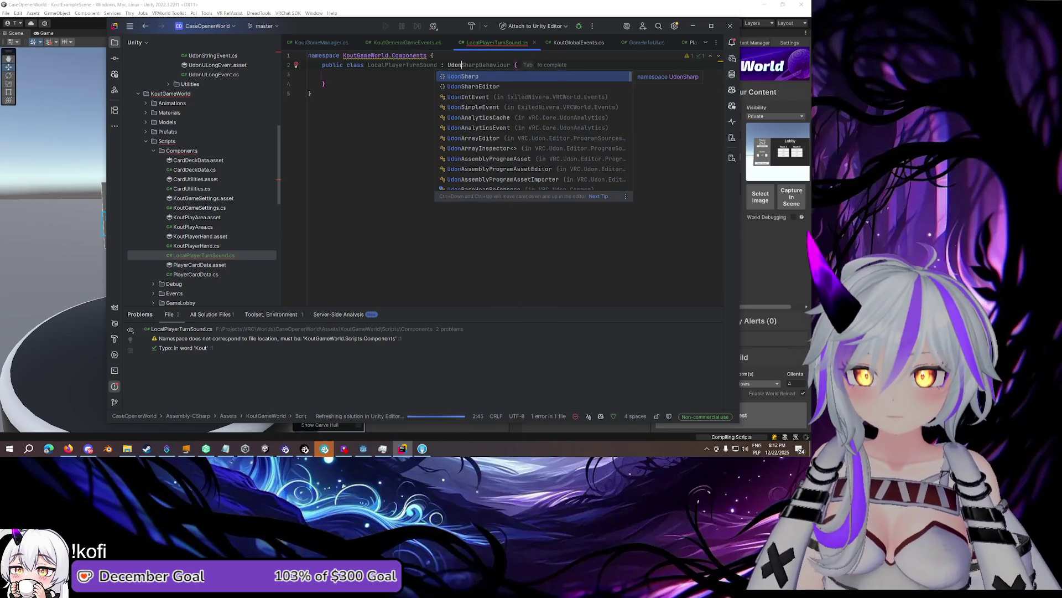
{"action": "key", "text": "Tab"}
Start a [SerializeField] private field, trying out event type names
{"action": "key", "text": "Down"}
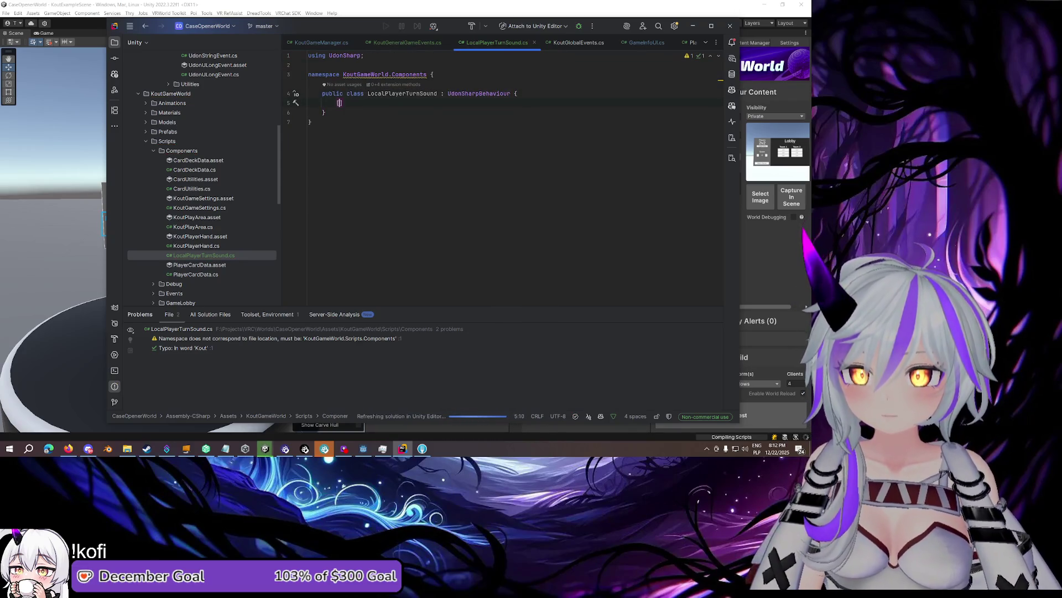
{"action": "type", "text": "Ser"}
{"action": "key", "text": "Tab"}
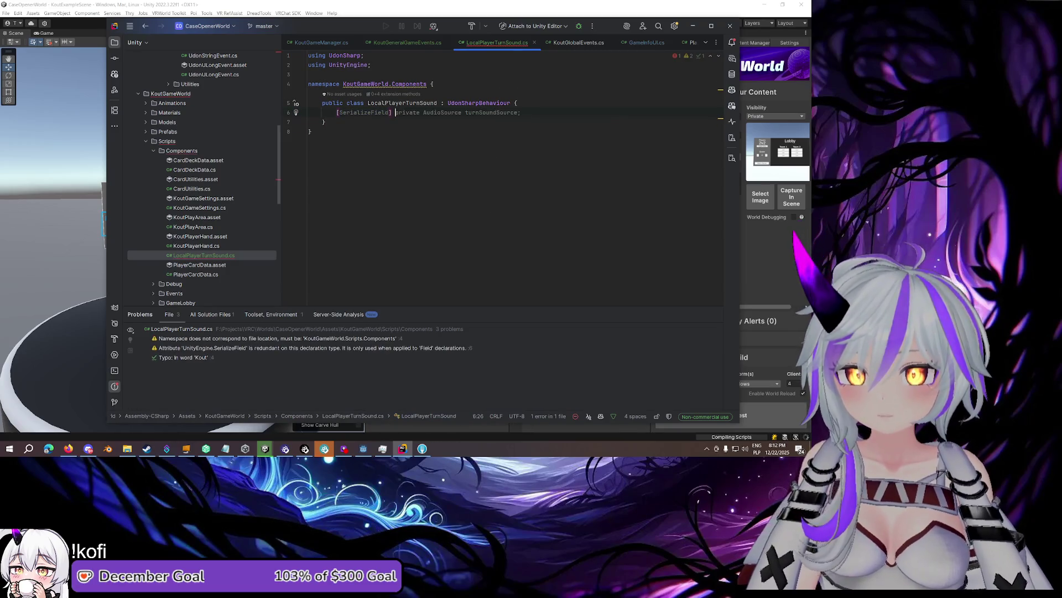
{"action": "type", "text": "private G"}
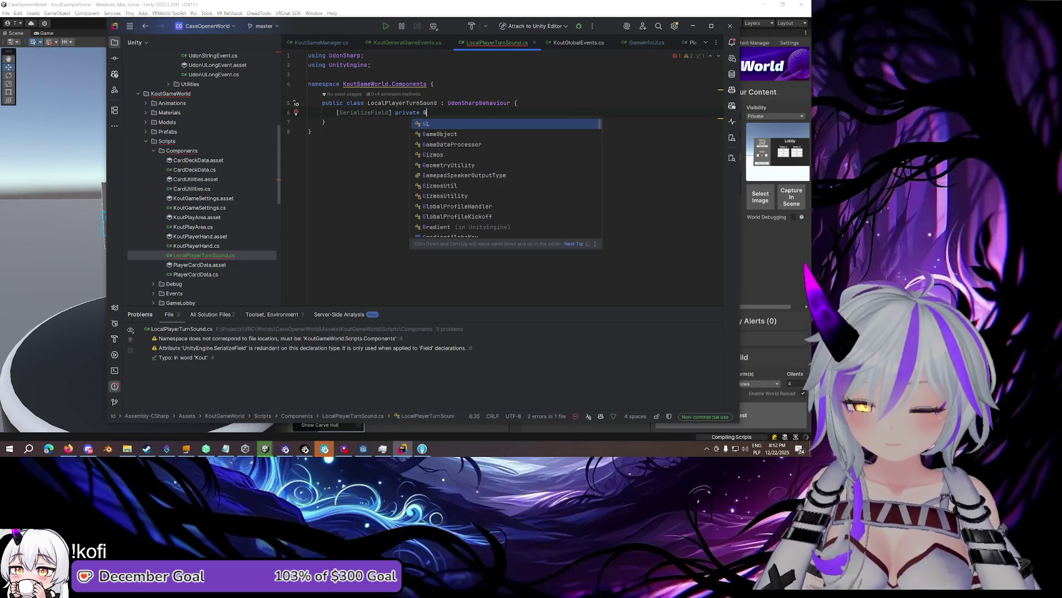
{"action": "type", "text": "lobal"}
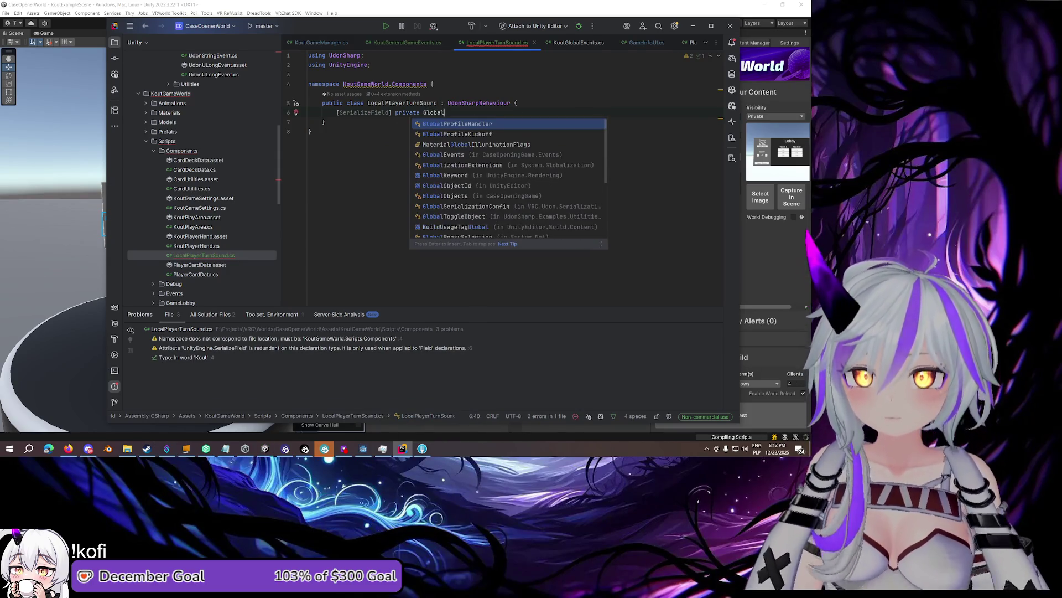
{"action": "key", "text": "Escape"}
{"action": "key", "text": "ctrl+shift+Left"}
{"action": "type", "text": "Event"}
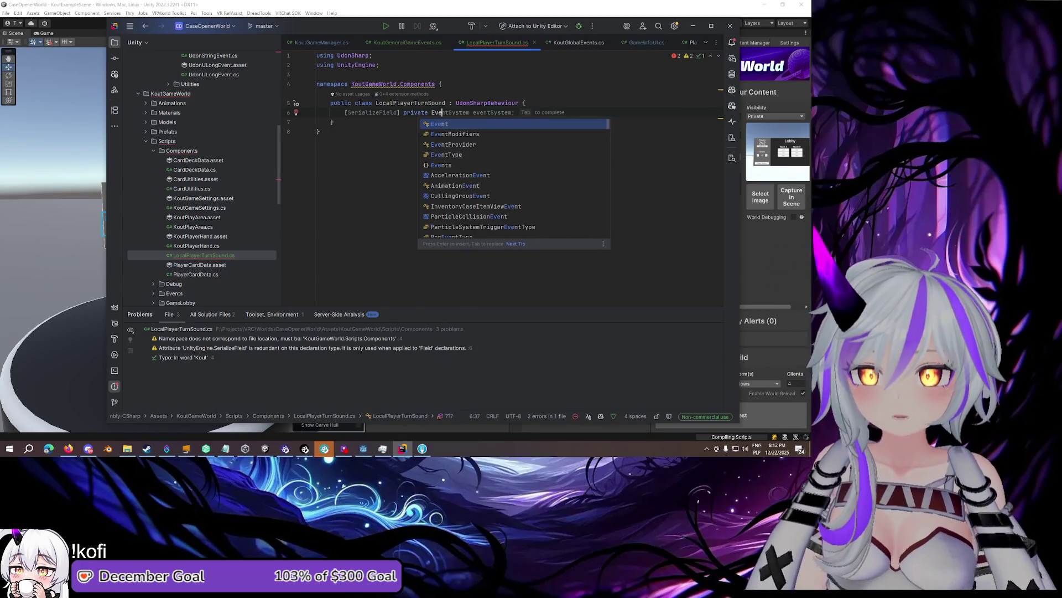
{"action": "key", "text": "BackSpace"}
{"action": "key", "text": "BackSpace"}
{"action": "key", "text": "BackSpace"}
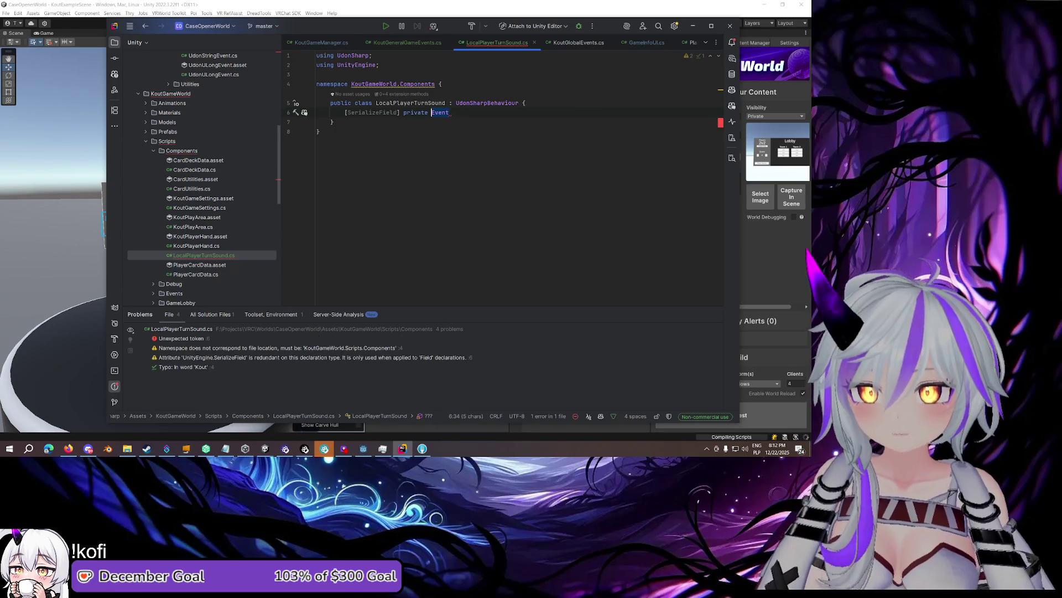
{"action": "type", "text": "GameEve"}
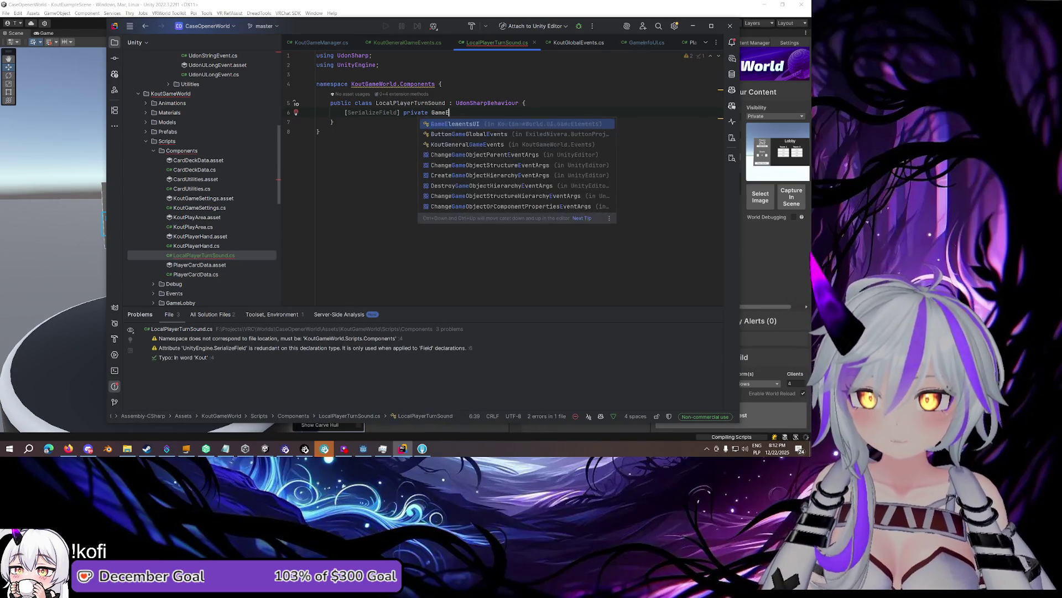
{"action": "key", "text": "Return"}
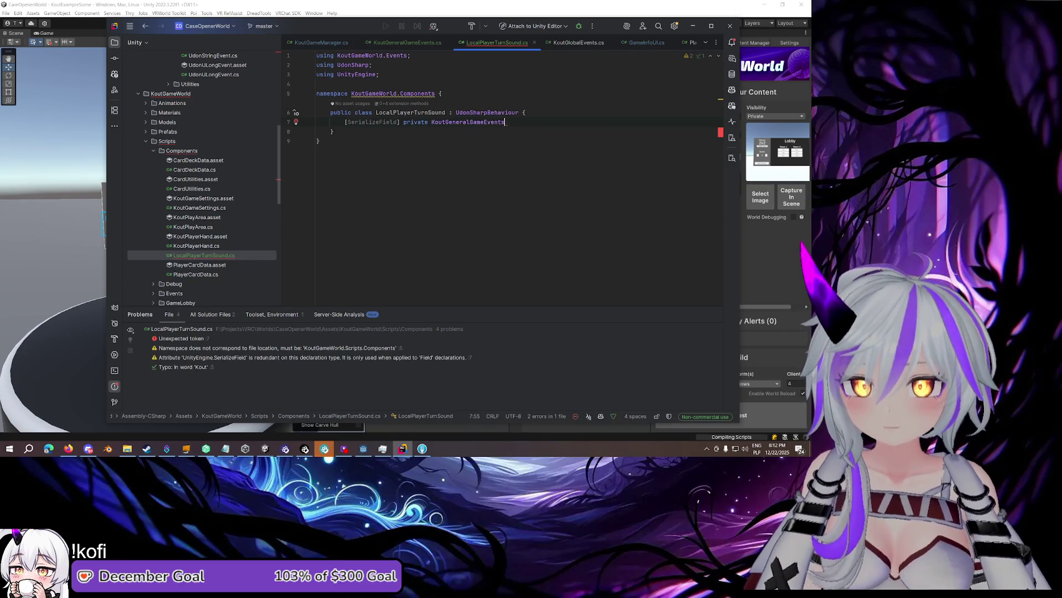
{"action": "key", "text": "ctrl+z"}
{"action": "key", "text": "ctrl+z"}
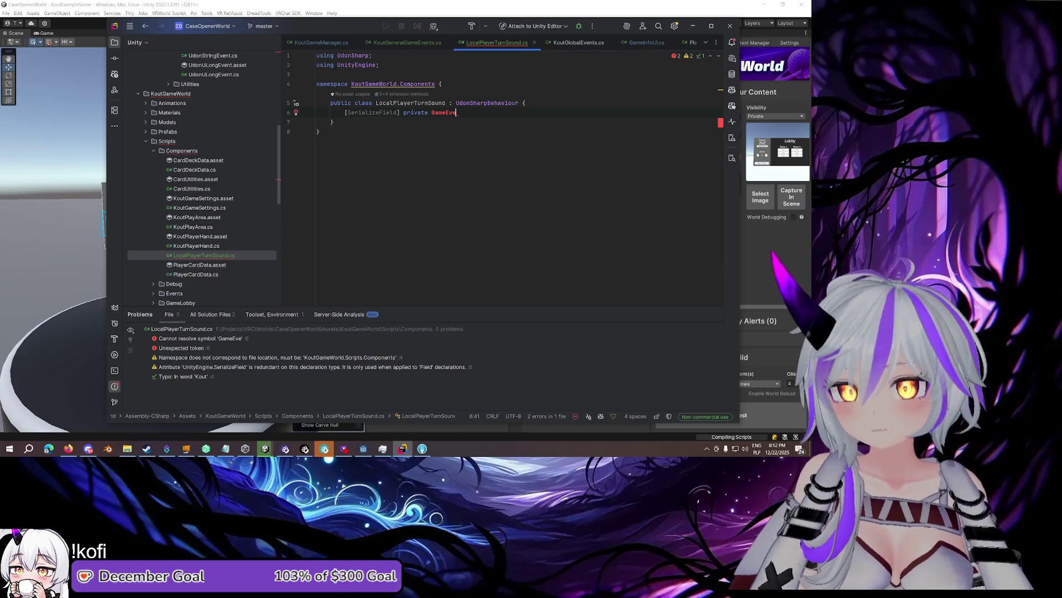
Set the field's type to KoutGlobalEvents and name it globalEvents
{"action": "scroll", "coordinate": [211, 139], "scroll_direction": "down", "scroll_amount": 4}
{"action": "left_click", "coordinate": [154, 207]}
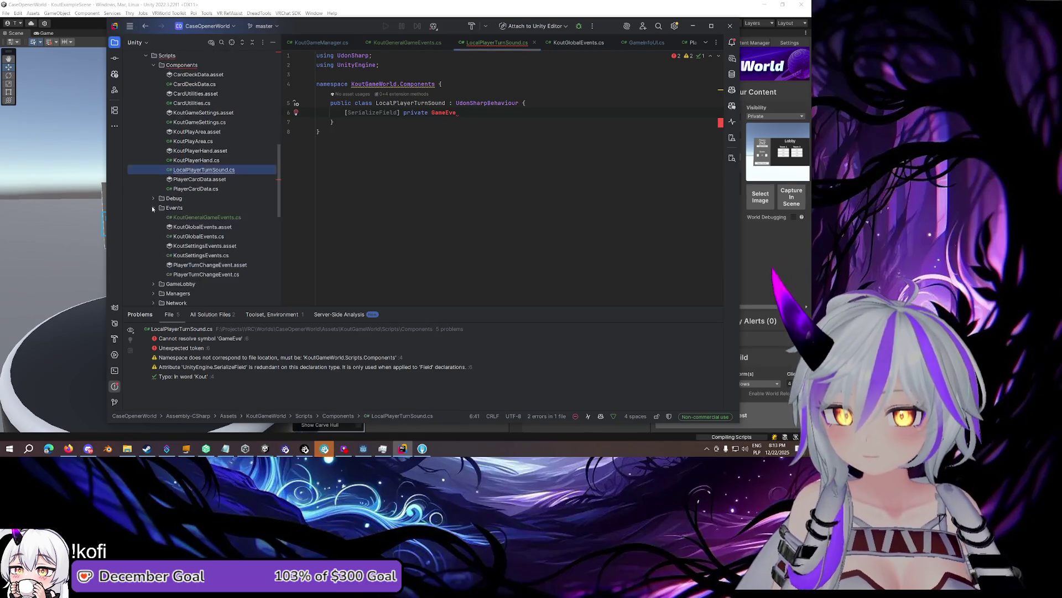
{"action": "left_click", "coordinate": [464, 113]}
{"action": "key", "text": "BackSpace"}
{"action": "key", "text": "BackSpace"}
{"action": "key", "text": "BackSpace"}
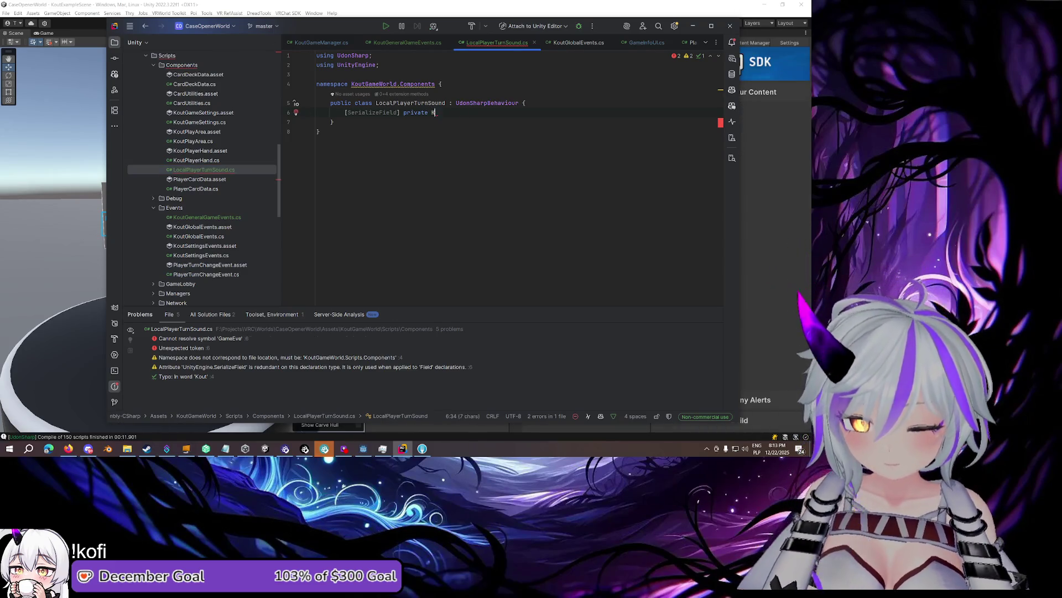
{"action": "type", "text": "KoutG"}
{"action": "key", "text": "Down"}
{"action": "key", "text": "Down"}
{"action": "key", "text": "Down"}
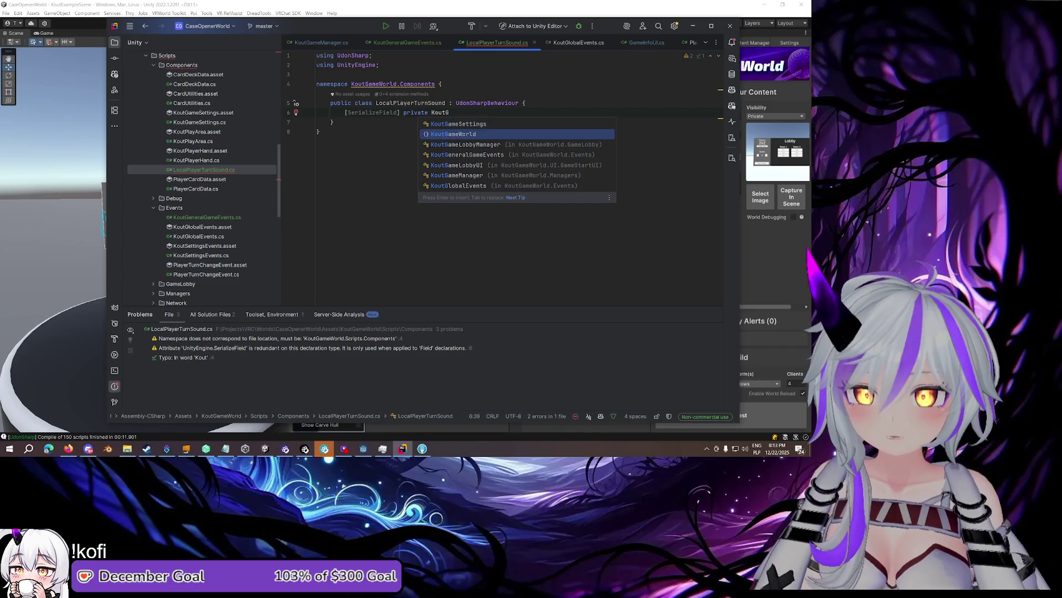
{"action": "key", "text": "Return"}
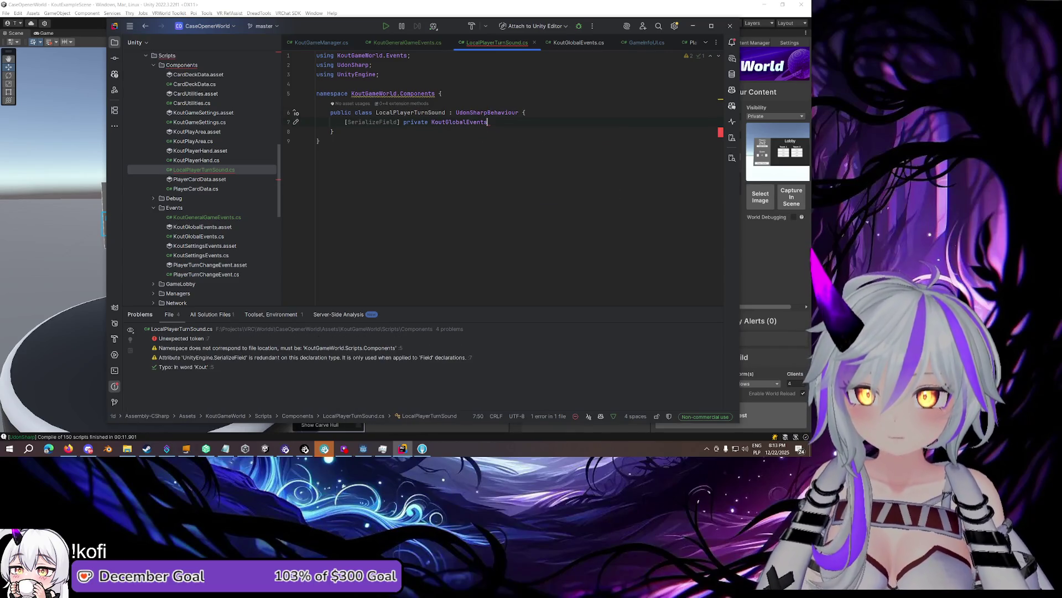
{"action": "type", "text": " globalEvents;"}
Accept the suggested Start subscription and go to the SettingsEvents declaration
{"action": "key", "text": "Return"}
{"action": "key", "text": "Return"}
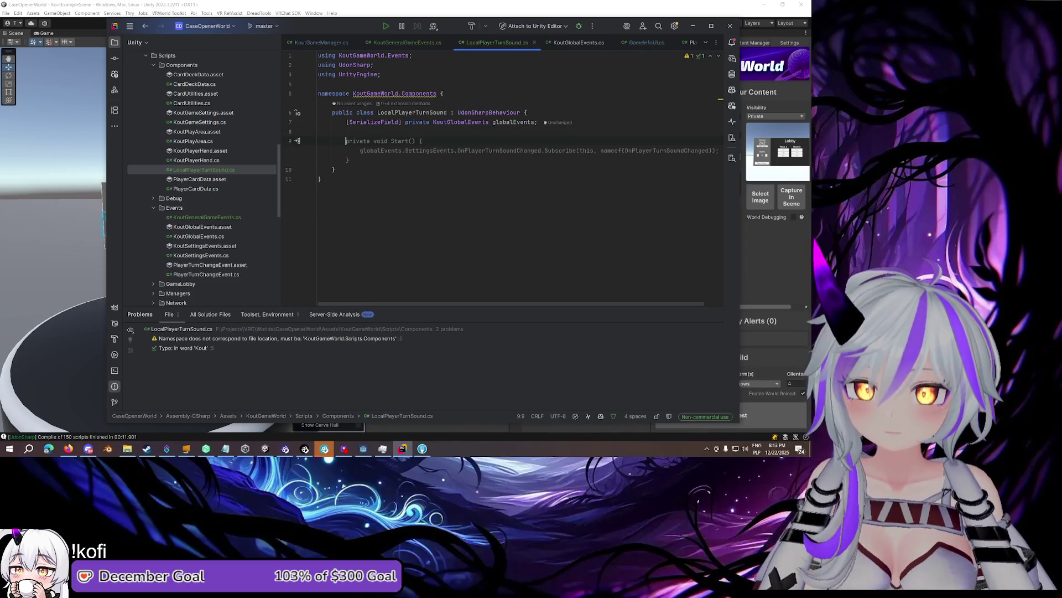
{"action": "key", "text": "Tab"}
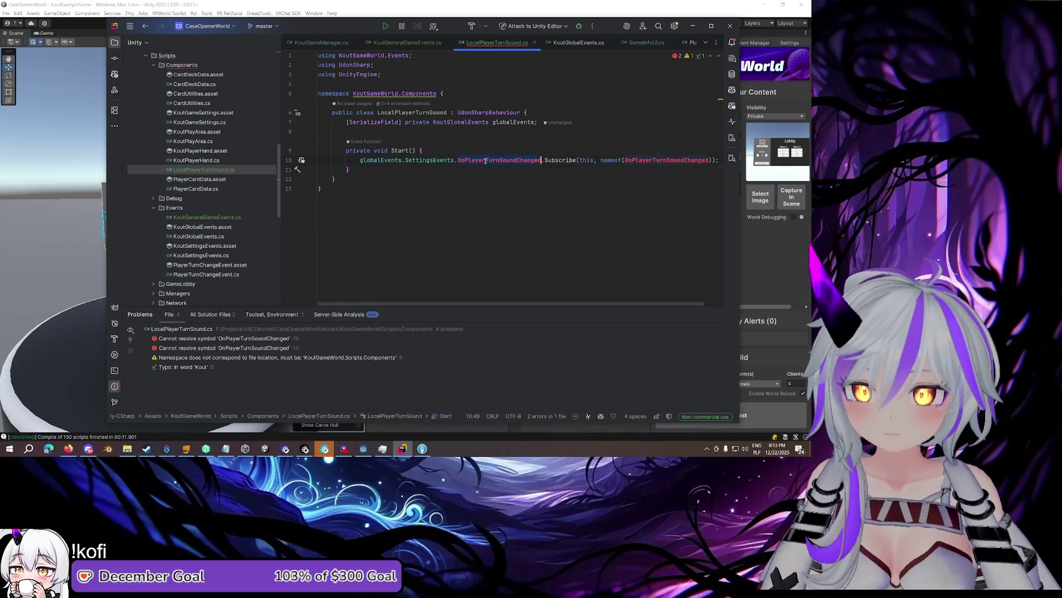
{"action": "double_click", "coordinate": [498, 160]}
{"action": "left_click", "coordinate": [447, 160]}
{"action": "key", "text": "ctrl+b"}
{"action": "left_click", "coordinate": [551, 132]}
Add a [field: SerializeField] property below SettingsEvents typed KoutGeneralGameEvents
{"action": "key", "text": "shift+Return"}
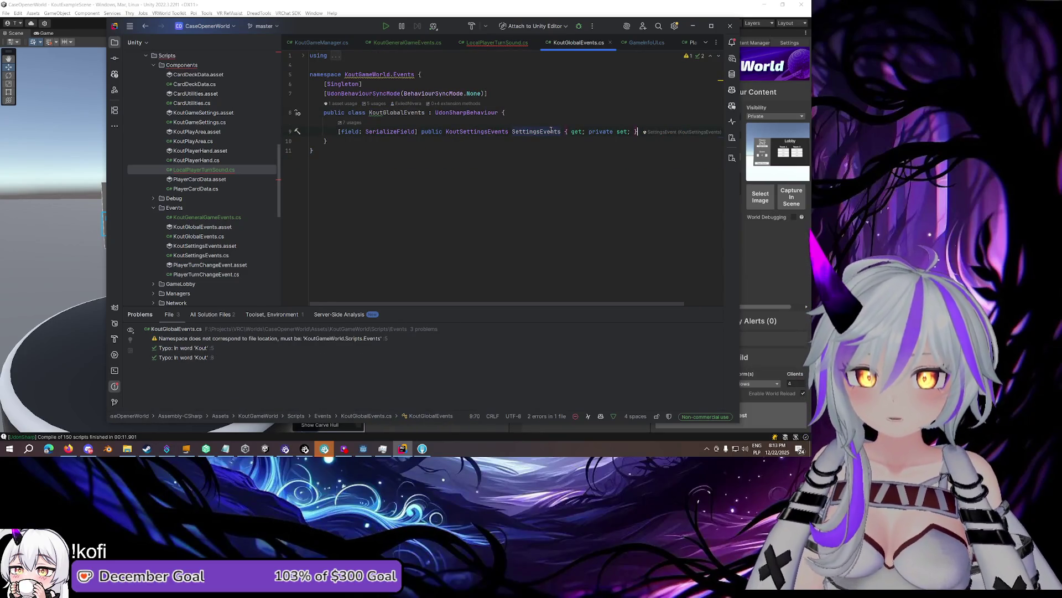
{"action": "type", "text": "[field: S"}
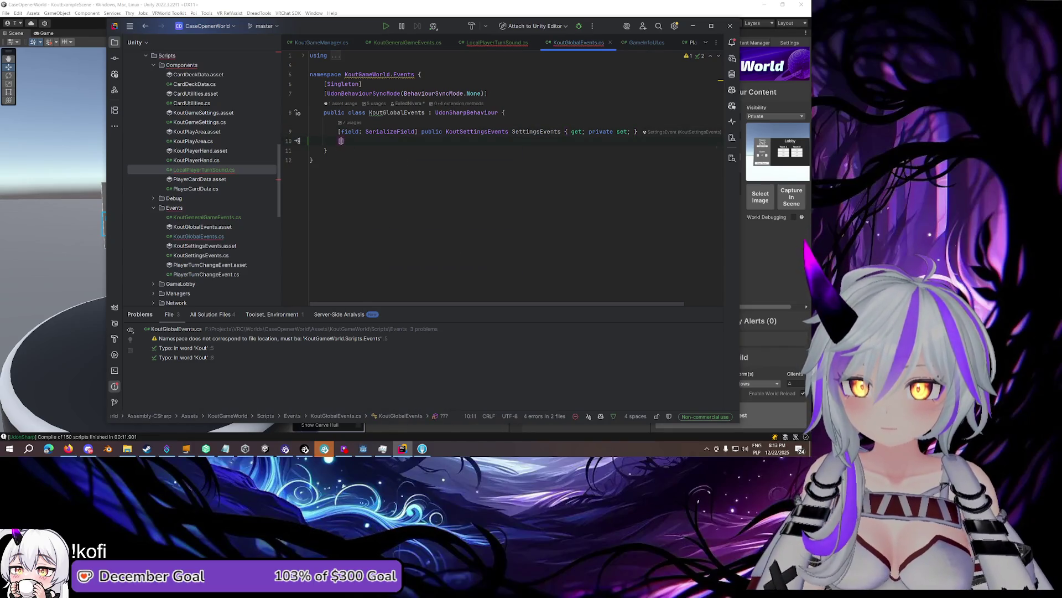
{"action": "key", "text": "Return"}
{"action": "type", "text": "]"}
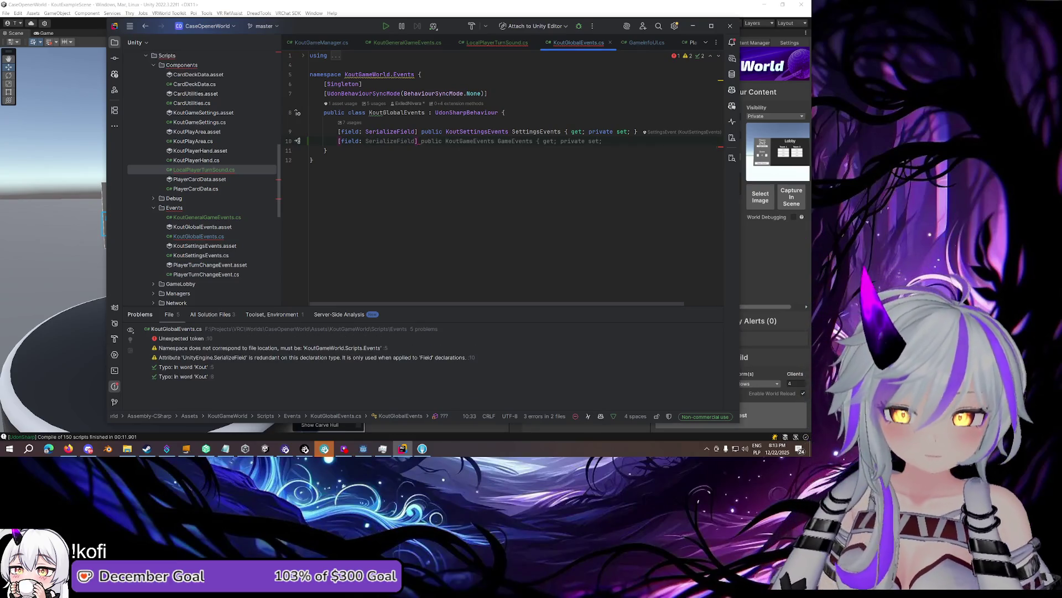
{"action": "key", "text": "Escape"}
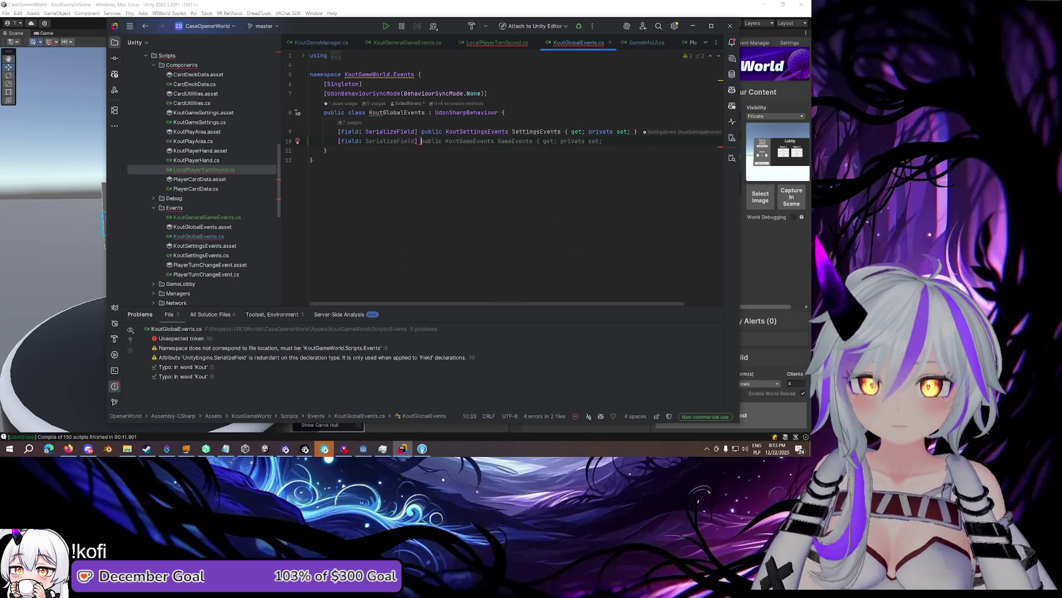
{"action": "key", "text": "Tab"}
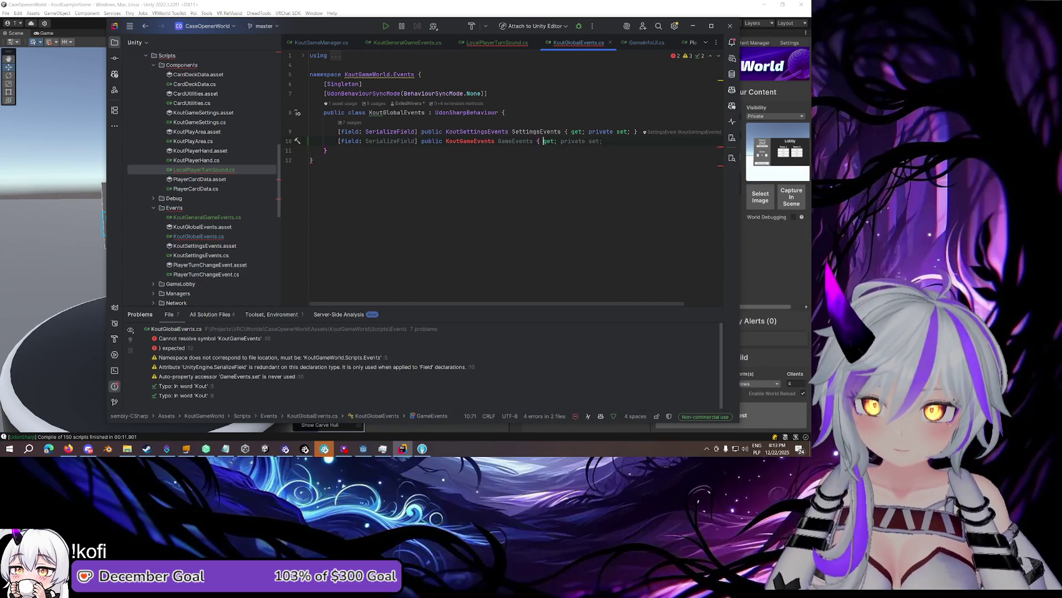
{"action": "key", "text": "ctrl+shift+Right"}
{"action": "type", "text": "Gene"}
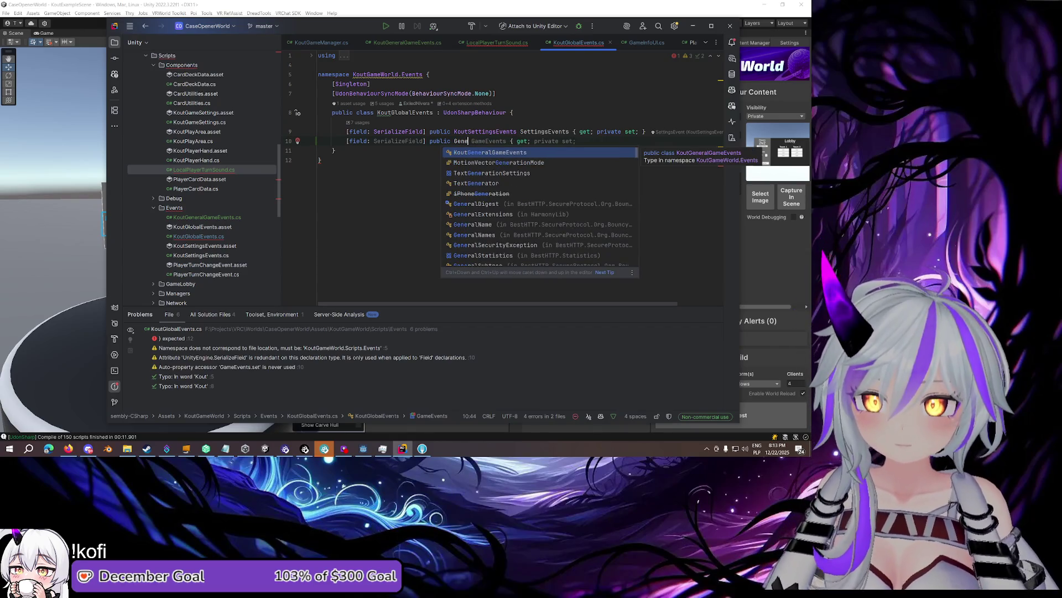
{"action": "key", "text": "Return"}
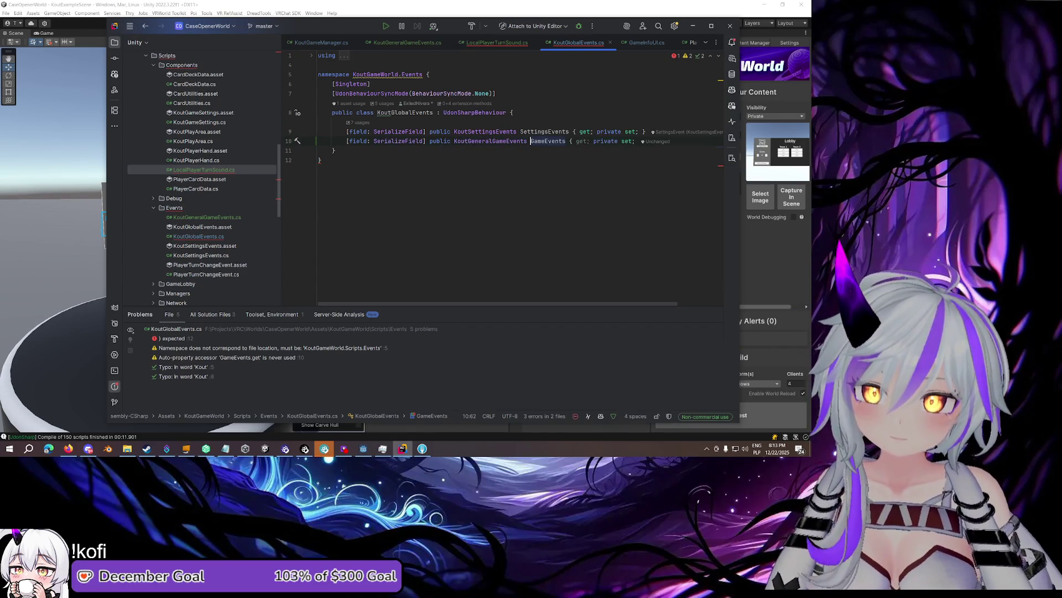
Rename the property to GeneralGameEvents and add the missing closing brace
{"action": "type", "text": "General"}
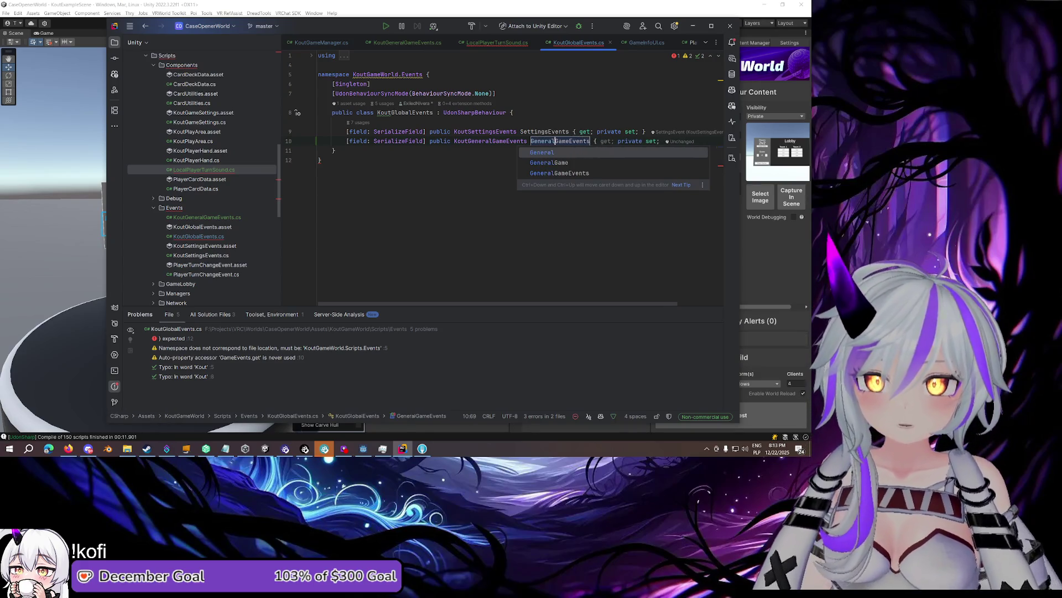
{"action": "key", "text": "Return"}
{"action": "left_click", "coordinate": [550, 150]}
{"action": "left_click", "coordinate": [661, 141]}
{"action": "type", "text": "}"}
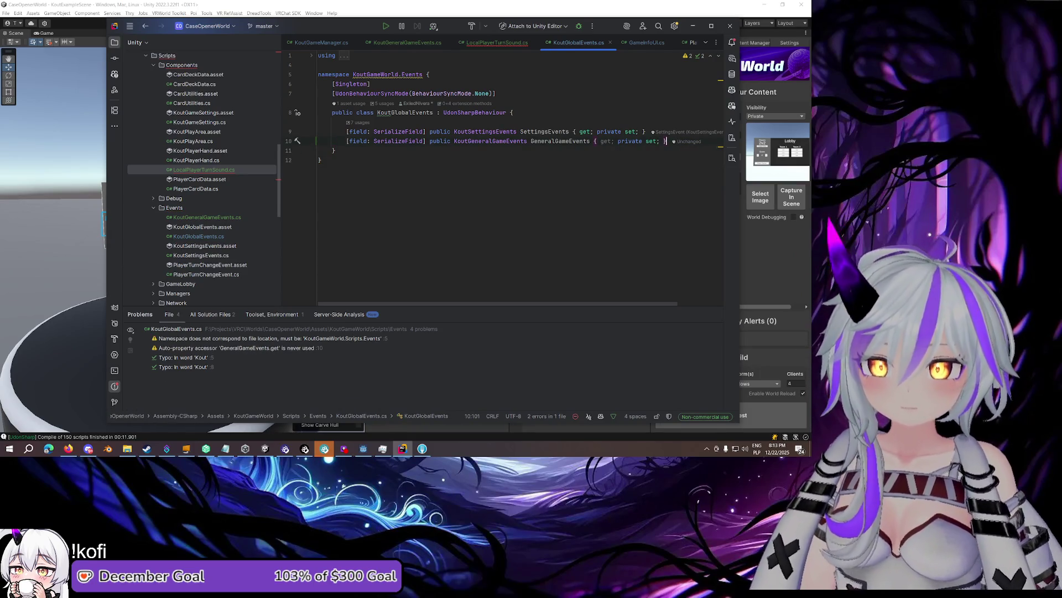
{"action": "left_click", "coordinate": [493, 43]}
Change the Start subscription to GeneralGameEvents.OnPlayerTurnChanged
{"action": "double_click", "coordinate": [495, 160]}
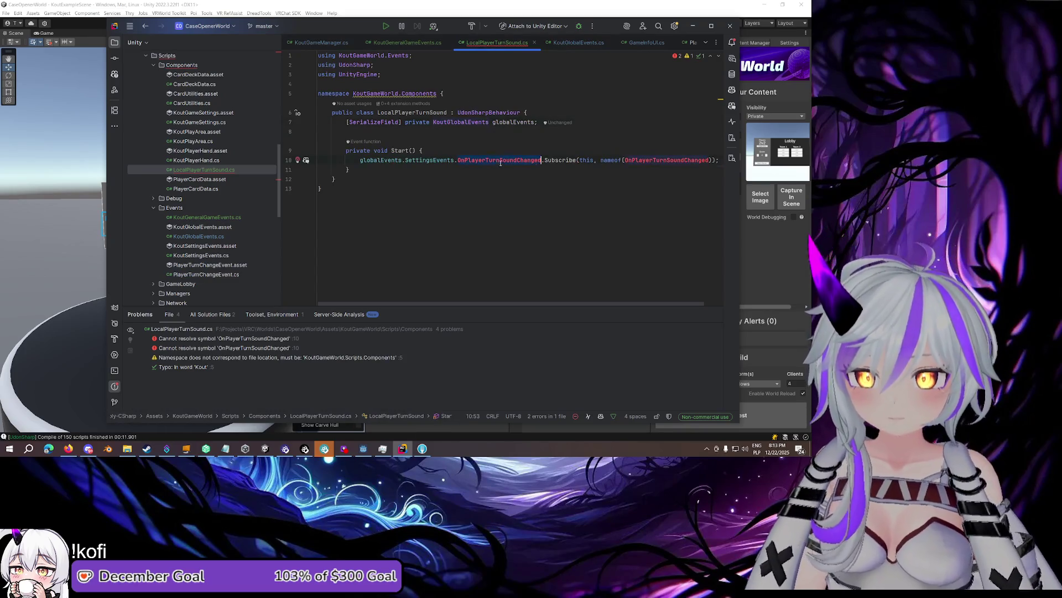
{"action": "left_click", "coordinate": [405, 160]}
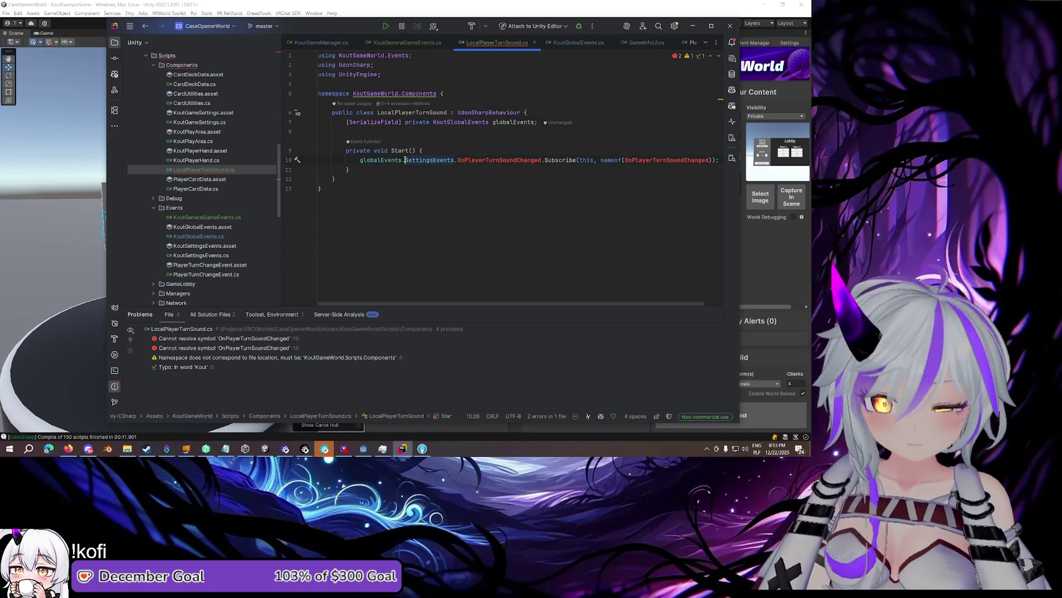
{"action": "key", "text": "Tab"}
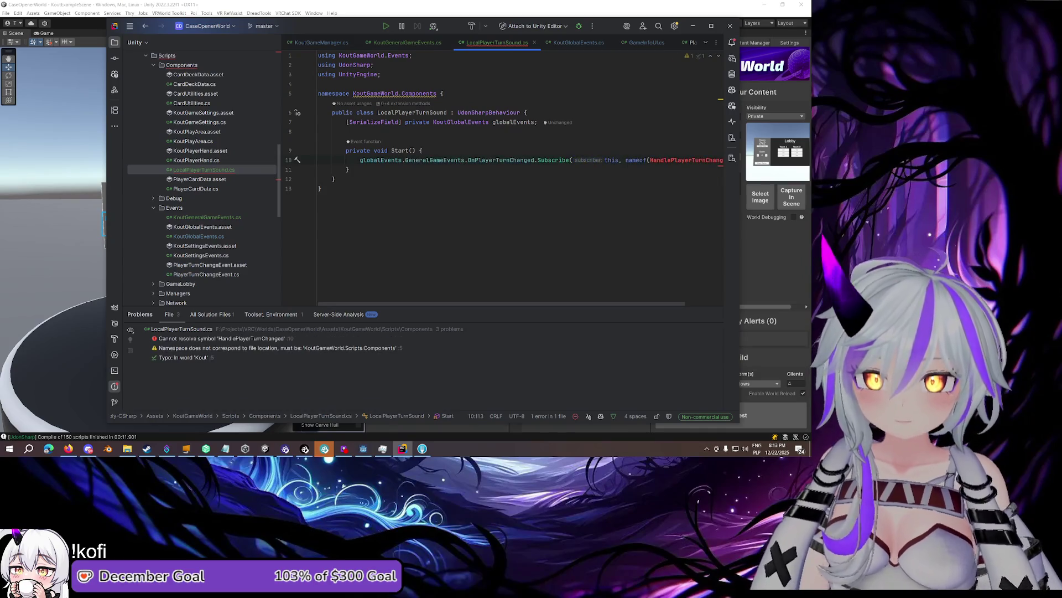
{"action": "key", "text": "Return"}
{"action": "key", "text": "Return"}
Add serialized turnSoundSource (AudioSource) and turnSoundClip (AudioClip) fields
{"action": "key", "text": "Up"}
{"action": "key", "text": "Up"}
{"action": "key", "text": "Up"}
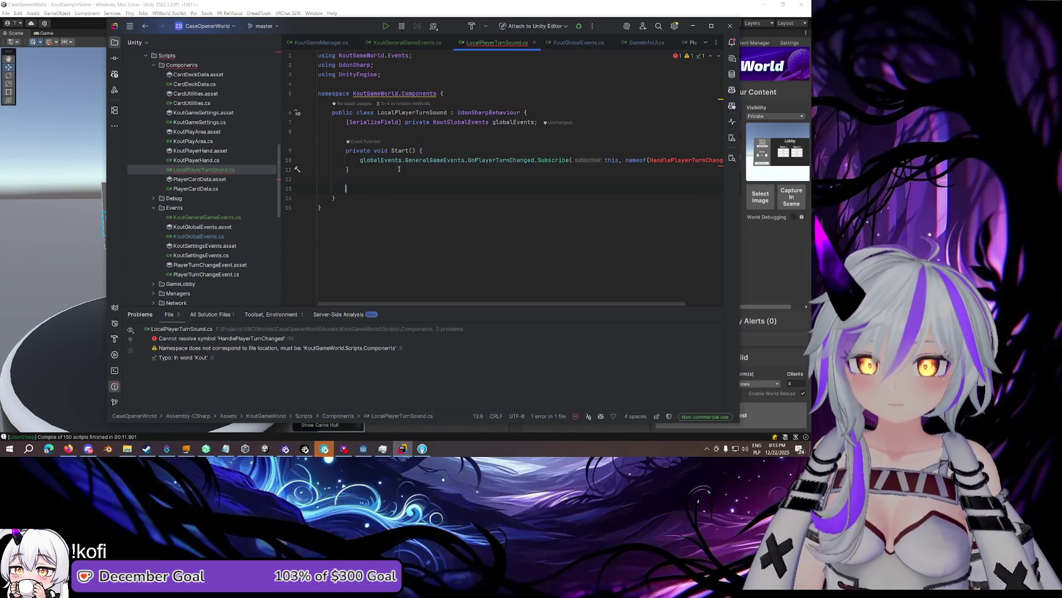
{"action": "type", "text": "[Ser"}
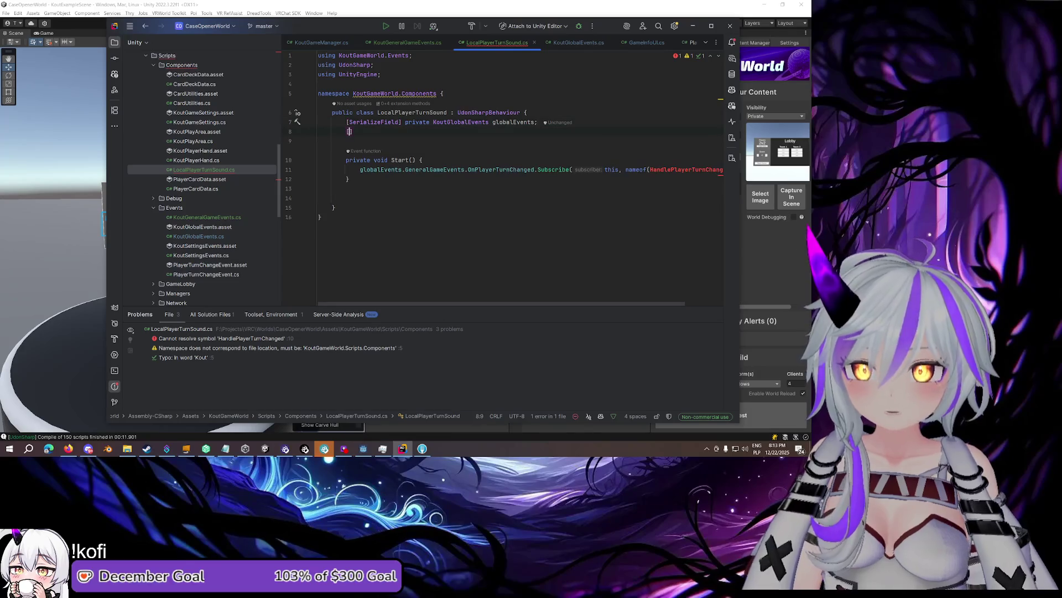
{"action": "key", "text": "Tab"}
{"action": "type", "text": "]"}
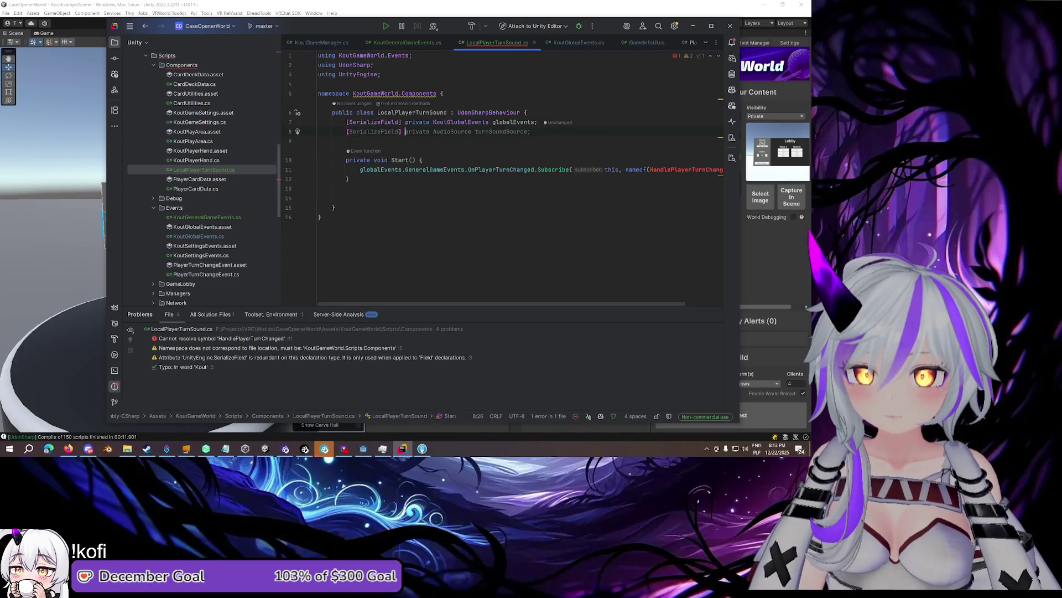
{"action": "key", "text": "Tab"}
{"action": "key", "text": "Return"}
{"action": "type", "text": "p"}
{"action": "key", "text": "BackSpace"}
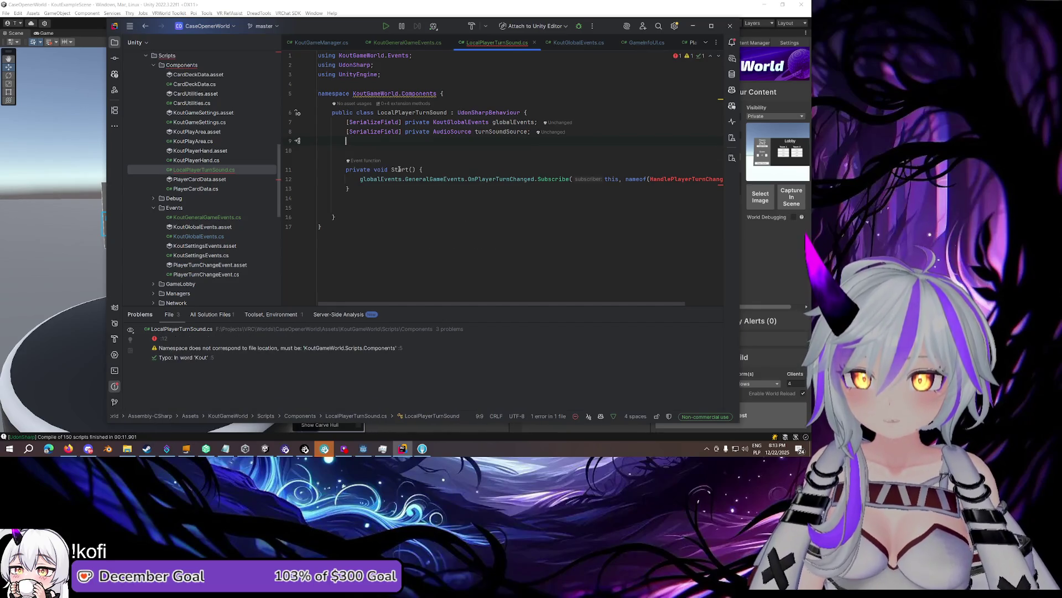
{"action": "key", "text": "Tab"}
{"action": "key", "text": "Return"}
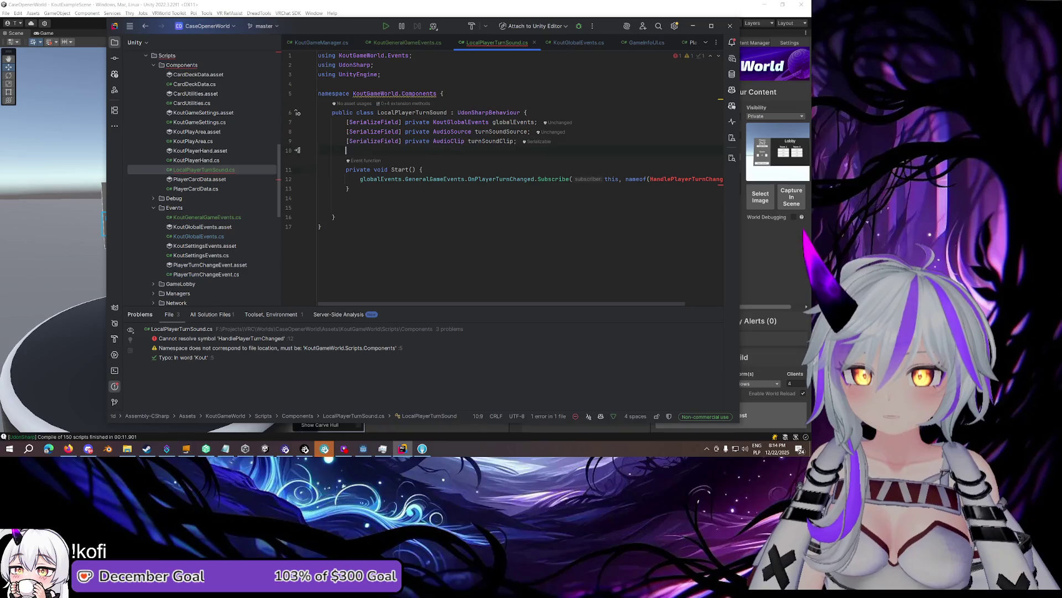
Insert the suggested HandlePlayerTurnChanged method below Start
{"action": "left_click", "coordinate": [346, 207]}
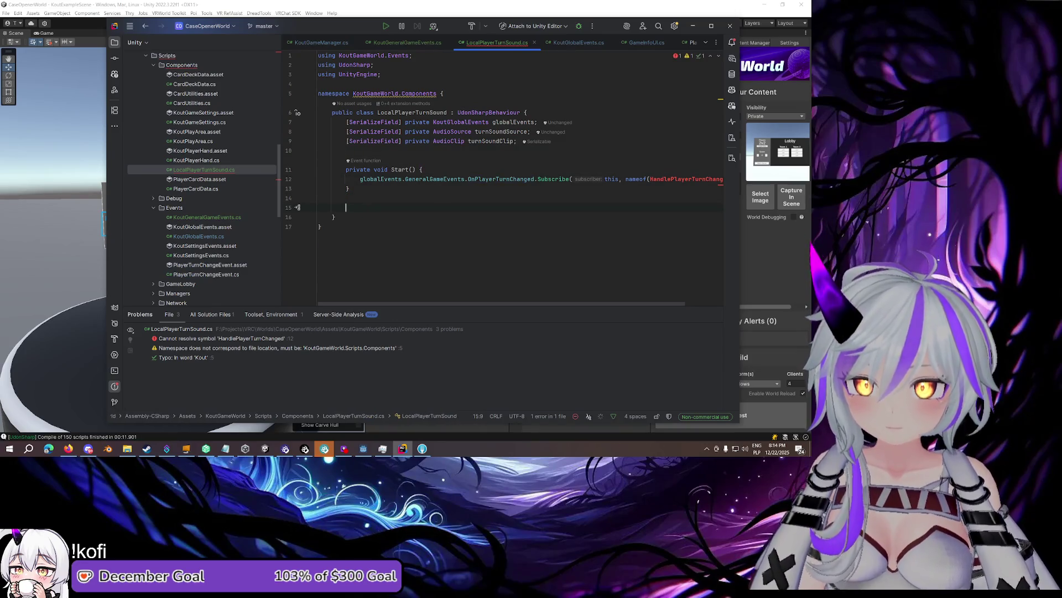
{"action": "scroll", "coordinate": [426, 146], "scroll_direction": "down", "scroll_amount": 2}
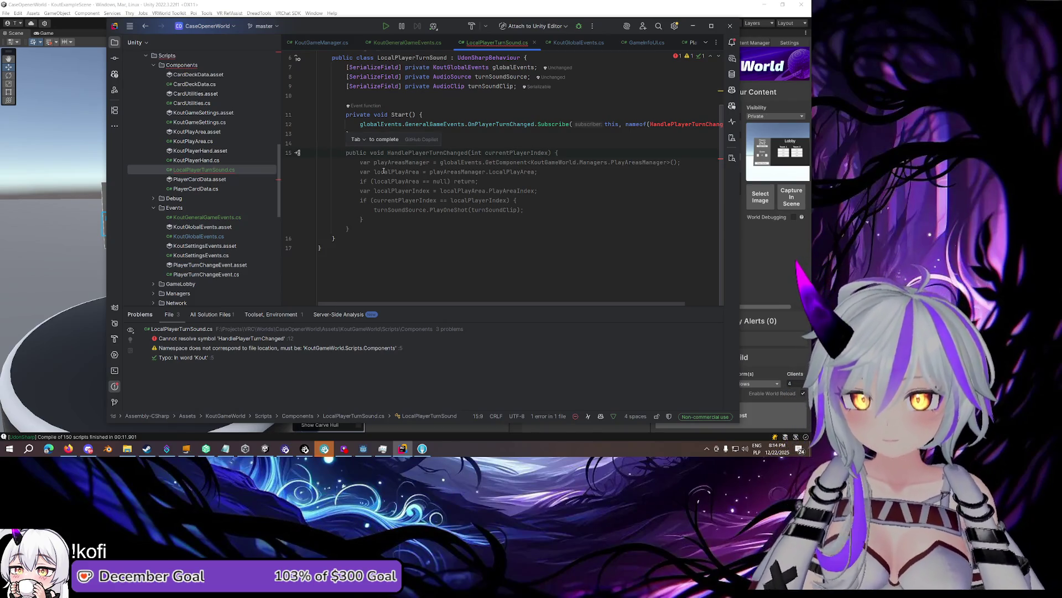
{"action": "key", "text": "Tab"}
{"action": "scroll", "coordinate": [386, 177], "scroll_direction": "up", "scroll_amount": 2}
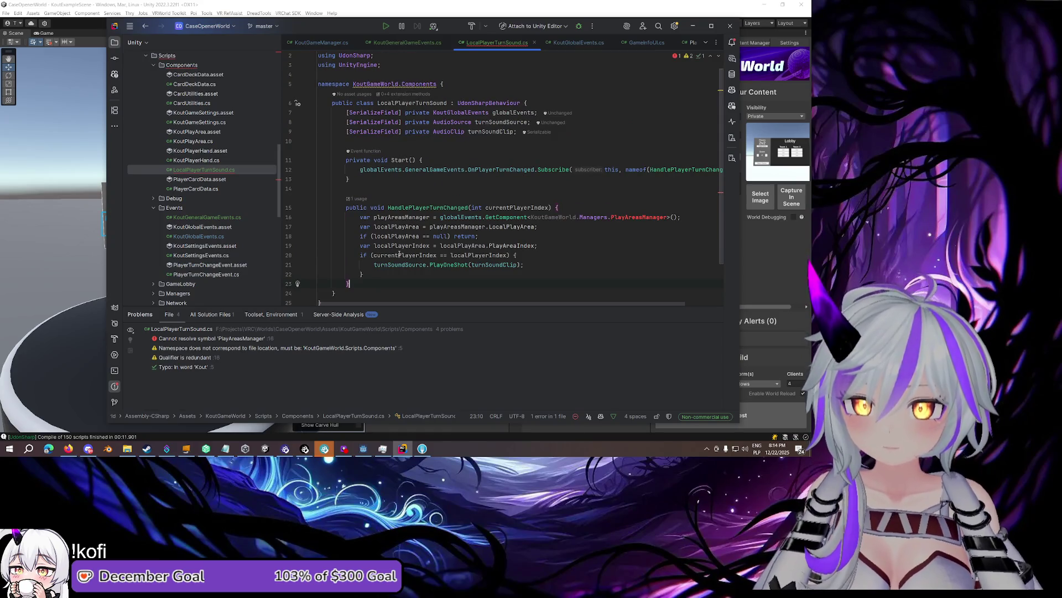
Strip the play-area lookup lines and the int currentPlayerIndex parameter from HandlePlayerTurnChanged
{"action": "left_click", "coordinate": [398, 255]}
{"action": "mouse_move", "coordinate": [549, 244]}
{"action": "left_mouse_down"}
{"action": "mouse_move", "coordinate": [387, 238]}
{"action": "mouse_move", "coordinate": [359, 217]}
{"action": "left_mouse_up"}
{"action": "key", "text": "BackSpace"}
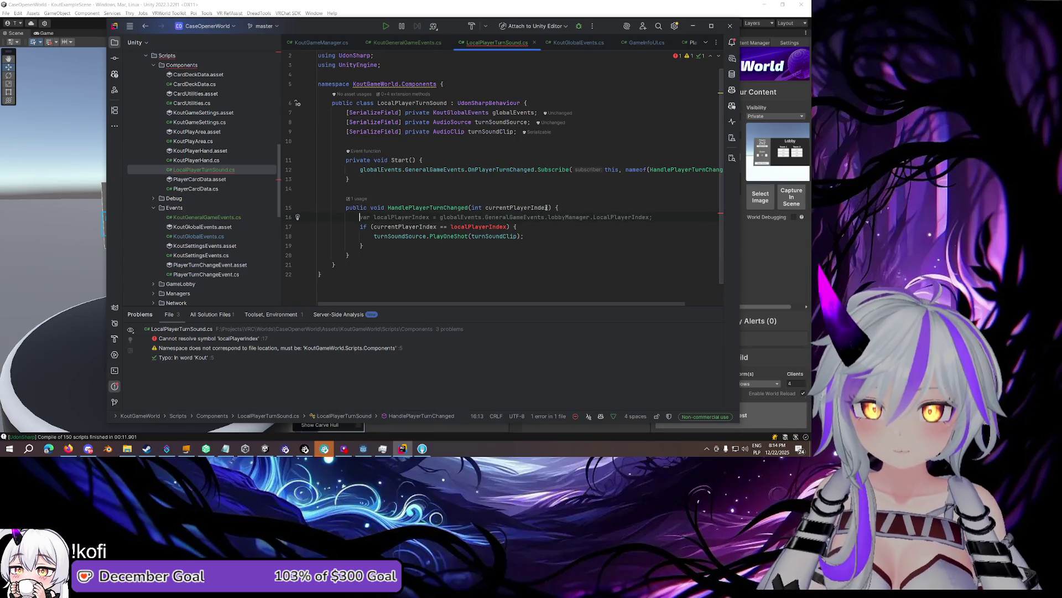
{"action": "left_click_drag", "start_coordinate": [551, 207], "coordinate": [471, 208]}
{"action": "key", "text": "BackSpace"}
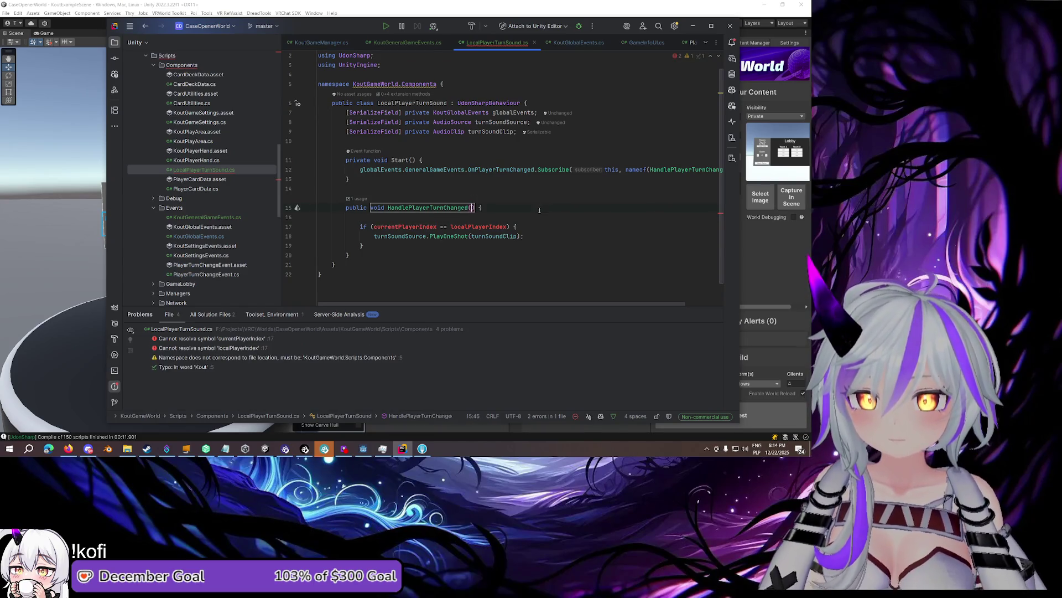
Read currentPlayerIndex from OnPlayerTurnChanged.Value at the top of the method
{"action": "left_click", "coordinate": [540, 208]}
{"action": "key", "text": "Return"}
{"action": "key", "text": "Tab"}
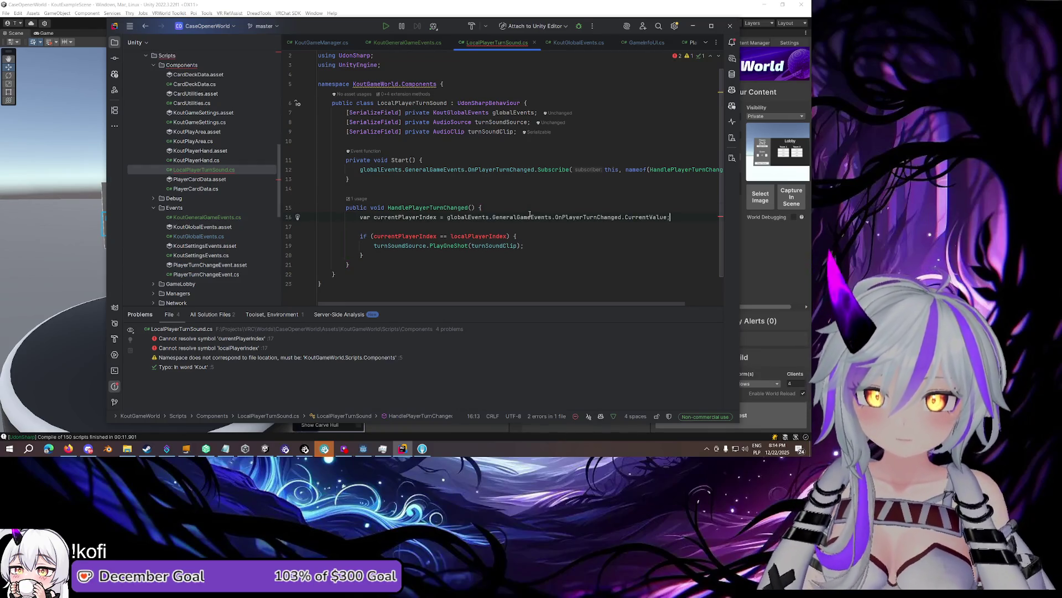
{"action": "double_click", "coordinate": [642, 217]}
{"action": "type", "text": "Value"}
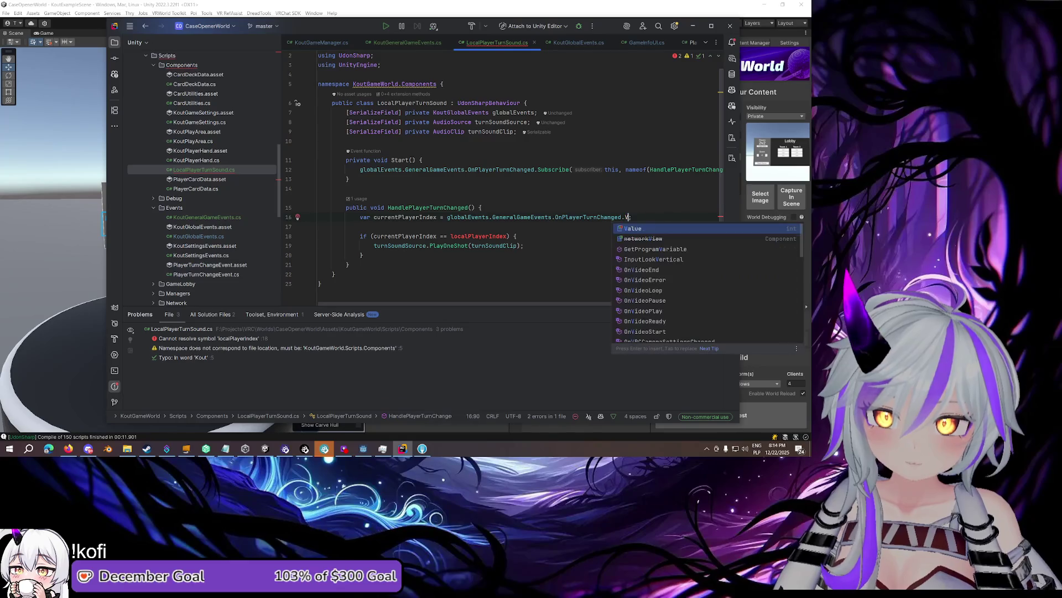
{"action": "left_click", "coordinate": [637, 228]}
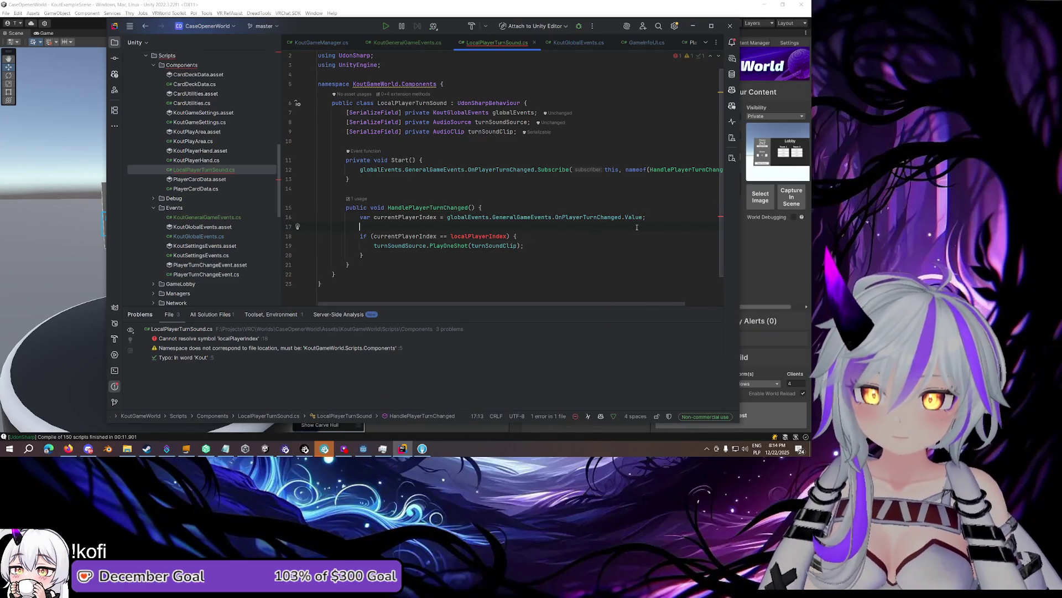
Create localPlayerIndex through a quick-fix as a serialized int field
{"action": "double_click", "coordinate": [492, 236]}
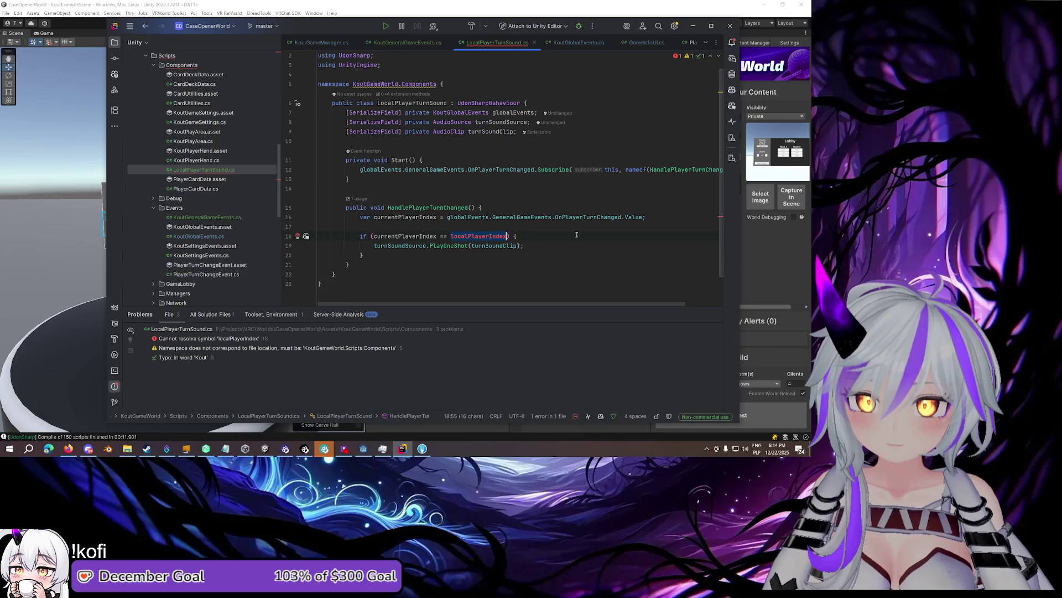
{"action": "key", "text": "alt+Return"}
{"action": "key", "text": "Return"}
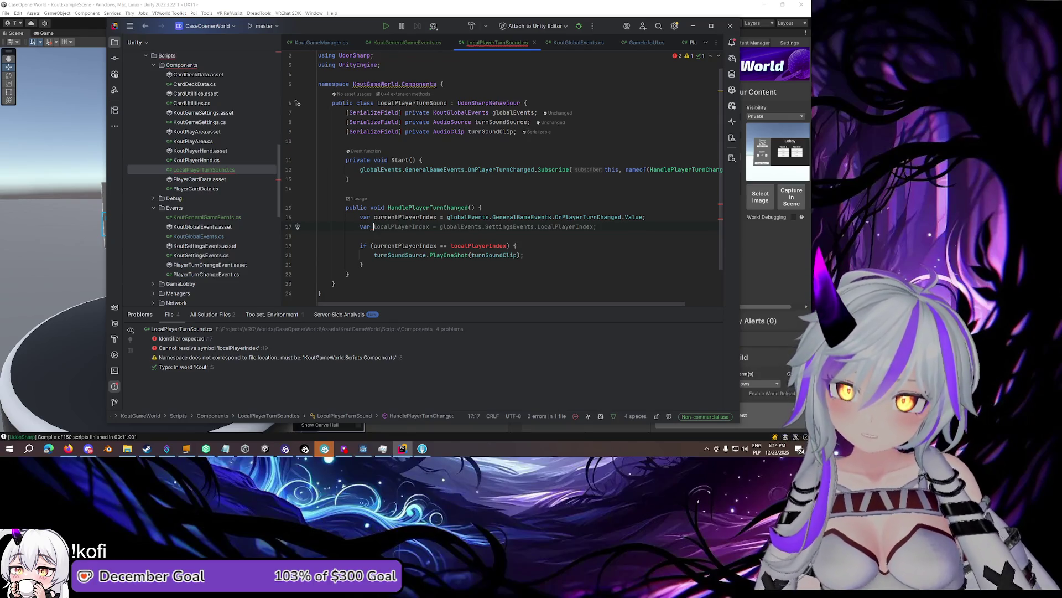
{"action": "type", "text": "lo"}
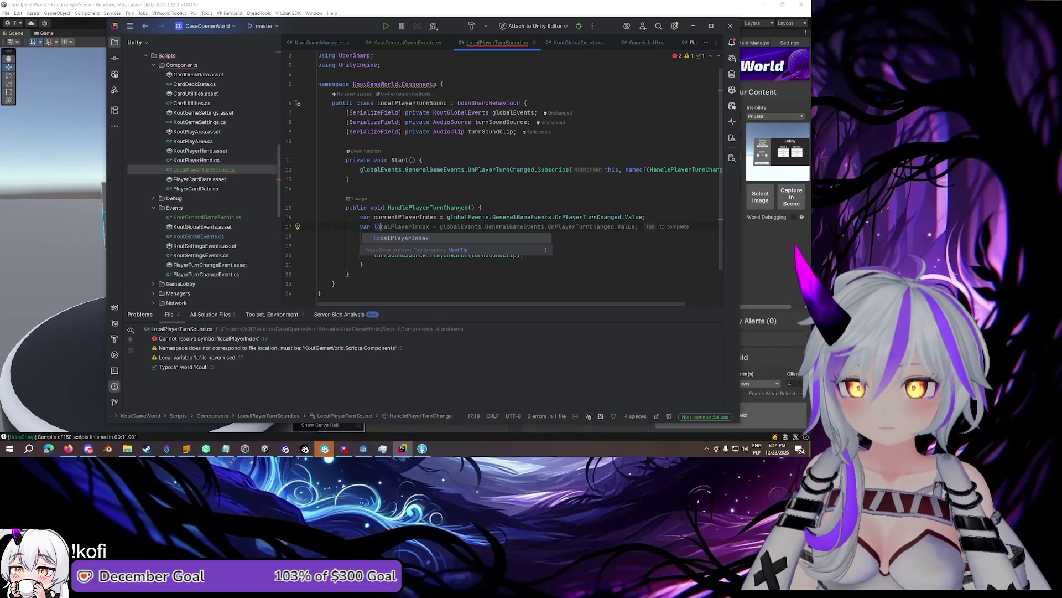
{"action": "key", "text": "Return"}
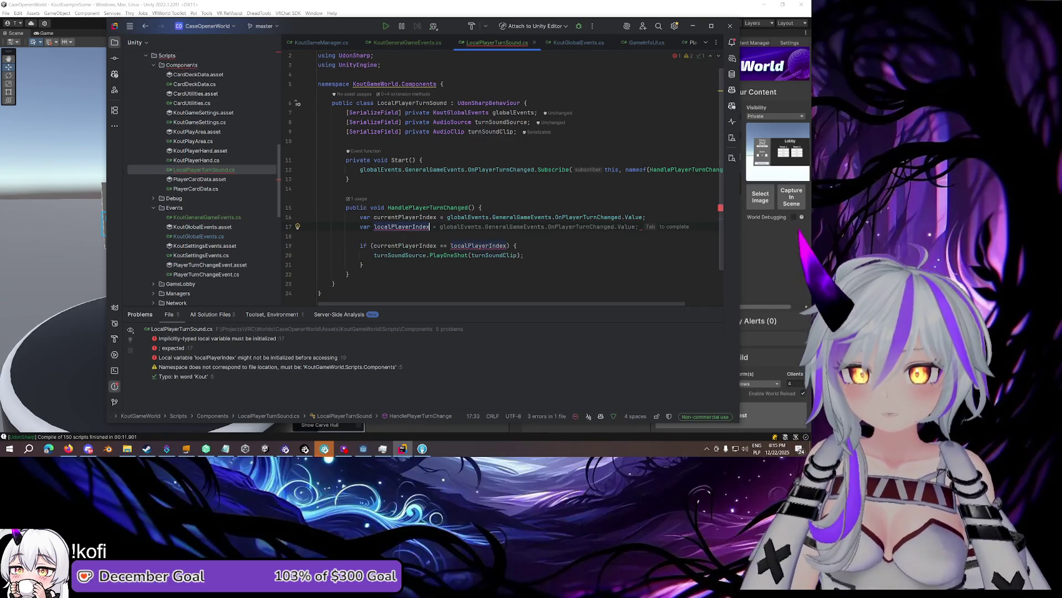
{"action": "left_click", "coordinate": [541, 112]}
{"action": "key", "text": "Return"}
Add a [SerializeField] private KoutGameLobbyManager lobbyManager field
{"action": "type", "text": "[SerializeField]"}
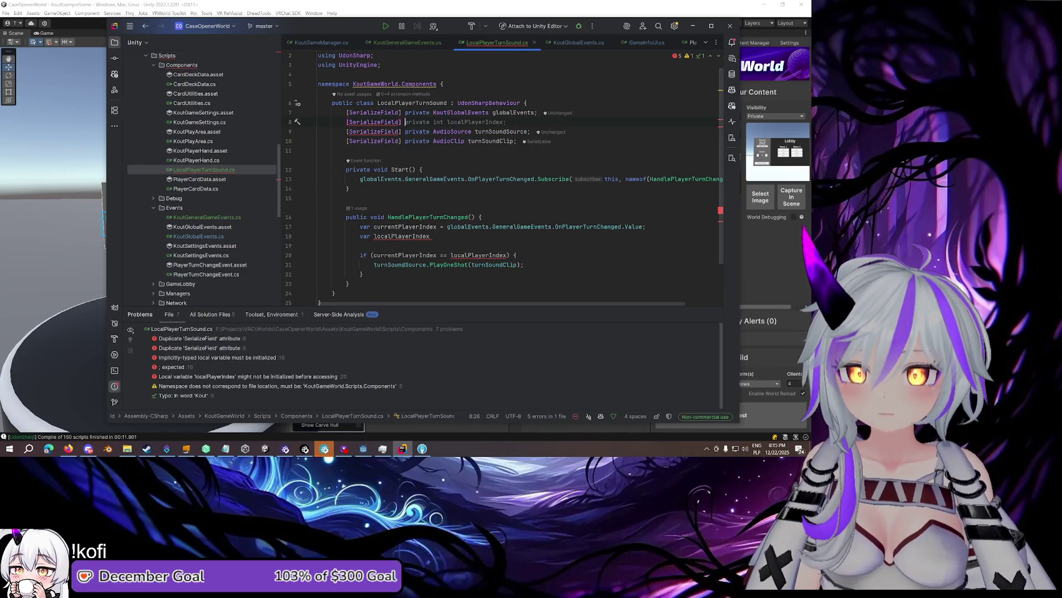
{"action": "type", "text": " private"}
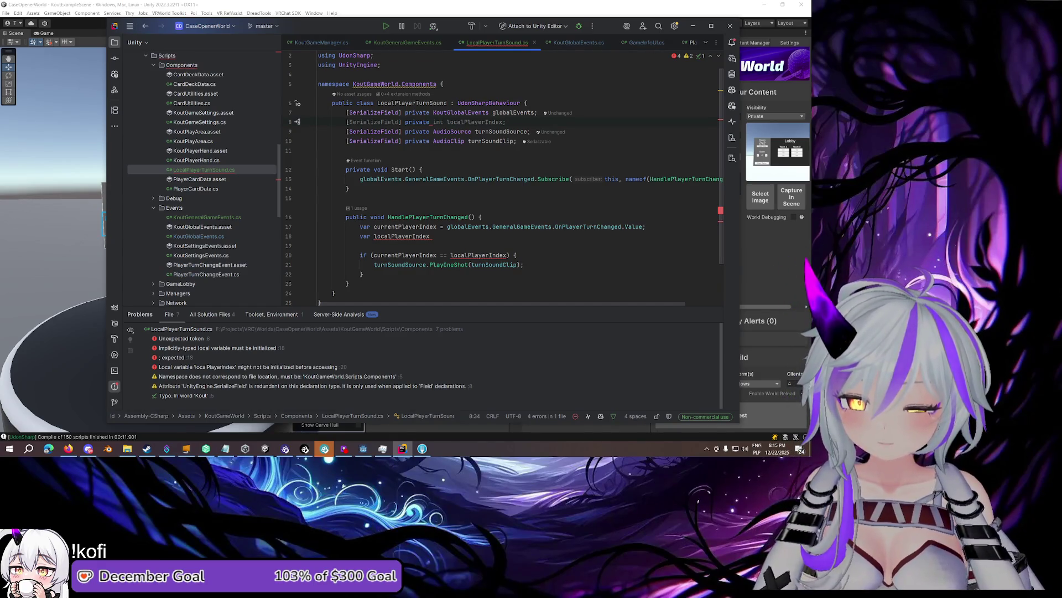
{"action": "type", "text": "KoutL"}
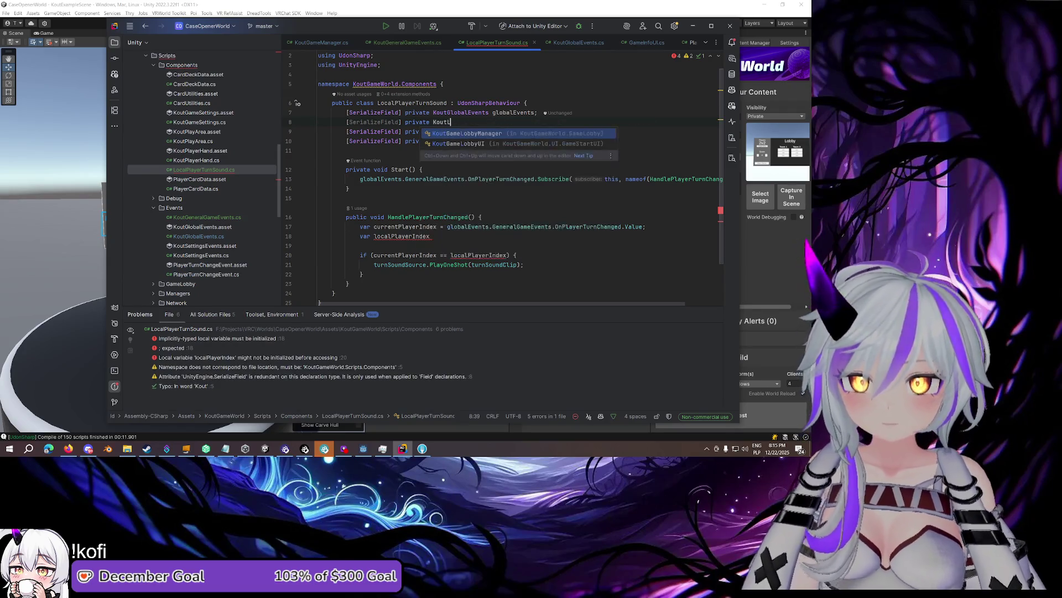
{"action": "key", "text": "Return"}
{"action": "type", "text": "lobbyManager;"}
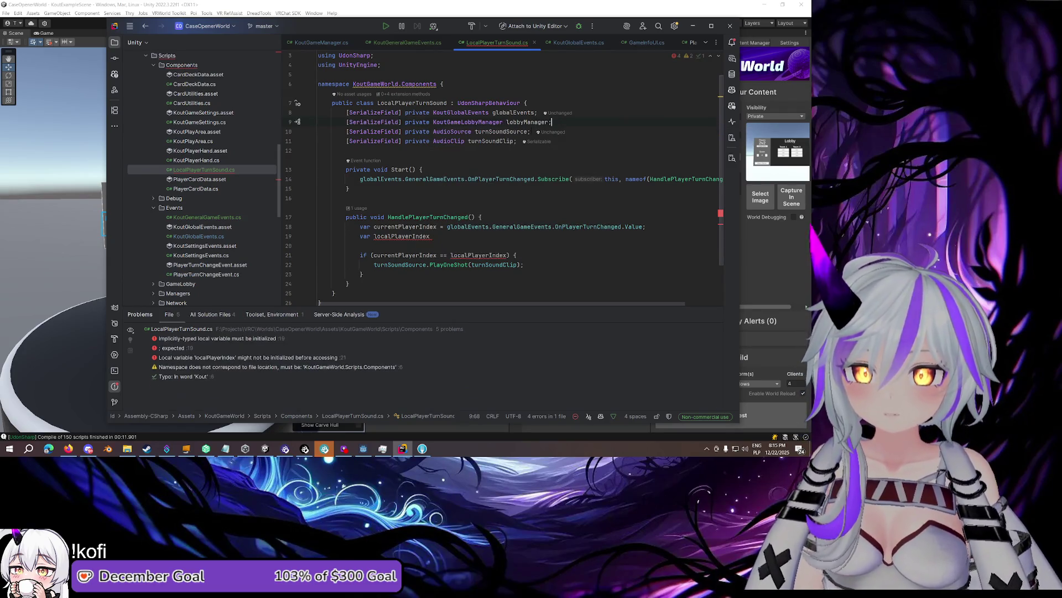
Assign localPlayerIndex from lobbyManager.LocalPlayerIndex
{"action": "left_click", "coordinate": [431, 236]}
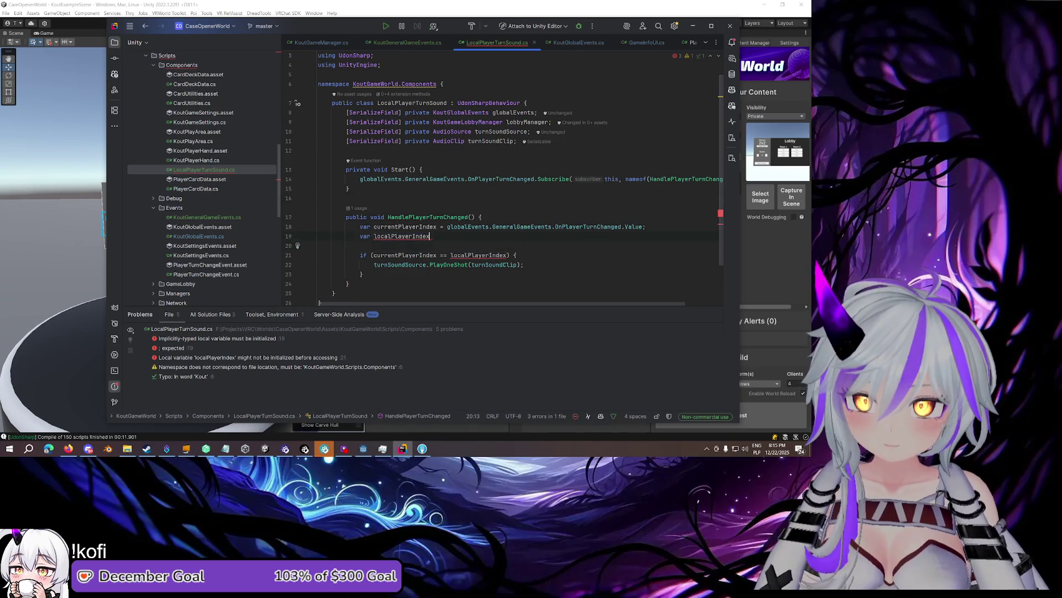
{"action": "type", "text": " = lobbyManager.LocalPlayerIndex;"}
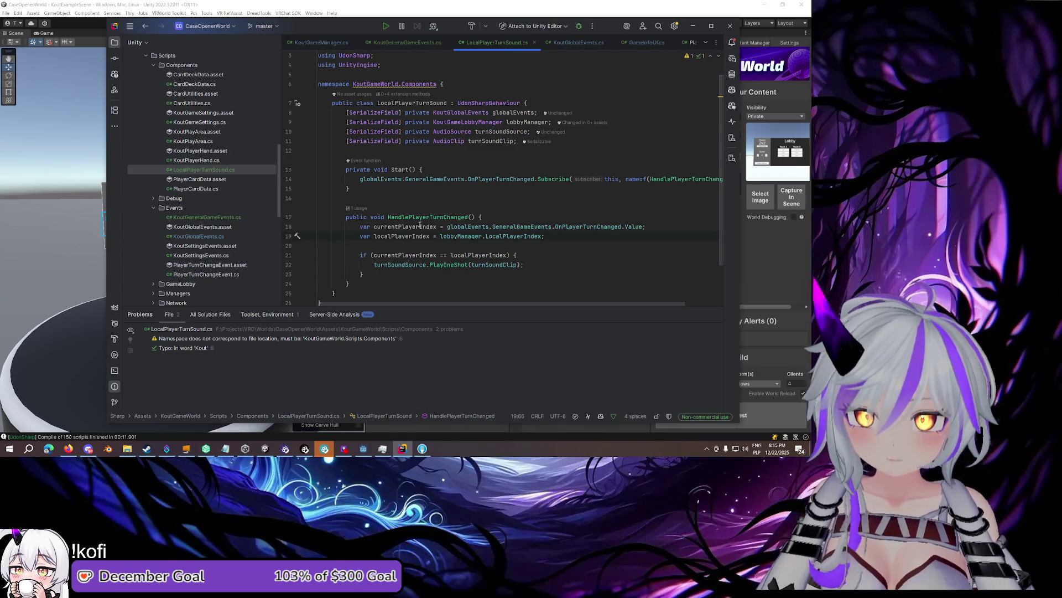
{"action": "left_click", "coordinate": [489, 265]}
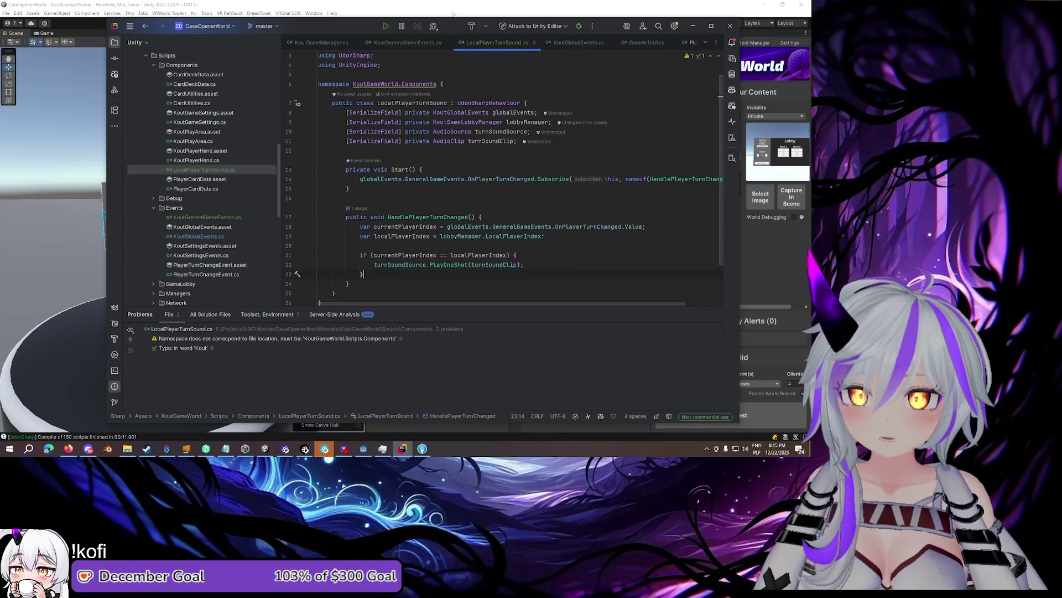
{"action": "left_click", "coordinate": [450, 14]}
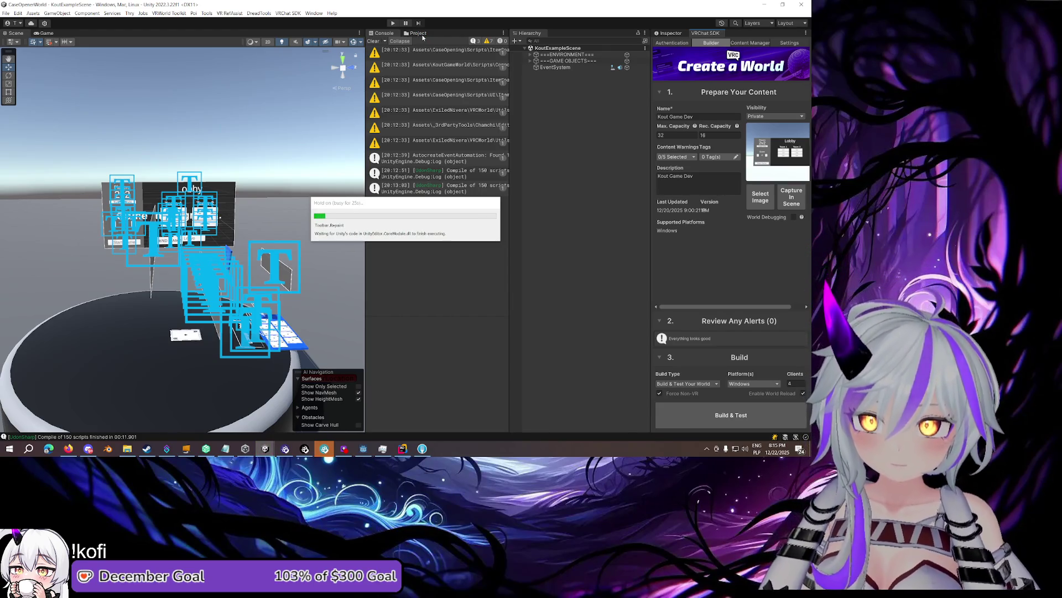
Generate program assets for LocalPlayerTurnSound and KoutGeneralGameEvents via ExitedNirvana Tools
{"action": "left_click", "coordinate": [420, 34]}
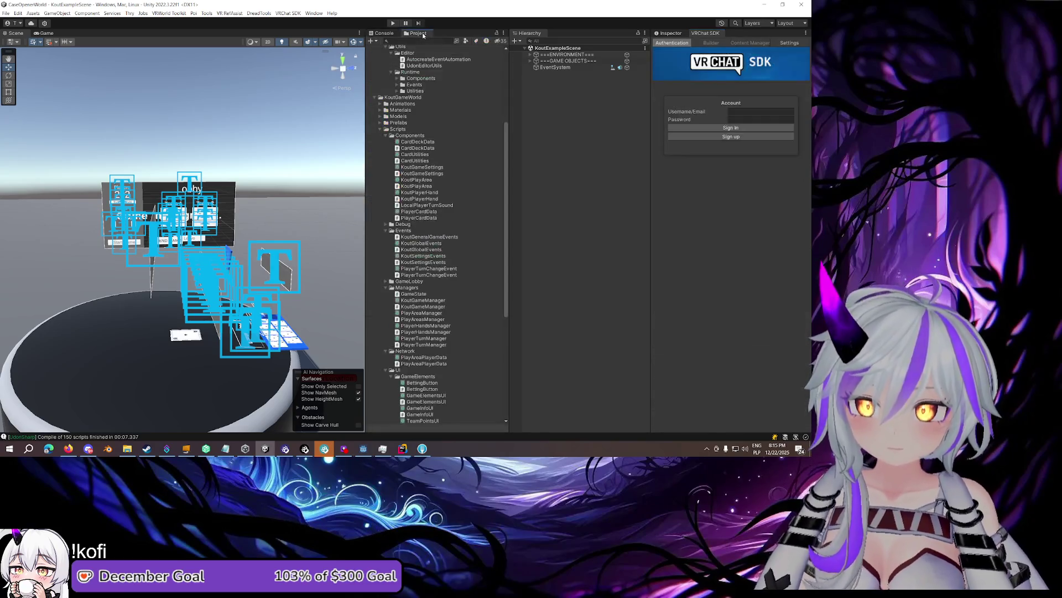
{"action": "left_click", "coordinate": [420, 205]}
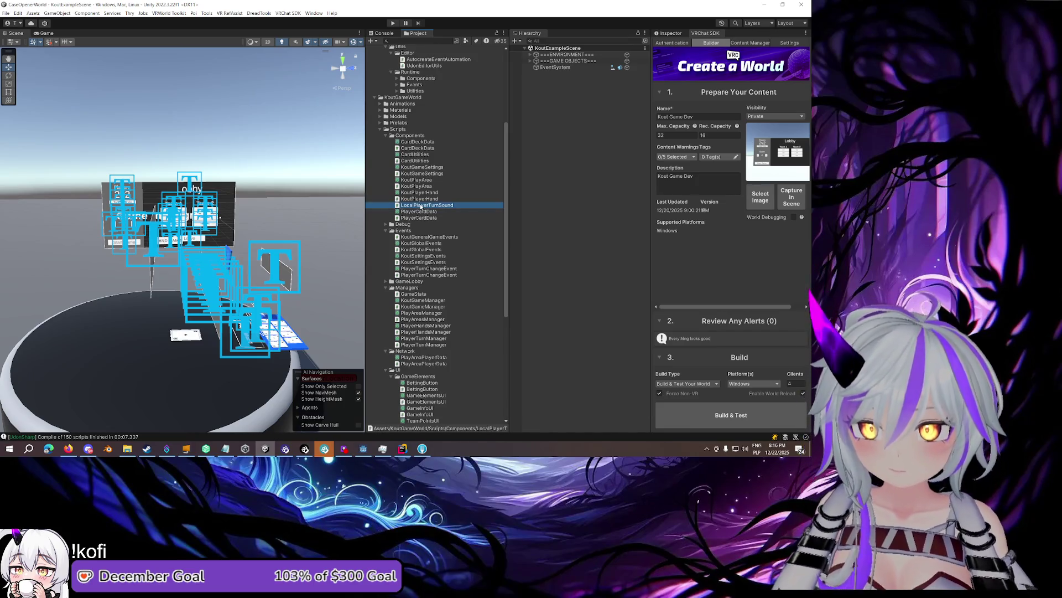
{"action": "left_click", "coordinate": [431, 238], "text": "ctrl"}
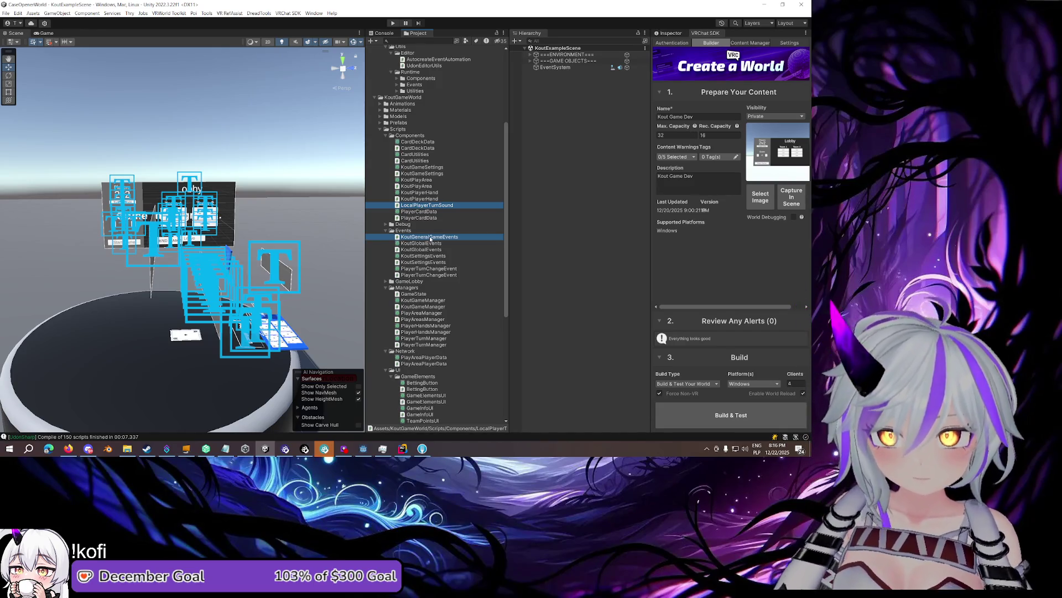
{"action": "right_click", "coordinate": [431, 237]}
{"action": "mouse_move", "coordinate": [476, 10]}
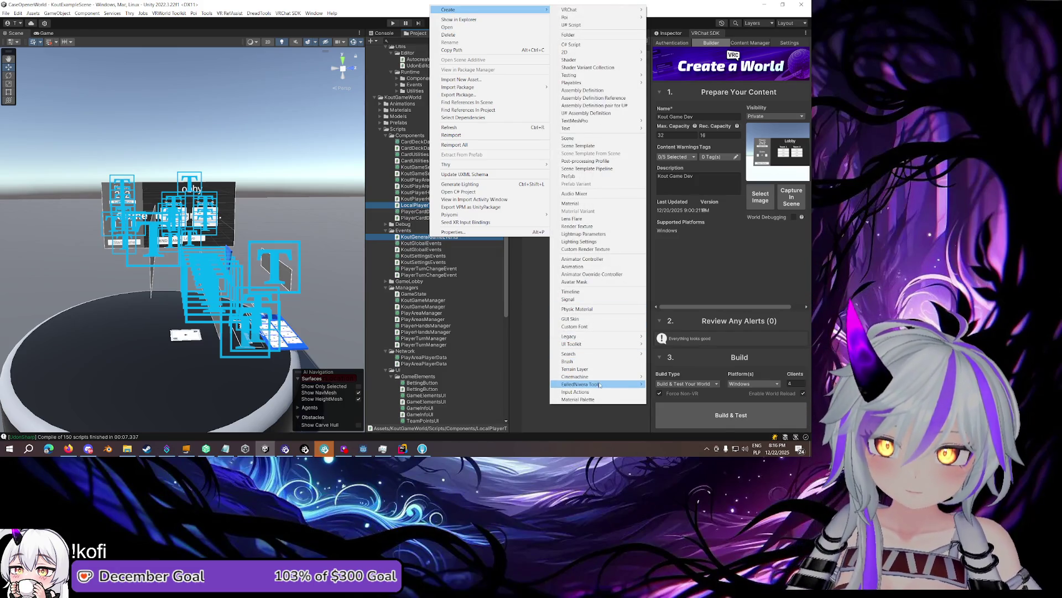
{"action": "left_click", "coordinate": [687, 383]}
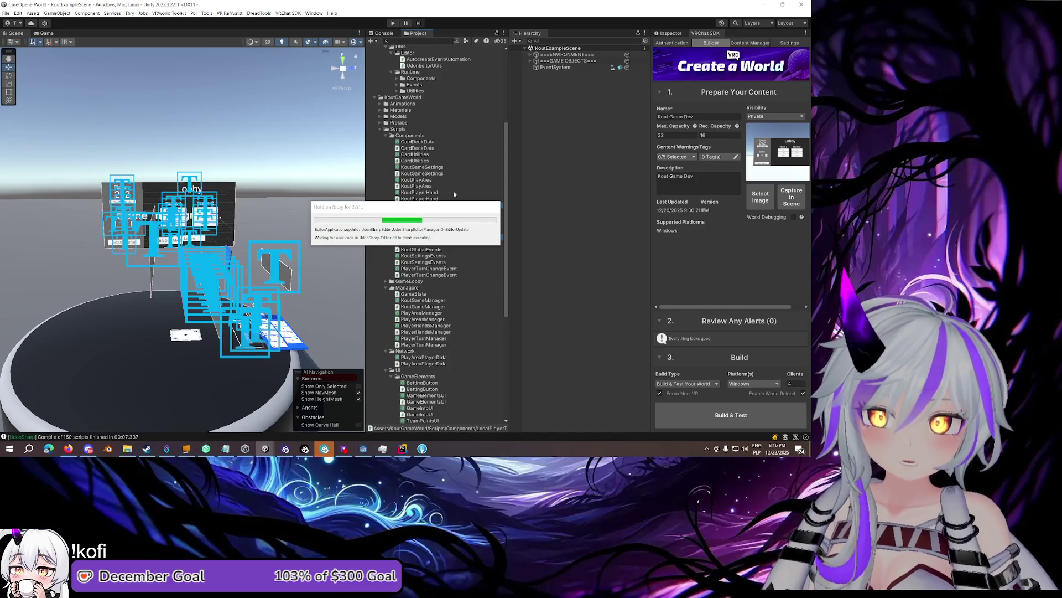
{"action": "left_click", "coordinate": [530, 61]}
Create an empty child named GeneralGameEvents under KoutGame > Common > GlobalEvents and select it
{"action": "left_click", "coordinate": [536, 67]}
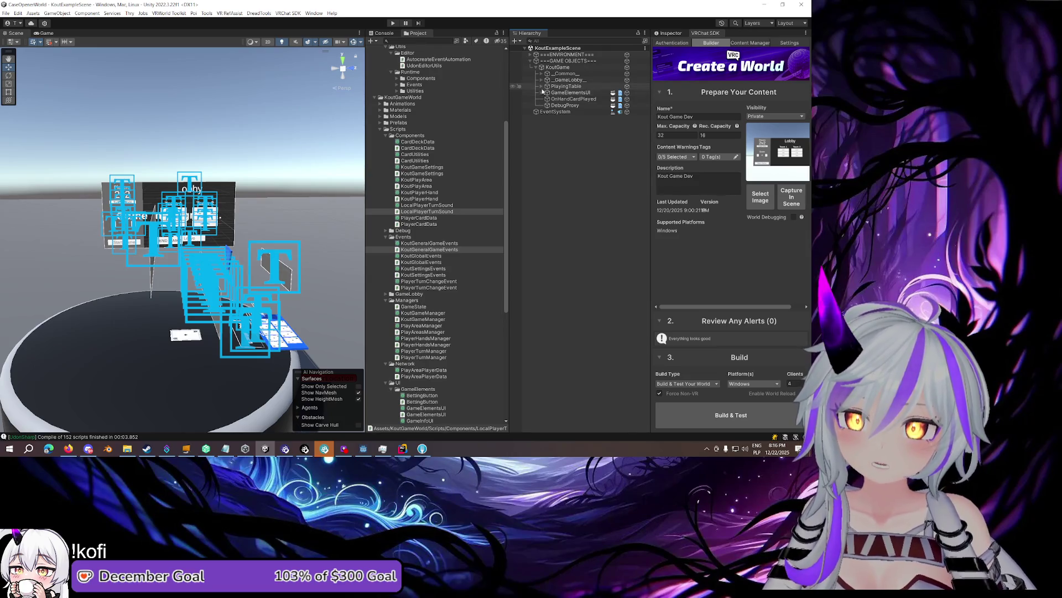
{"action": "left_click", "coordinate": [542, 73]}
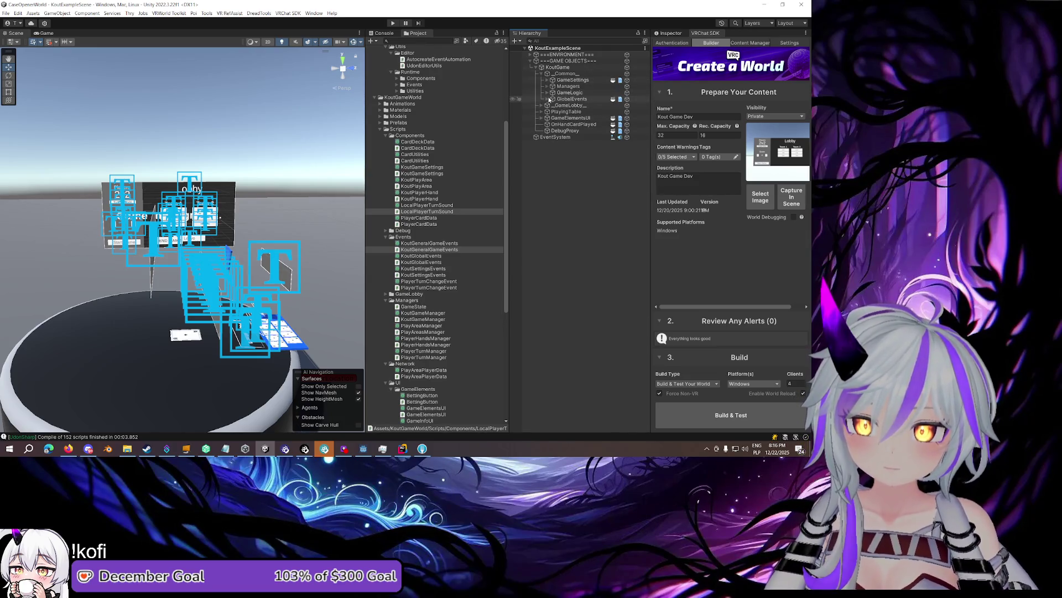
{"action": "left_click", "coordinate": [548, 99]}
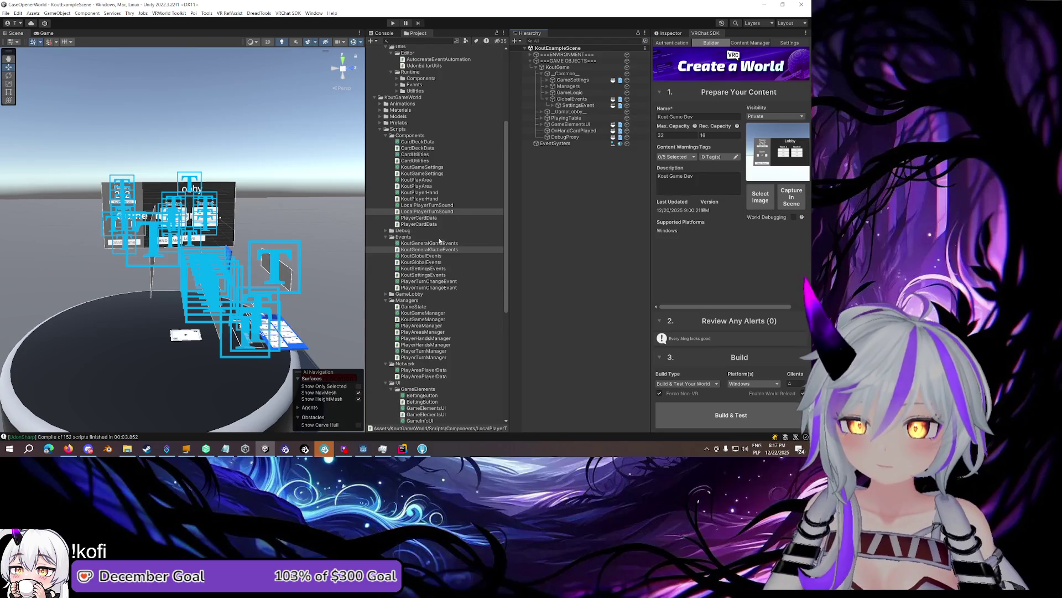
{"action": "left_click", "coordinate": [586, 100]}
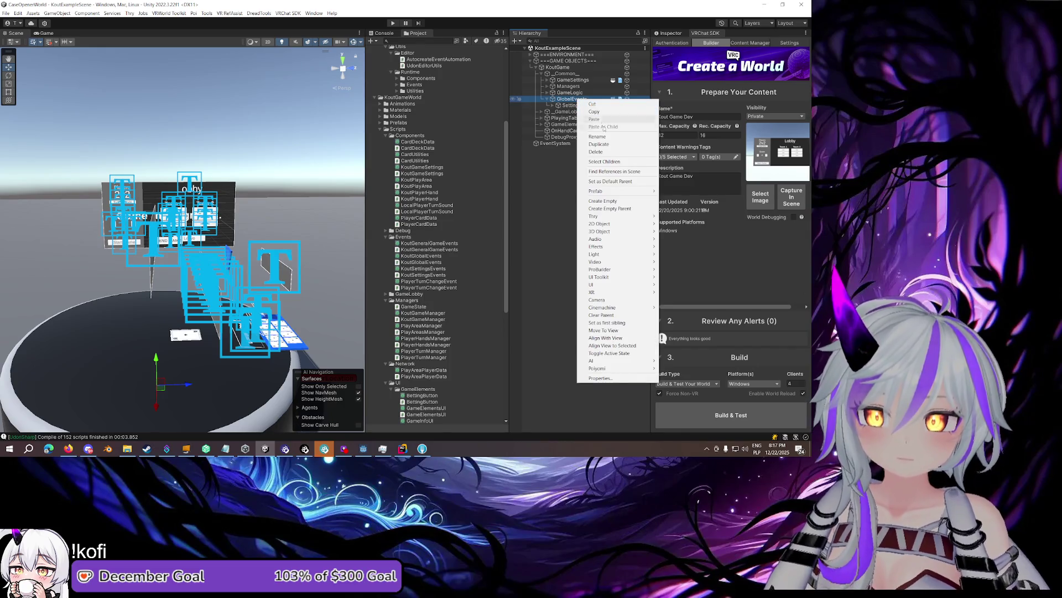
{"action": "left_click", "coordinate": [603, 200]}
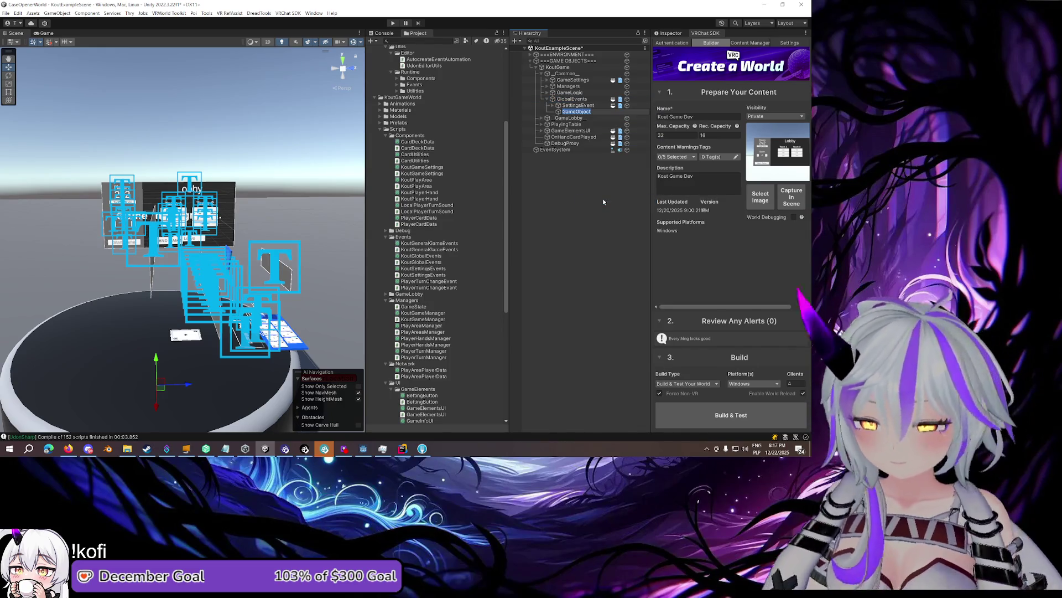
{"action": "type", "text": "GeneralGameEvents"}
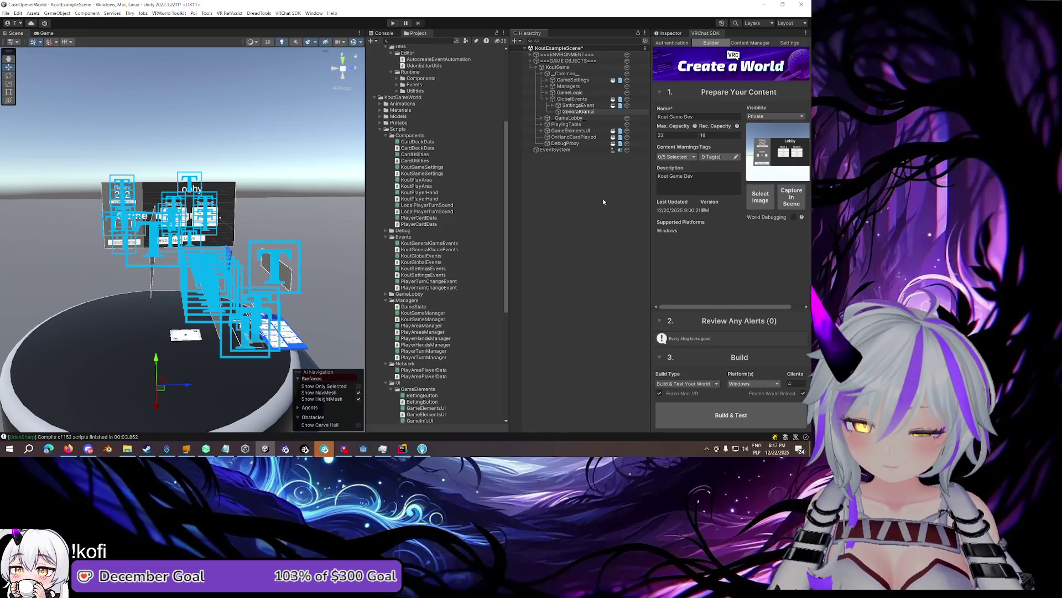
{"action": "key", "text": "Return"}
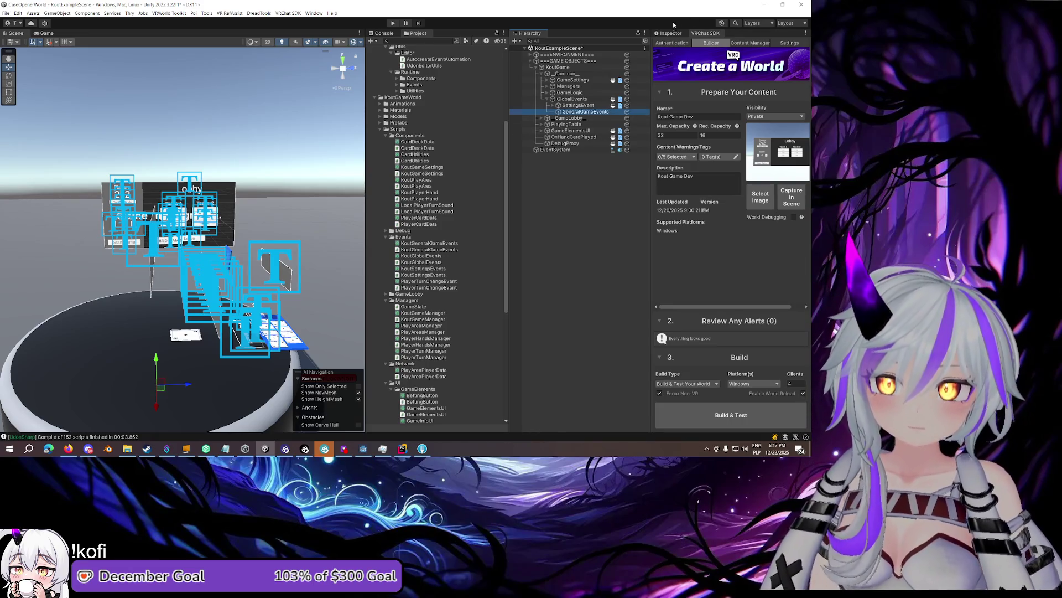
{"action": "left_click", "coordinate": [670, 33]}
{"action": "left_click", "coordinate": [581, 112]}
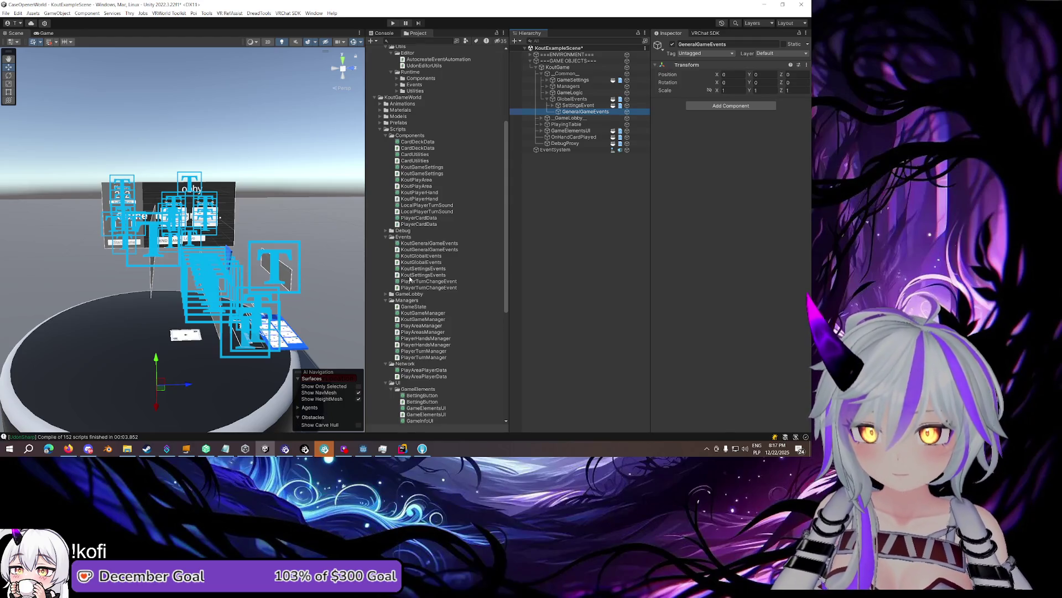
Attach KoutGeneralGameEvents to GeneralGameEvents and link it into GlobalEvents' General Game Events field
{"action": "mouse_move", "coordinate": [420, 250]}
{"action": "left_mouse_down"}
{"action": "mouse_move", "coordinate": [719, 206]}
{"action": "mouse_move", "coordinate": [712, 210]}
{"action": "left_mouse_up"}
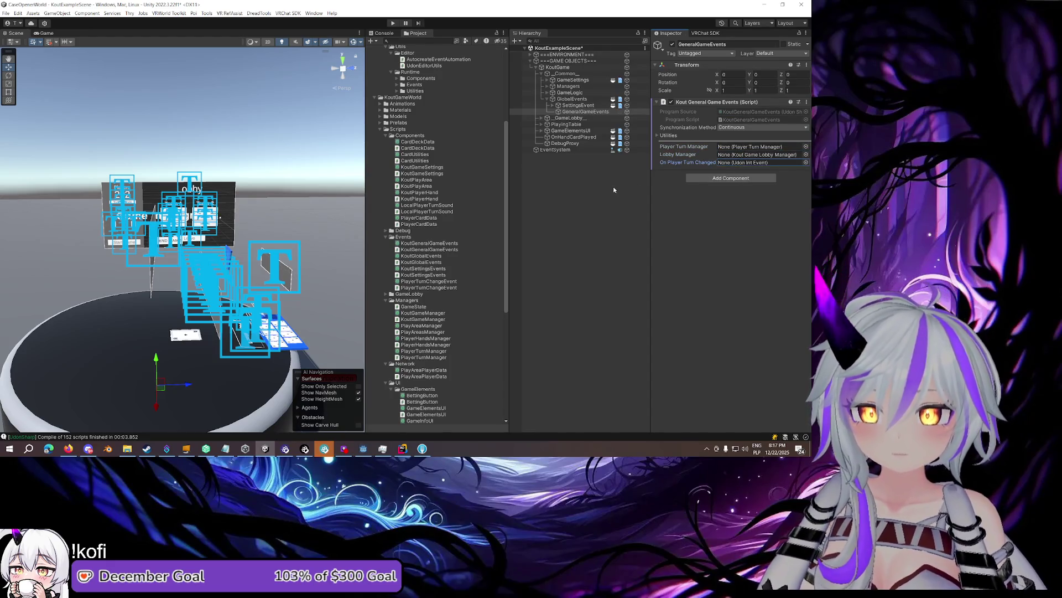
{"action": "left_click", "coordinate": [571, 93]}
{"action": "left_click", "coordinate": [573, 100]}
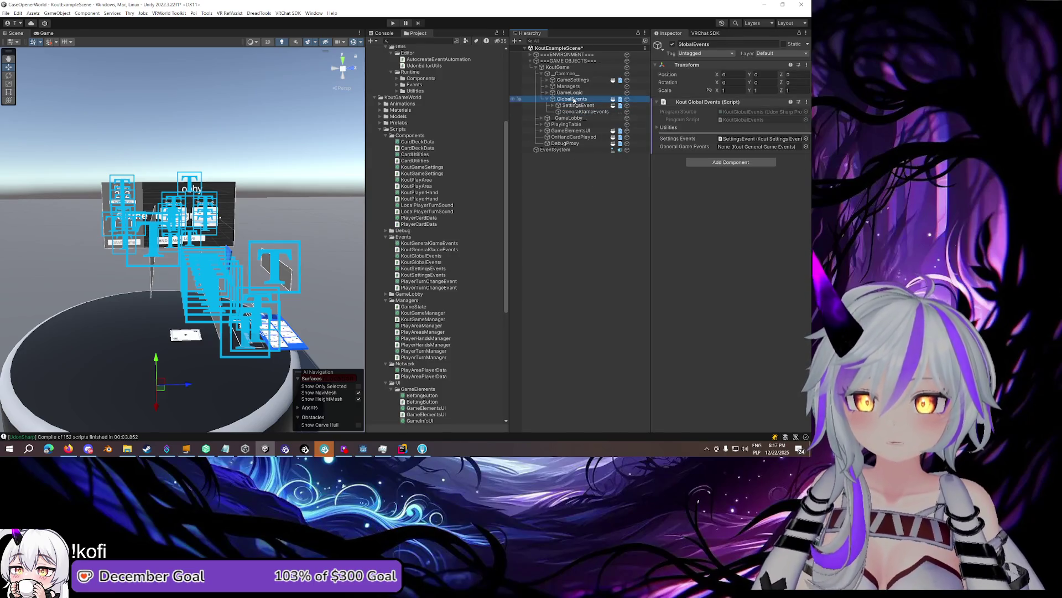
{"action": "left_click_drag", "start_coordinate": [586, 111], "coordinate": [758, 147]}
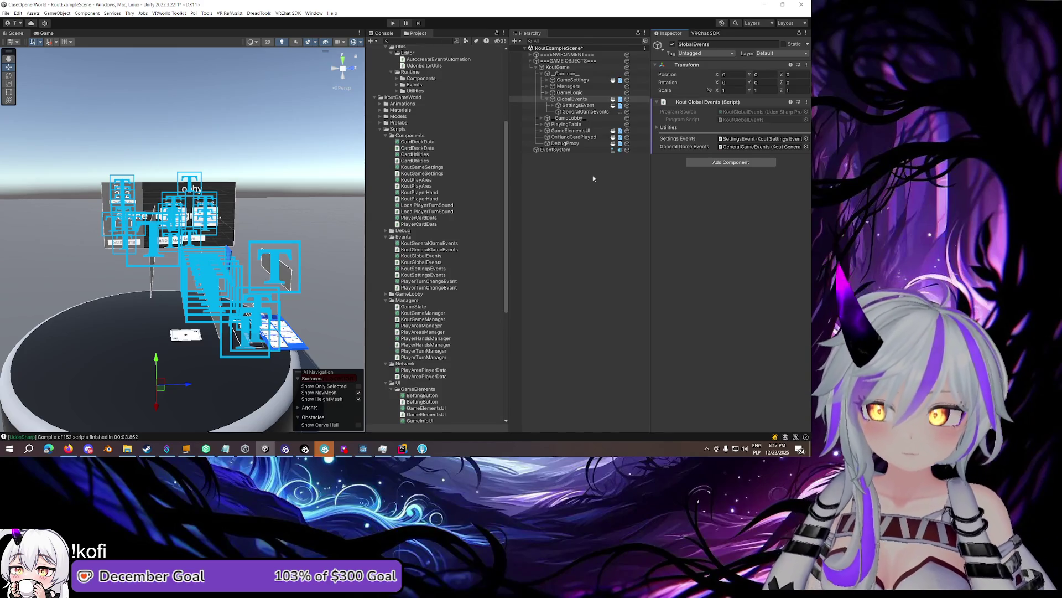
{"action": "left_click", "coordinate": [571, 101]}
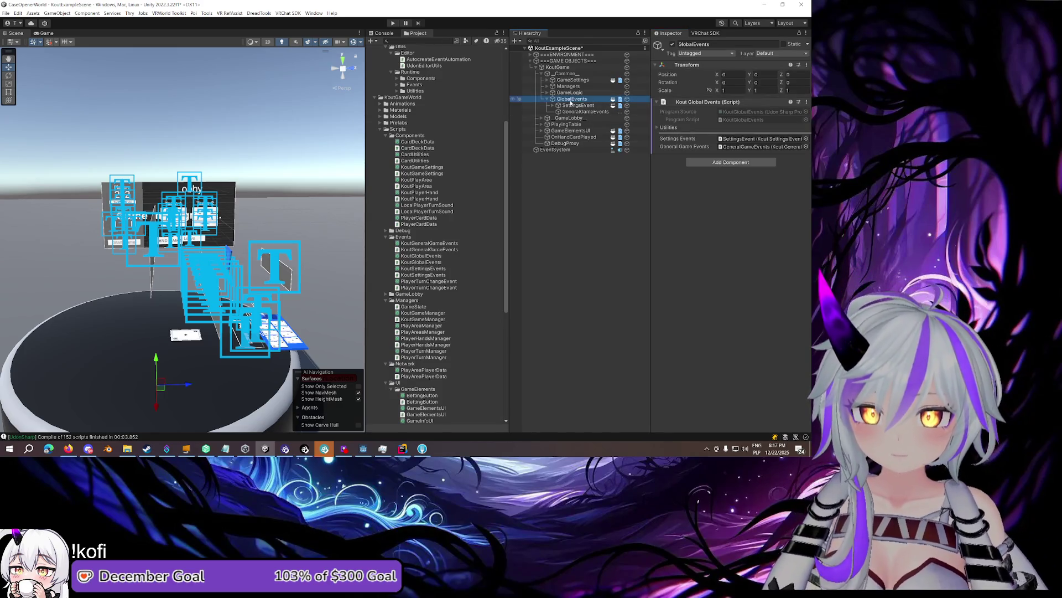
Create an empty child object named TurnAudio under PlayingTable
{"action": "left_click", "coordinate": [542, 125]}
{"action": "right_click", "coordinate": [571, 124]}
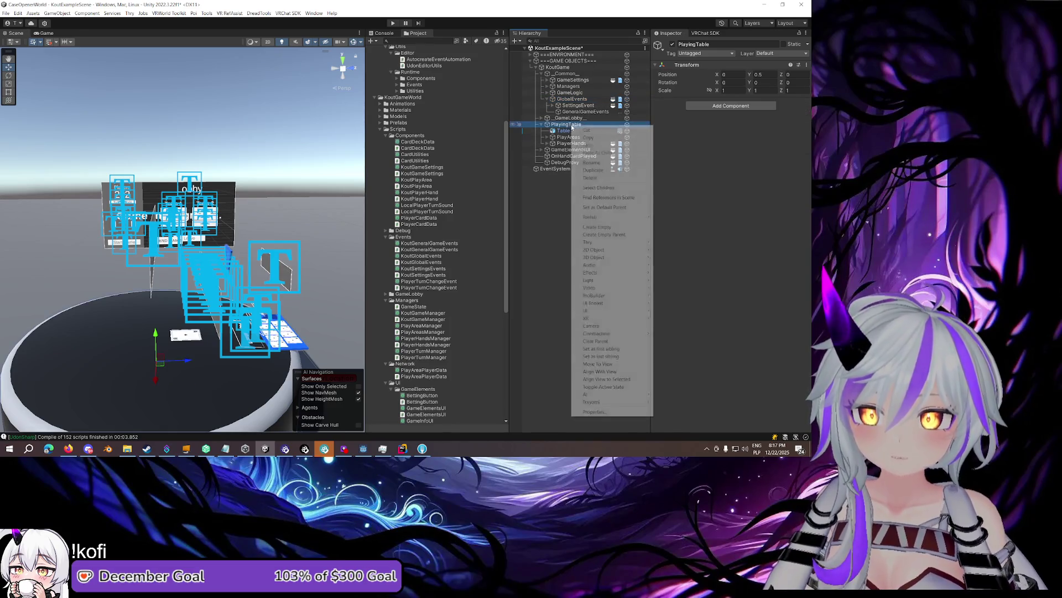
{"action": "left_click", "coordinate": [603, 226]}
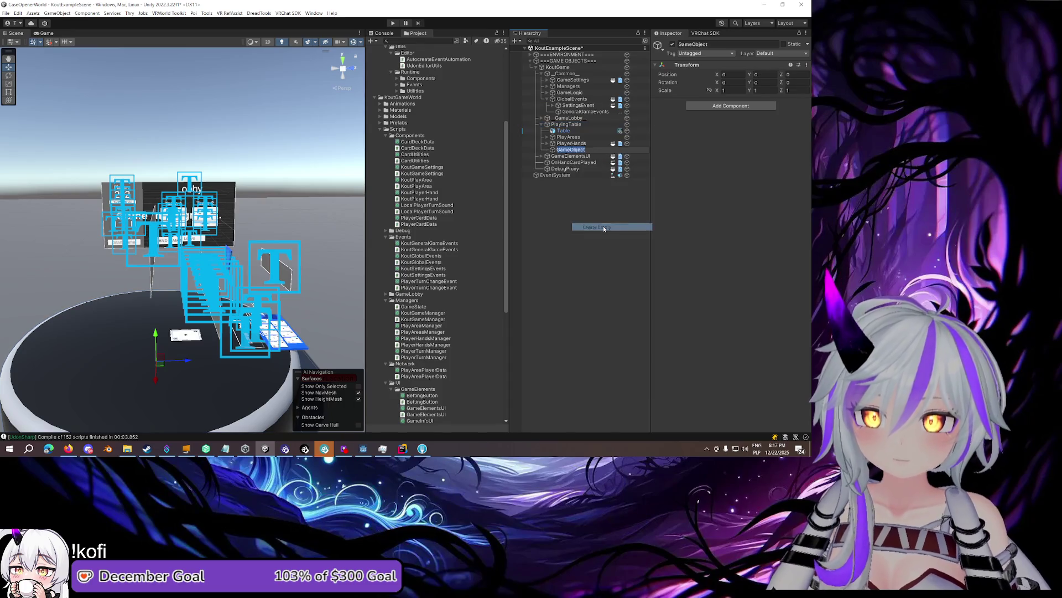
{"action": "type", "text": "TurnAudio"}
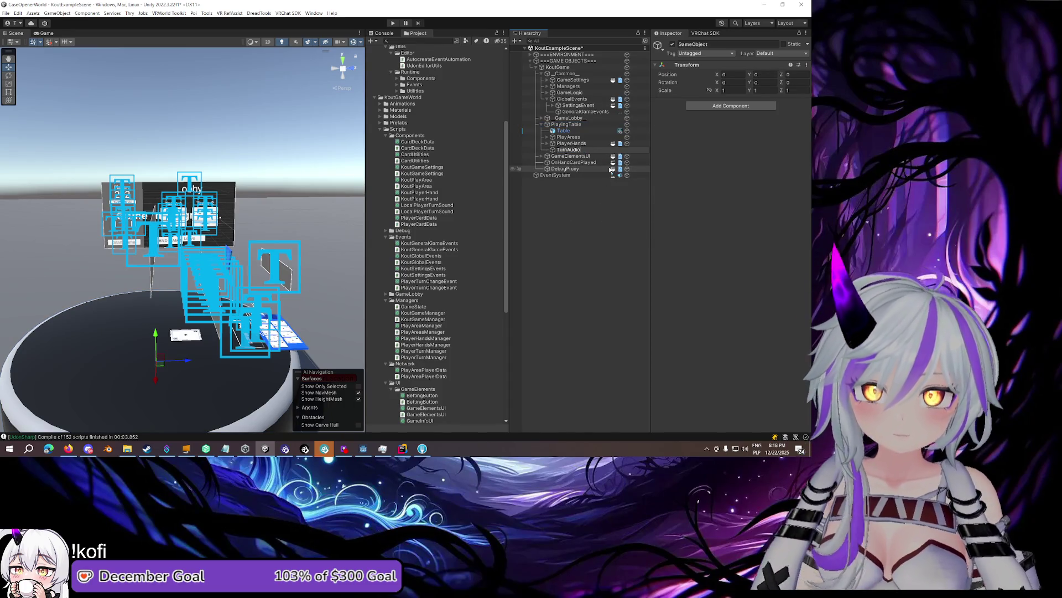
{"action": "key", "text": "Return"}
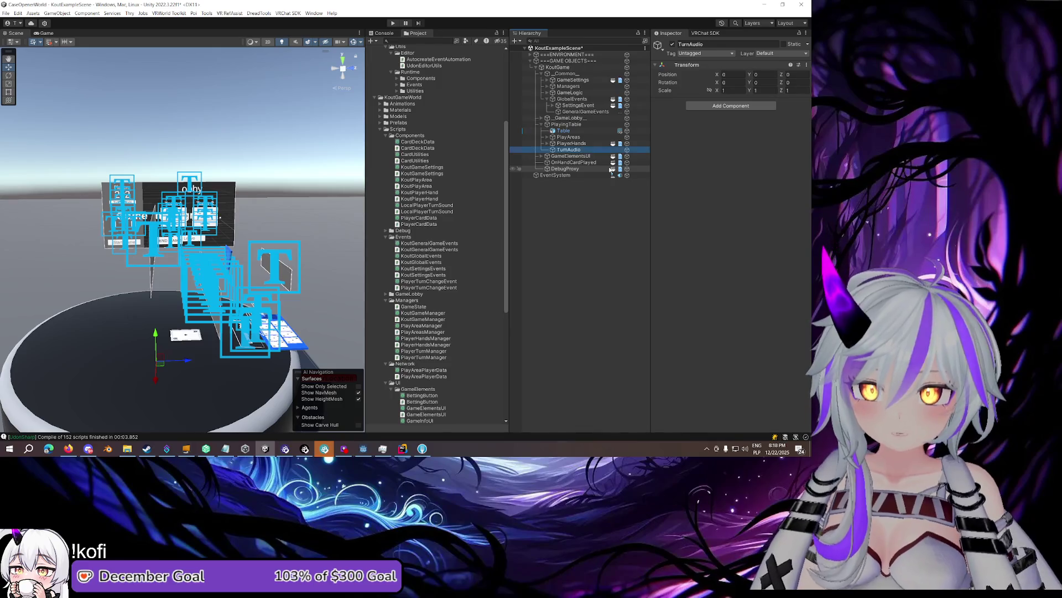
Add an Audio Source component to TurnAudio via the 'audio s' search
{"action": "left_click", "coordinate": [740, 105]}
{"action": "type", "text": "audio s"}
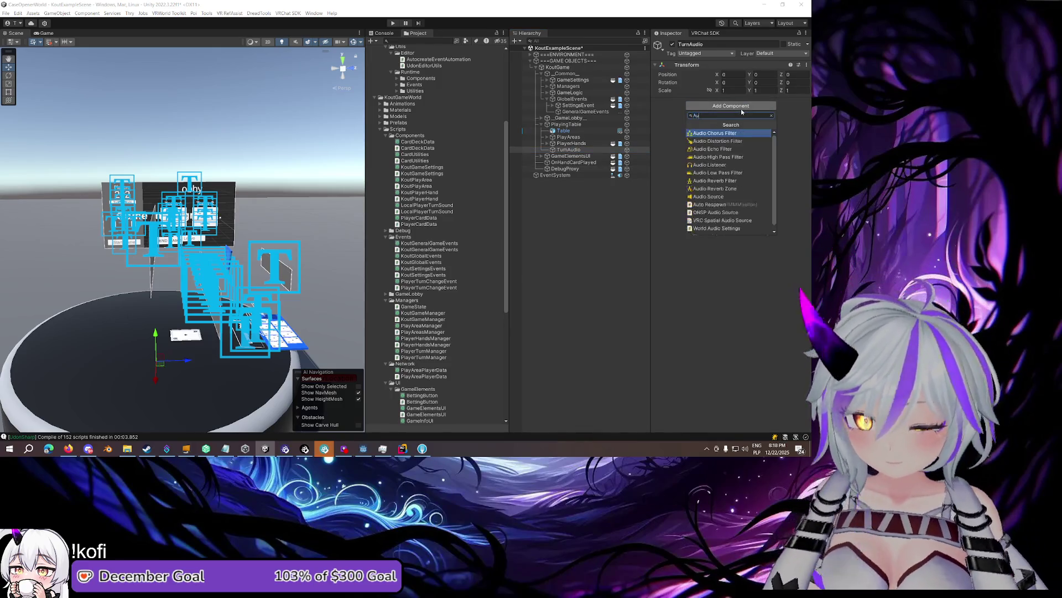
{"action": "key", "text": "Return"}
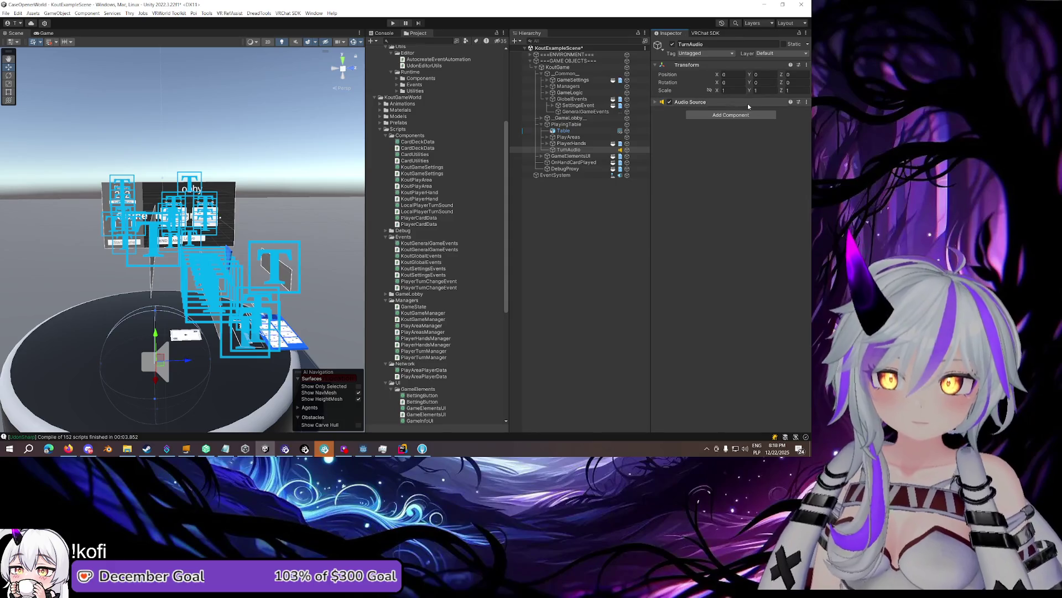
{"action": "left_click", "coordinate": [748, 104]}
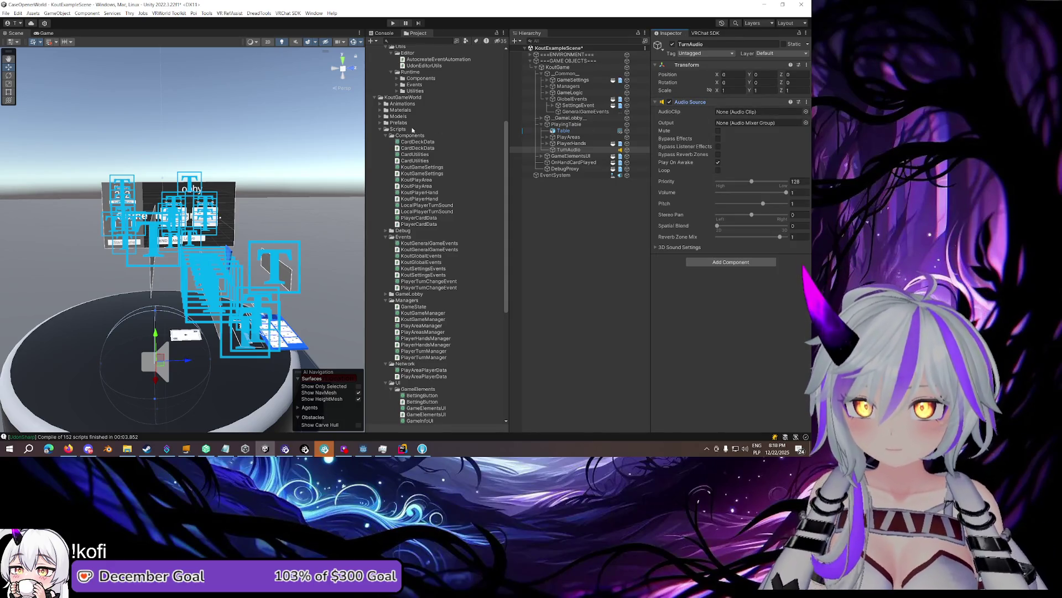
{"action": "scroll", "coordinate": [389, 190], "scroll_direction": "up", "scroll_amount": 5}
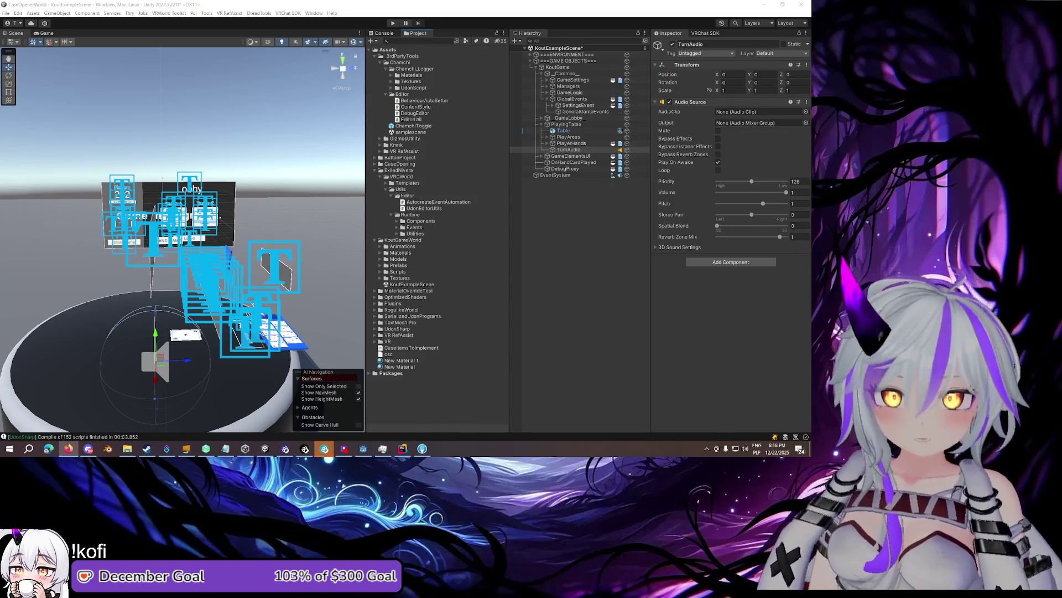
{"action": "left_click", "coordinate": [722, 261]}
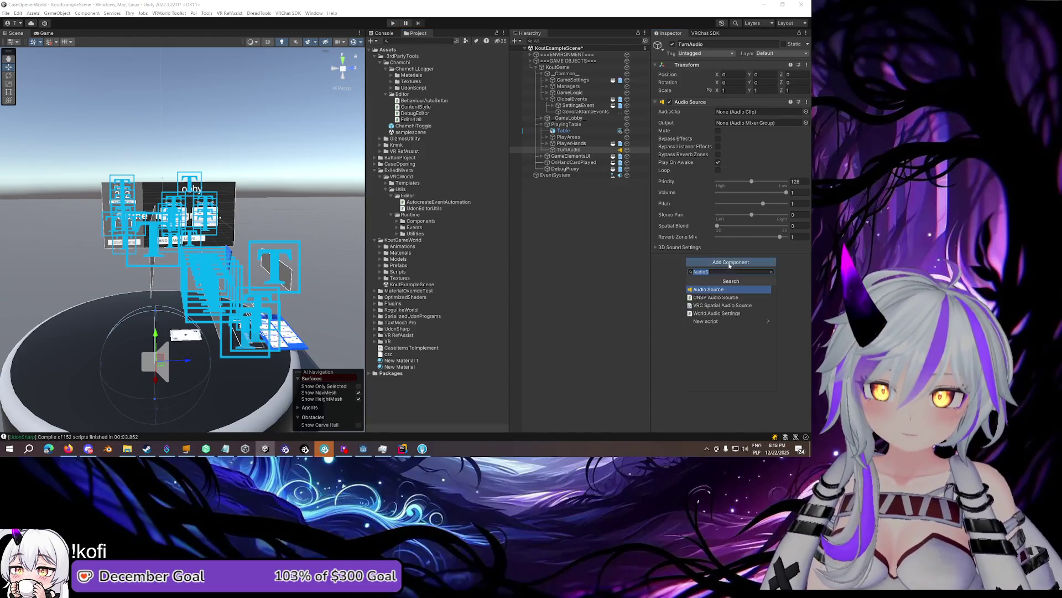
Add a VRC Spatial Audio Source to TurnAudio and set its Near falloff to 4
{"action": "left_click", "coordinate": [730, 306]}
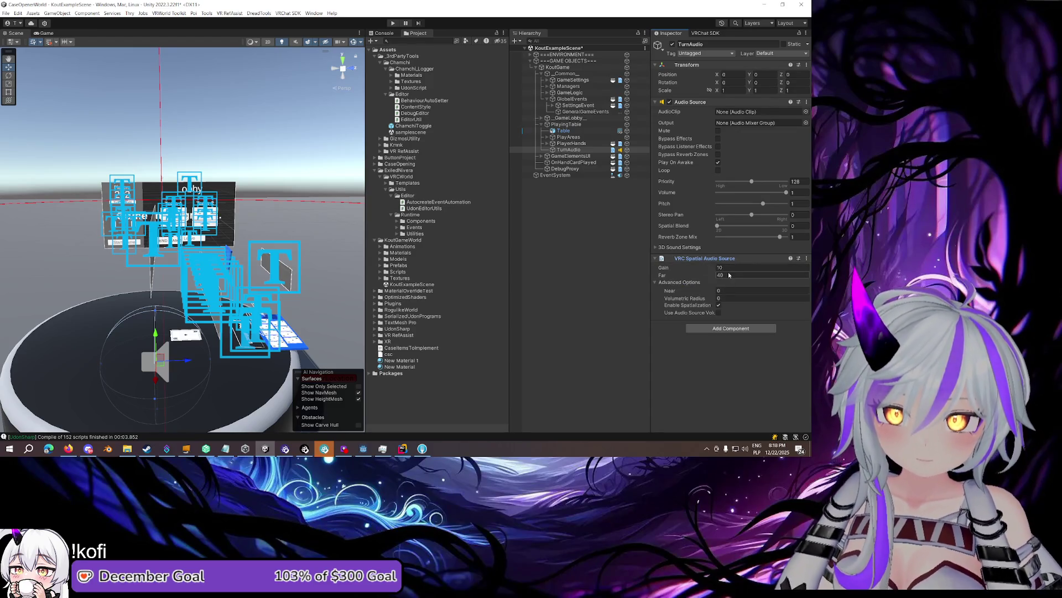
{"action": "left_click", "coordinate": [725, 290]}
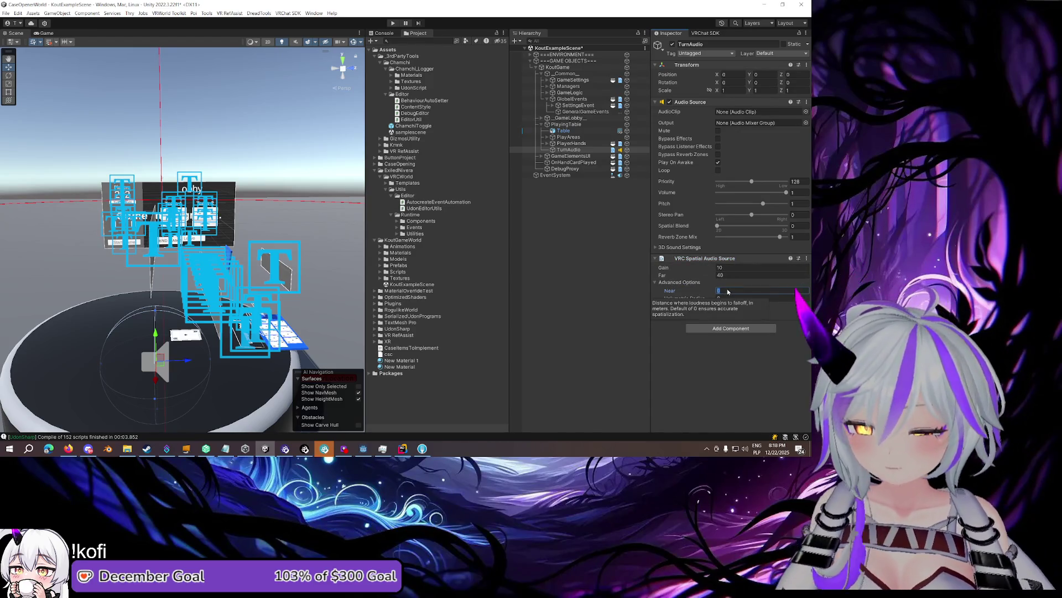
{"action": "type", "text": "5"}
{"action": "left_click_drag", "start_coordinate": [260, 260], "coordinate": [321, 279]}
{"action": "left_click_drag", "start_coordinate": [672, 291], "coordinate": [667, 293]}
{"action": "type", "text": "4"}
{"action": "mouse_move", "coordinate": [260, 243]}
{"action": "left_mouse_down"}
{"action": "mouse_move", "coordinate": [38, 223]}
{"action": "mouse_move", "coordinate": [109, 213]}
{"action": "mouse_move", "coordinate": [185, 230]}
{"action": "left_mouse_up"}
Set the spatial audio Far falloff to 20 and collapse the Audio Source settings
{"action": "left_click", "coordinate": [729, 275]}
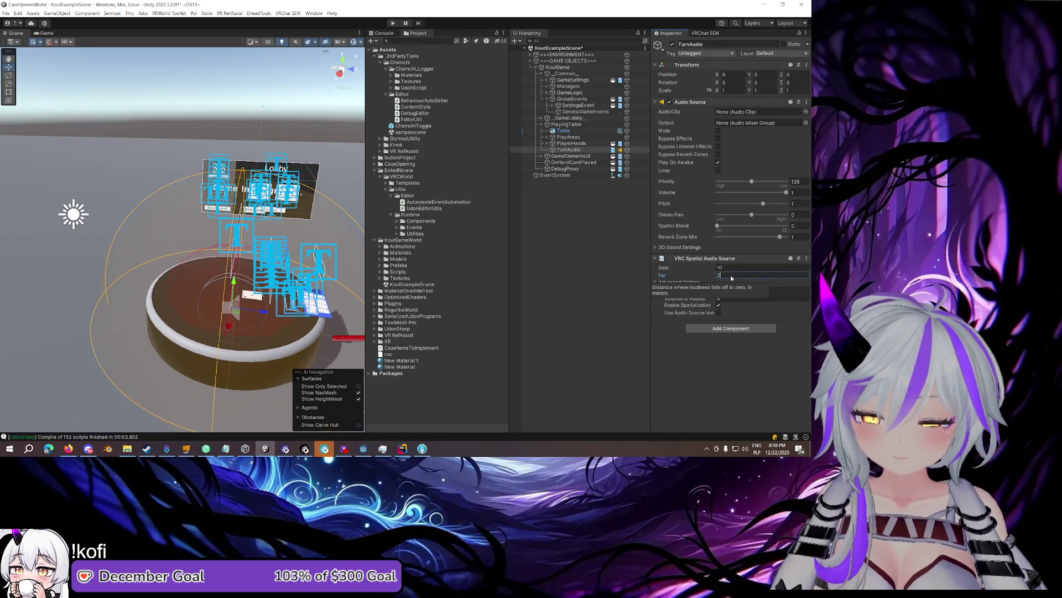
{"action": "type", "text": "20"}
{"action": "mouse_move", "coordinate": [210, 210]}
{"action": "left_mouse_down"}
{"action": "mouse_move", "coordinate": [259, 198]}
{"action": "mouse_move", "coordinate": [105, 198]}
{"action": "left_mouse_up"}
{"action": "scroll", "coordinate": [196, 193], "scroll_direction": "up", "scroll_amount": 5}
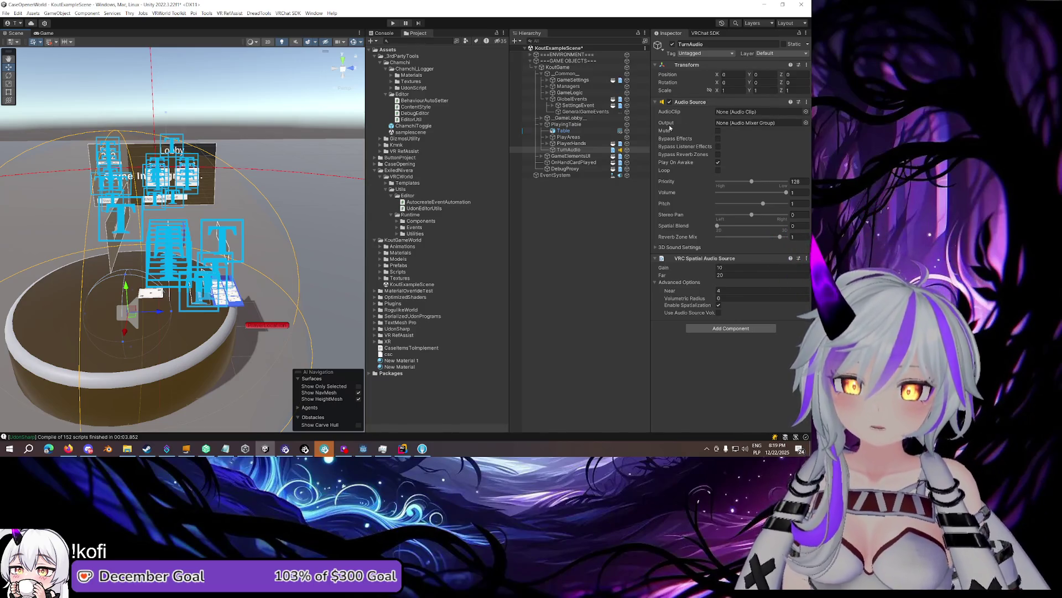
{"action": "left_click", "coordinate": [686, 102]}
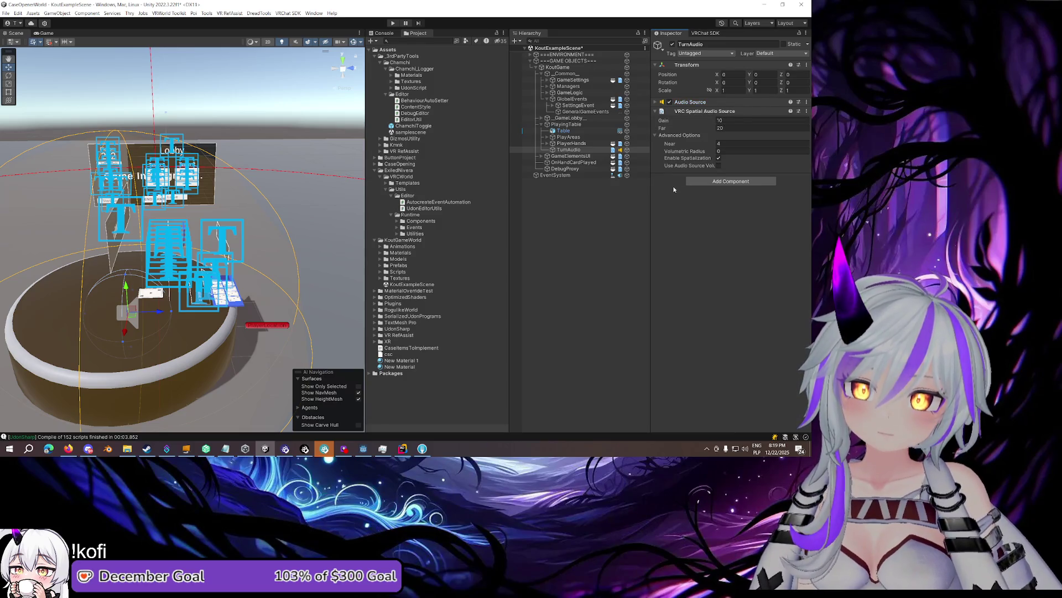
{"action": "left_click", "coordinate": [708, 185]}
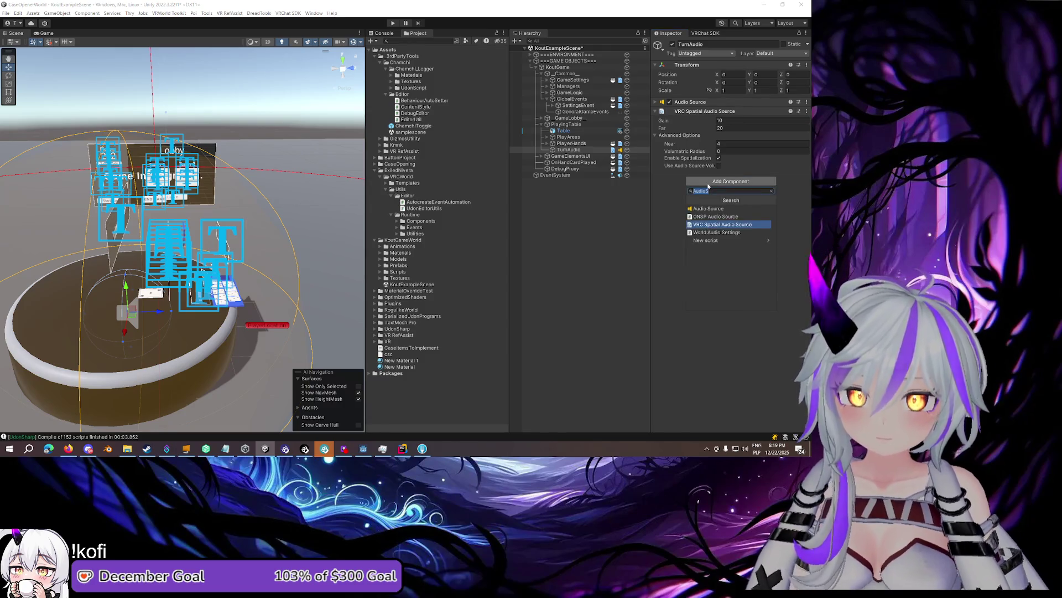
Add a Tracking Point Follower component to TurnAudio using the 'Track' search
{"action": "type", "text": "Track"}
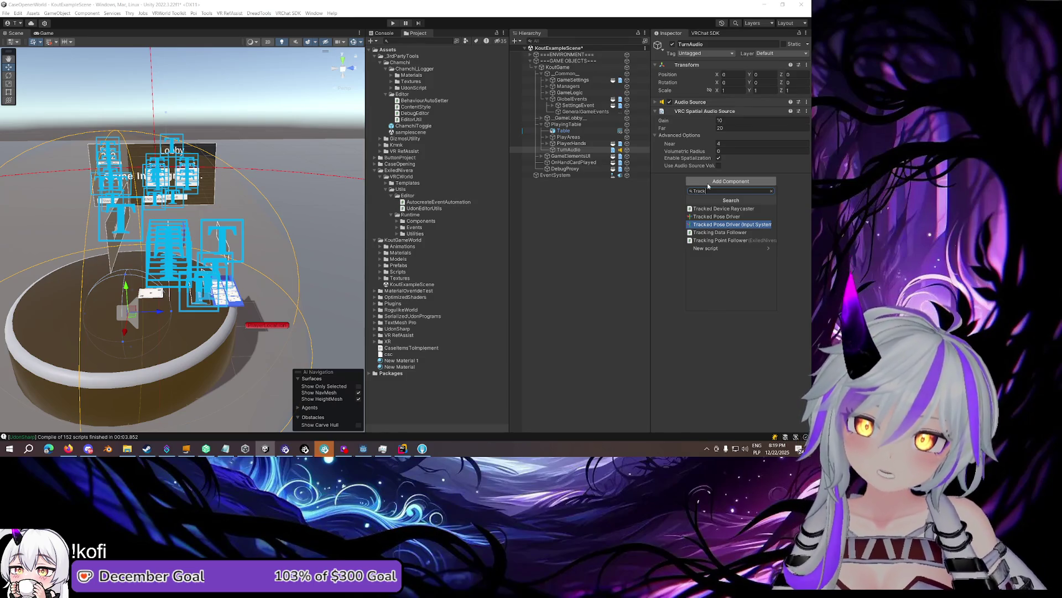
{"action": "key", "text": "Down"}
{"action": "key", "text": "Down"}
{"action": "key", "text": "Return"}
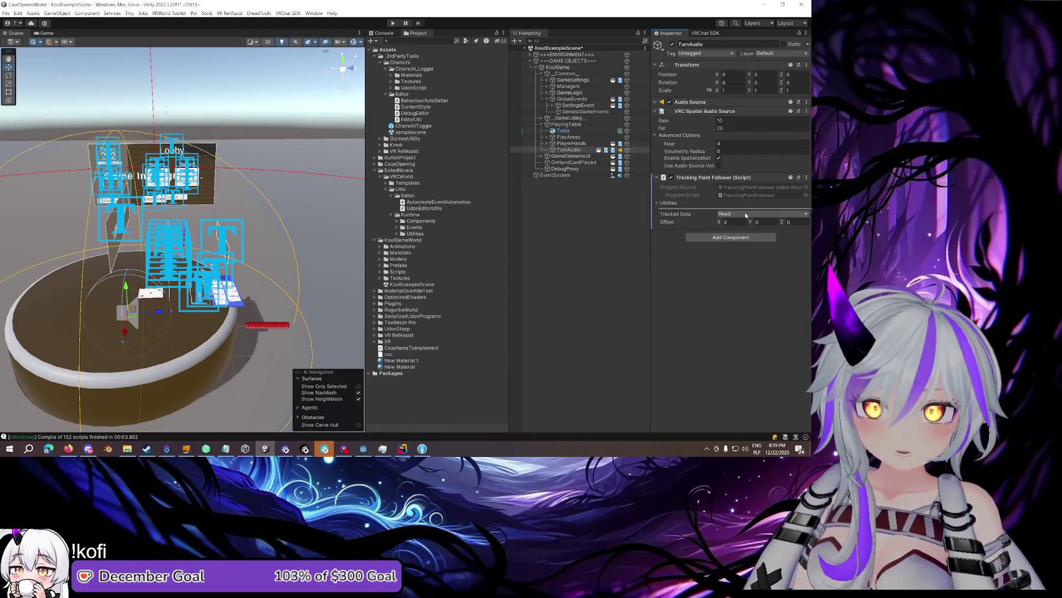
Shrink the spatial audio range to Near 1 and Far 5, then collapse both components
{"action": "left_click", "coordinate": [724, 142]}
{"action": "type", "text": "1"}
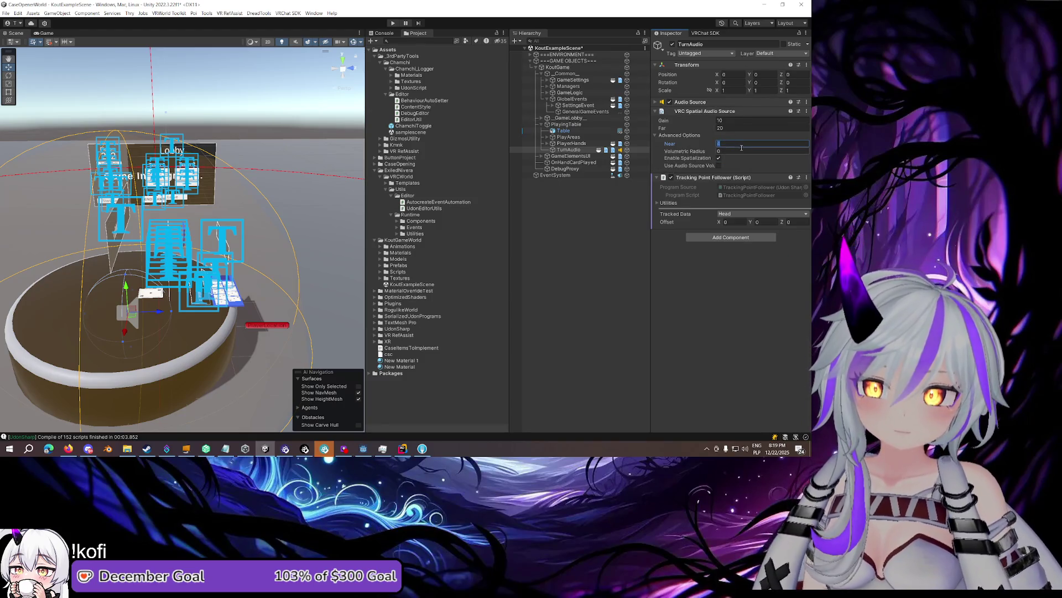
{"action": "left_click", "coordinate": [736, 127]}
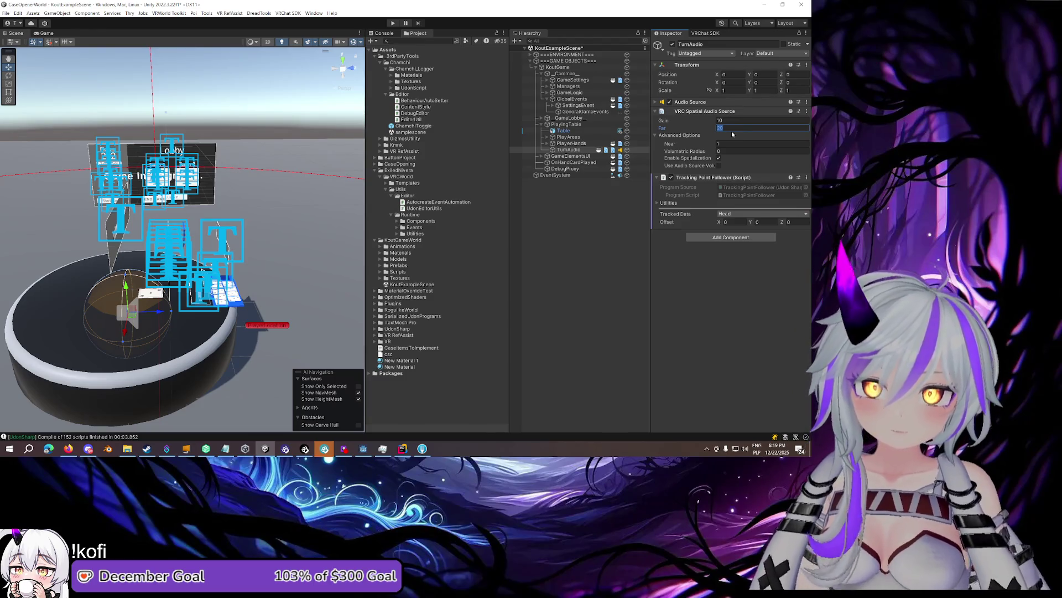
{"action": "type", "text": "5"}
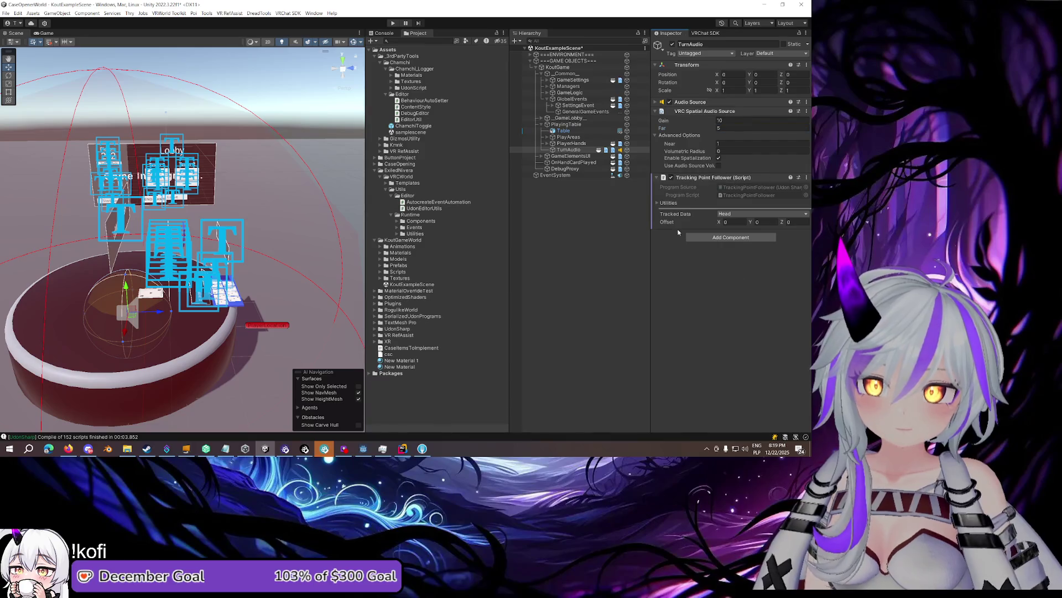
{"action": "left_click", "coordinate": [706, 111]}
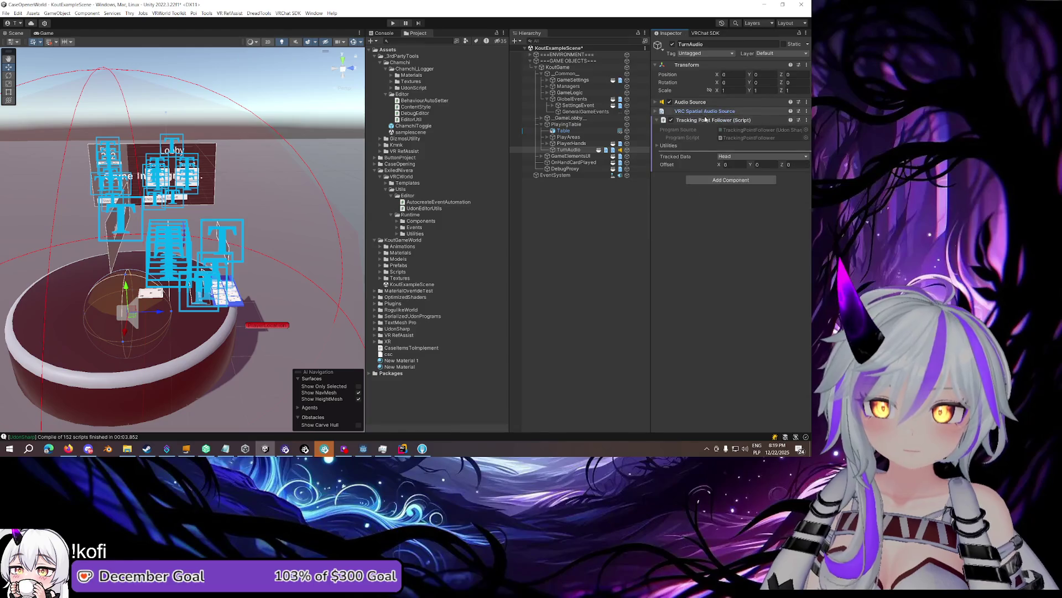
{"action": "left_click", "coordinate": [705, 120]}
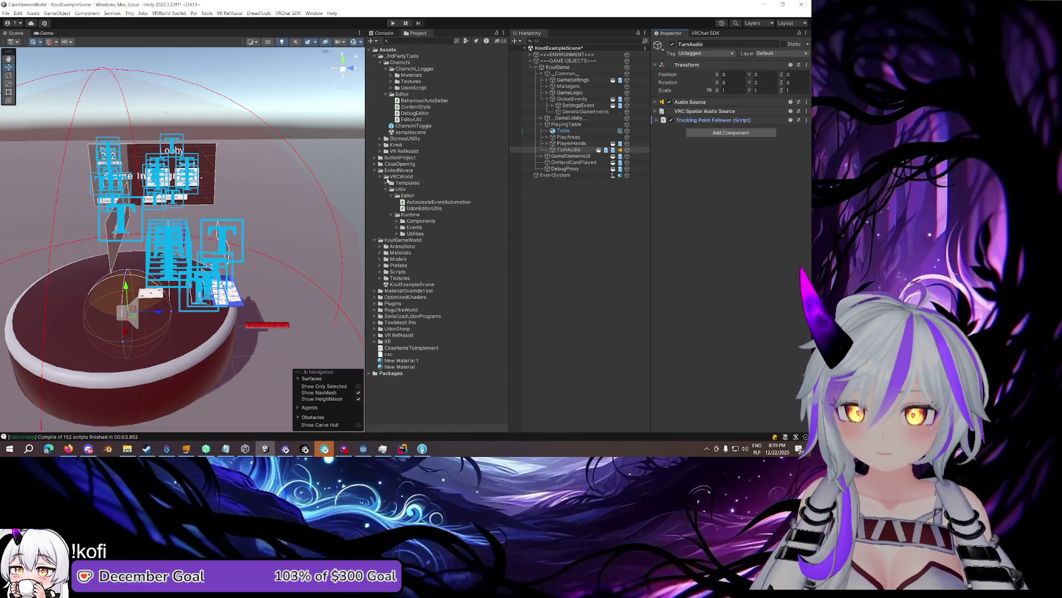
{"action": "left_click", "coordinate": [381, 273]}
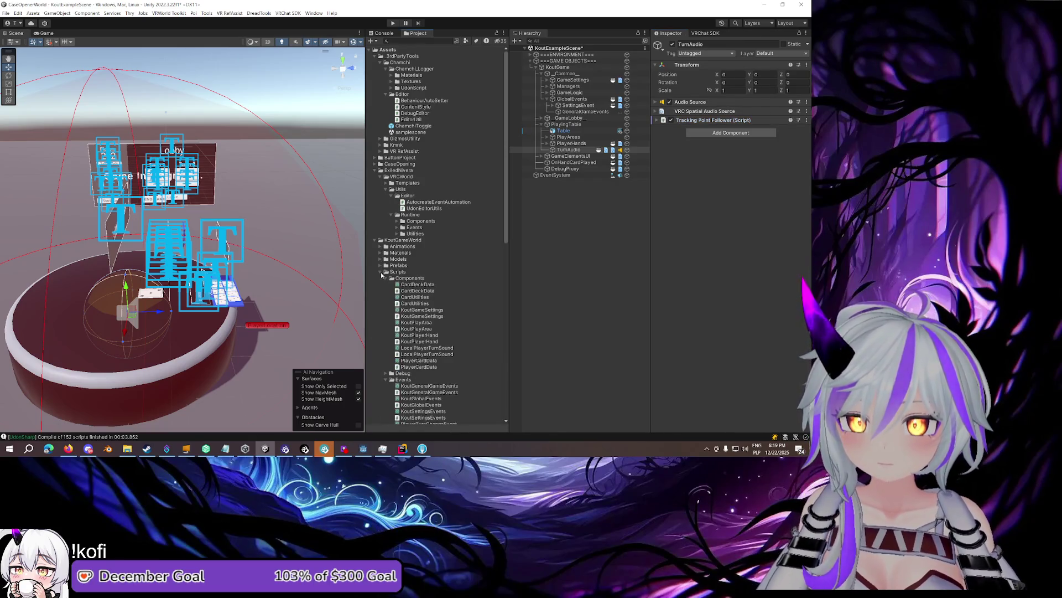
Attach LocalPlayerTurnSound to TurnAudio and set its Turn Sound Source to TurnAudio's Audio Source
{"action": "scroll", "coordinate": [391, 280], "scroll_direction": "down", "scroll_amount": 3}
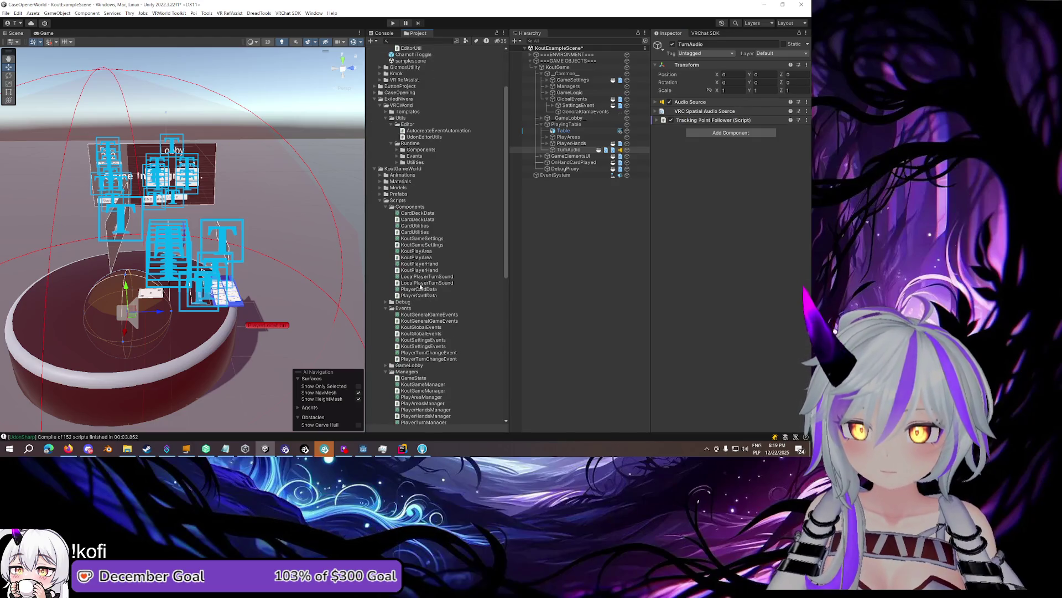
{"action": "mouse_move", "coordinate": [421, 283]}
{"action": "left_mouse_down"}
{"action": "mouse_move", "coordinate": [737, 244]}
{"action": "mouse_move", "coordinate": [690, 205]}
{"action": "left_mouse_up"}
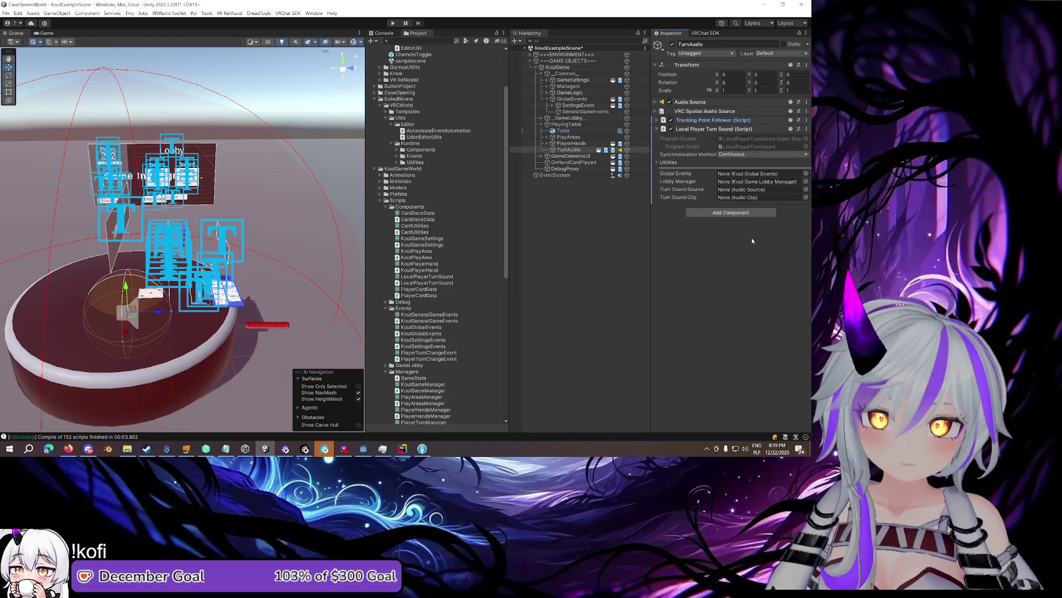
{"action": "left_click", "coordinate": [689, 174]}
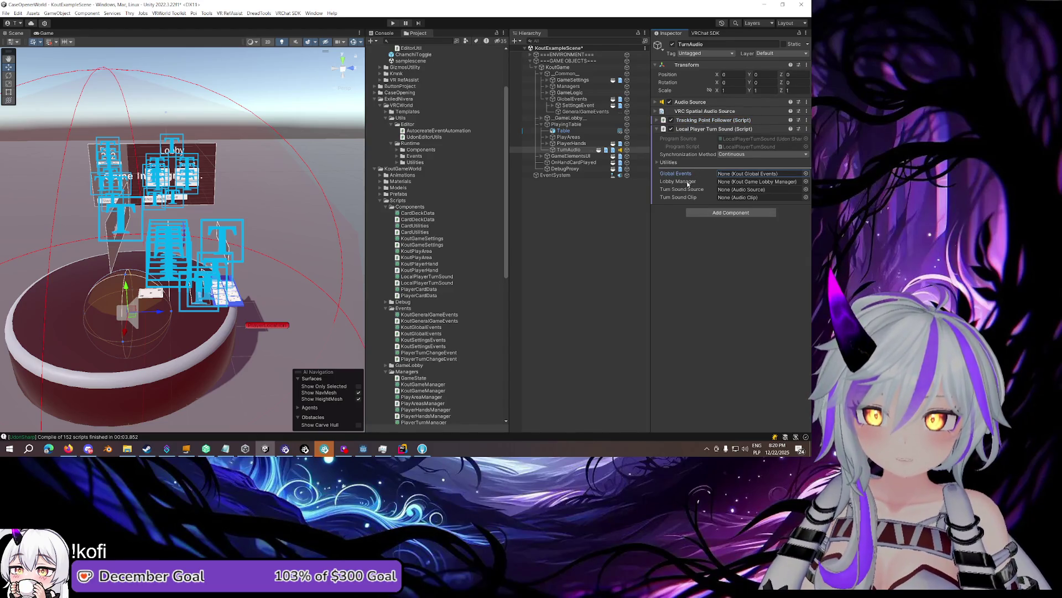
{"action": "left_click", "coordinate": [685, 183]}
{"action": "left_click", "coordinate": [684, 191]}
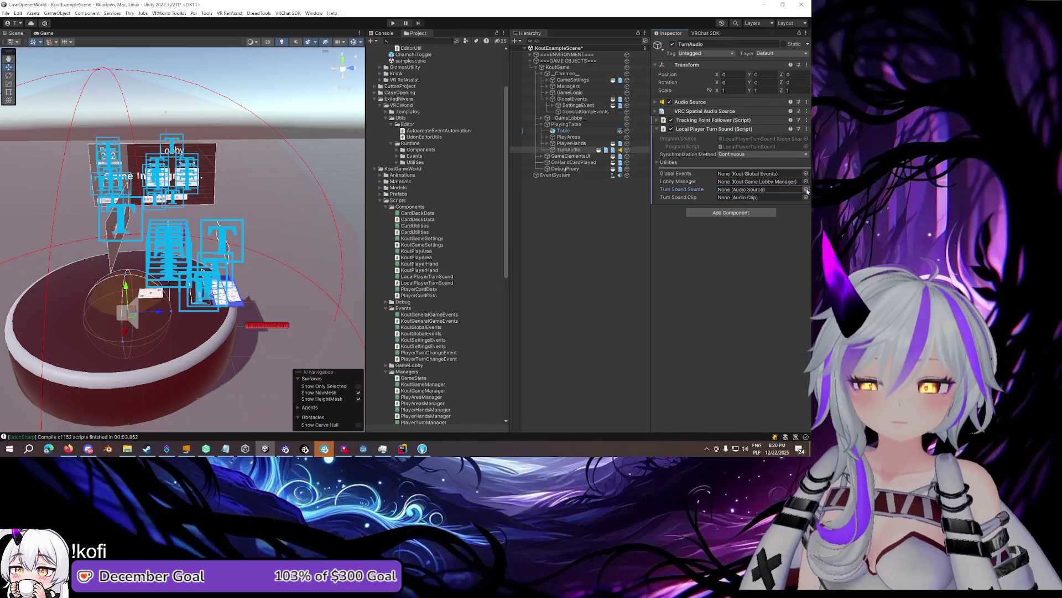
{"action": "left_click_drag", "start_coordinate": [690, 102], "coordinate": [767, 191]}
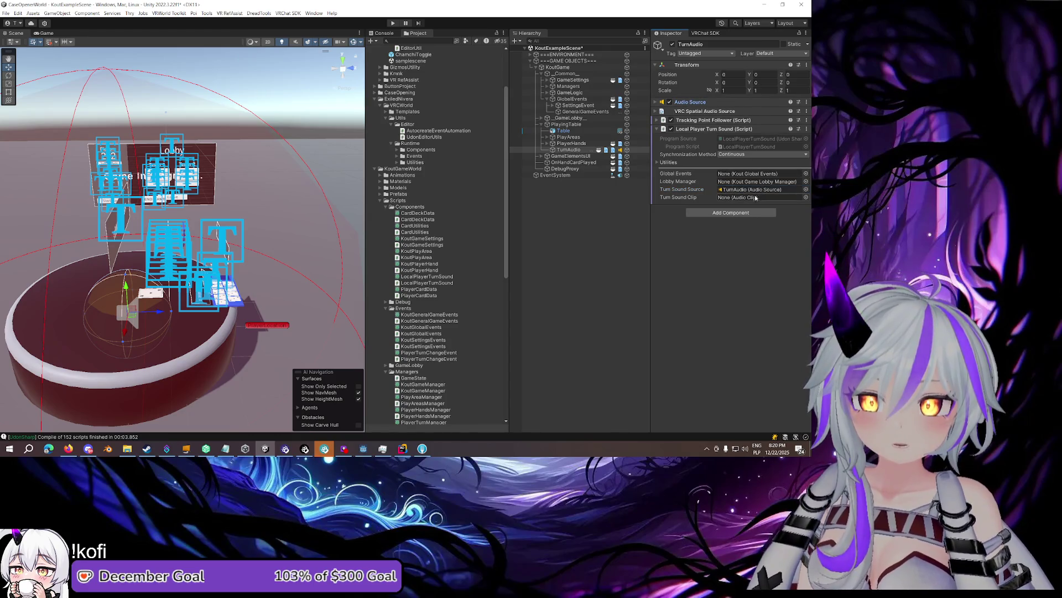
{"action": "left_click", "coordinate": [382, 201]}
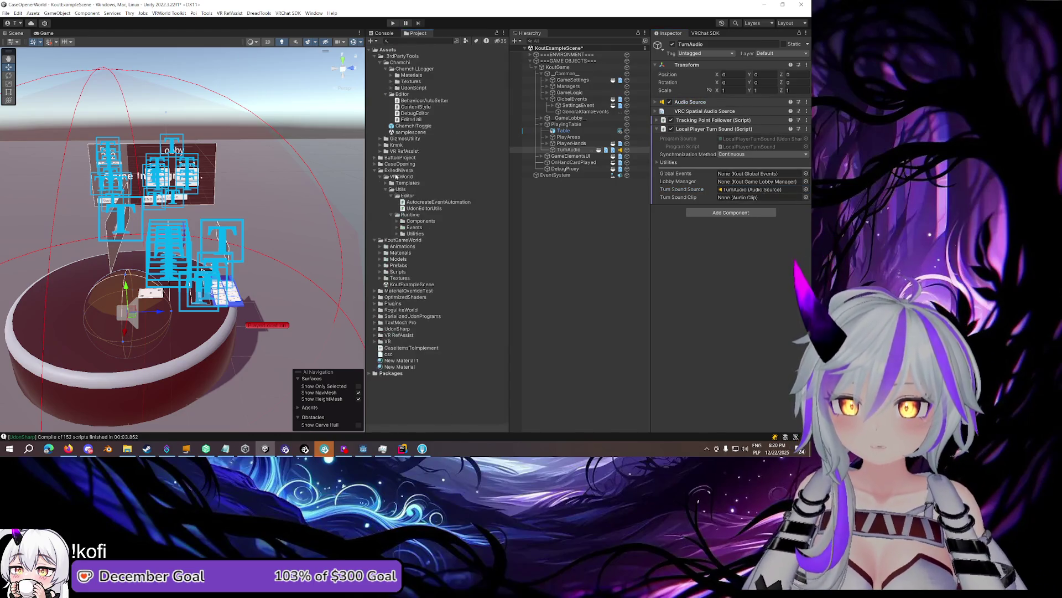
{"action": "right_click", "coordinate": [394, 243]}
Create a Sounds folder under KoutGameWorld and show it in File Explorer
{"action": "mouse_move", "coordinate": [487, 15]}
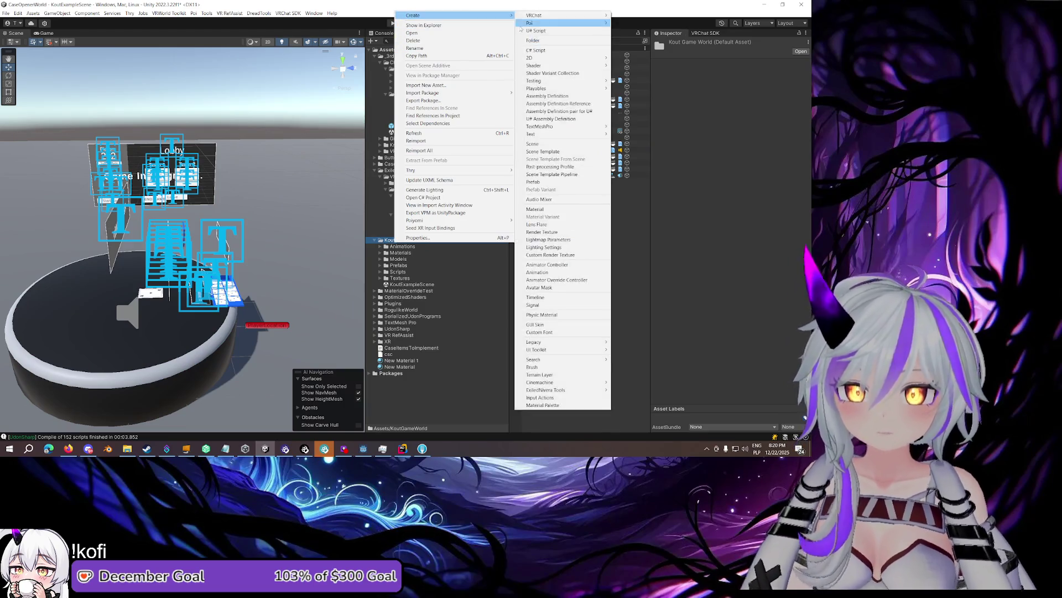
{"action": "left_click", "coordinate": [532, 40]}
{"action": "type", "text": "Sounds"}
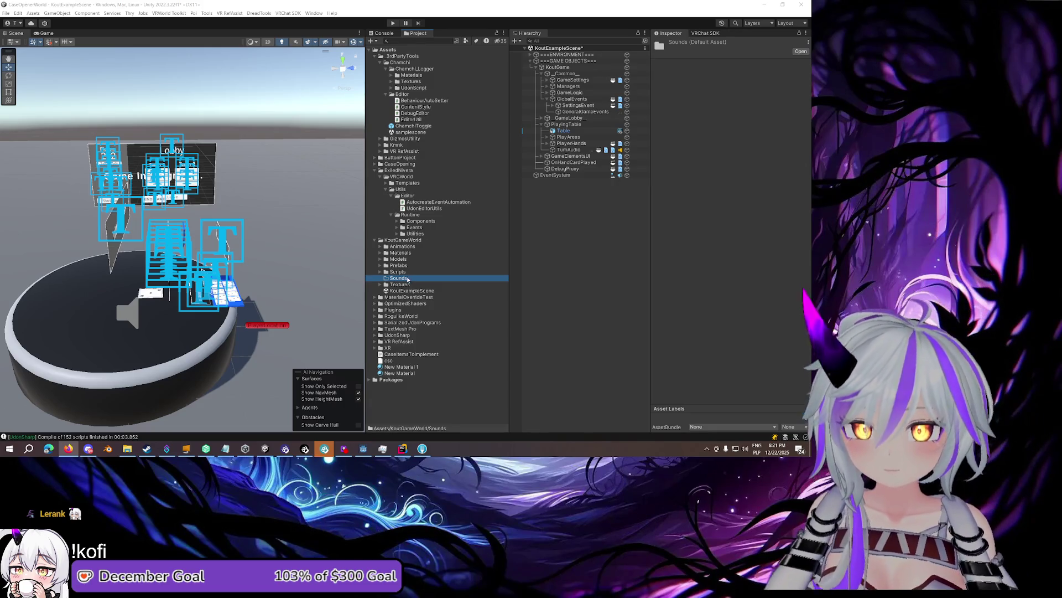
{"action": "right_click", "coordinate": [408, 49]}
{"action": "left_click", "coordinate": [451, 59]}
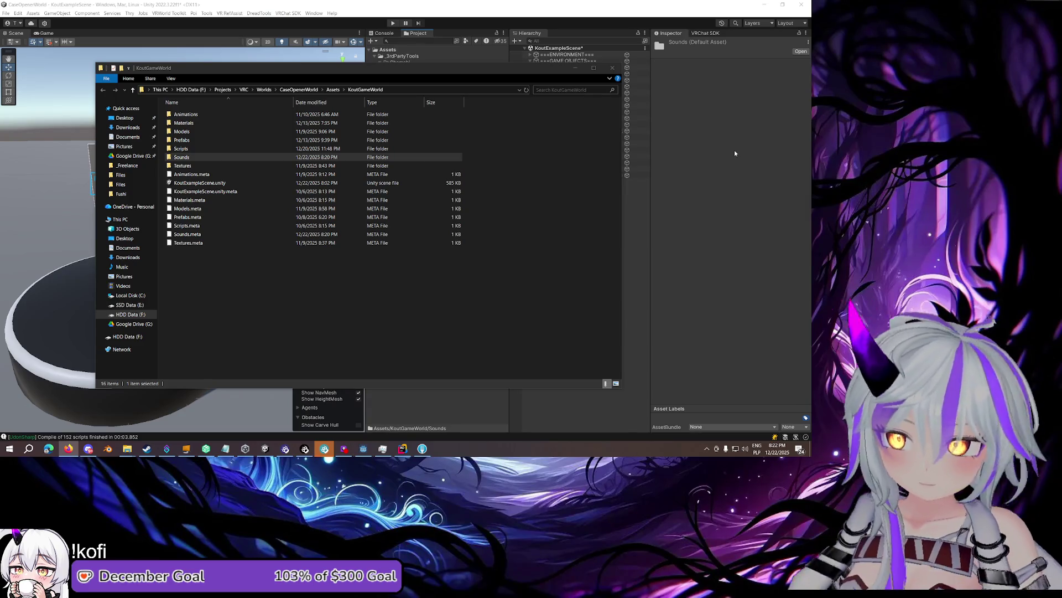
Close File Explorer and expand the Sounds folder to reveal the turn-ding clip
{"action": "left_click", "coordinate": [612, 68]}
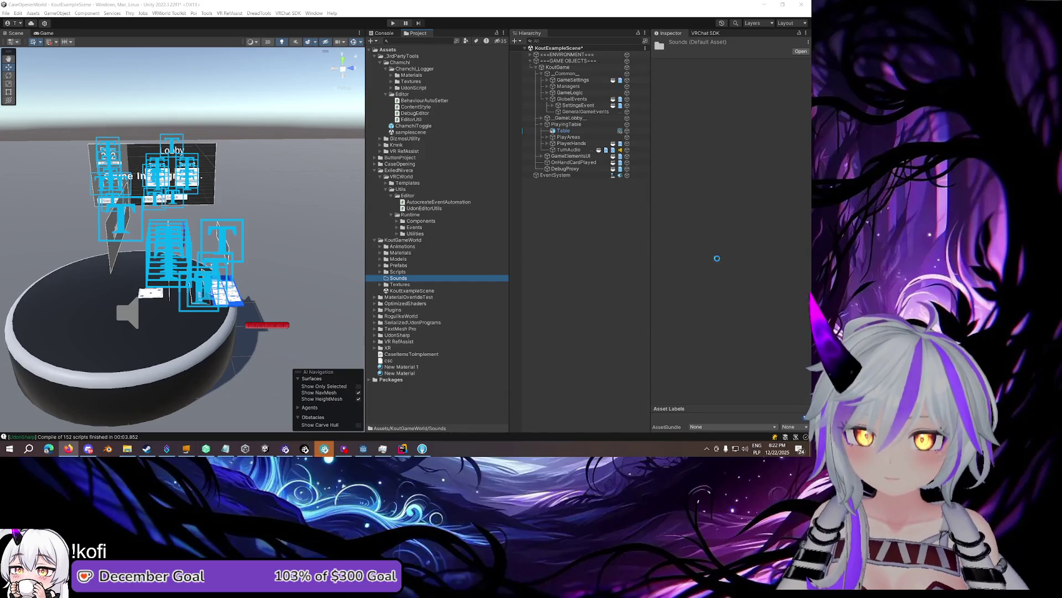
{"action": "left_click", "coordinate": [404, 286]}
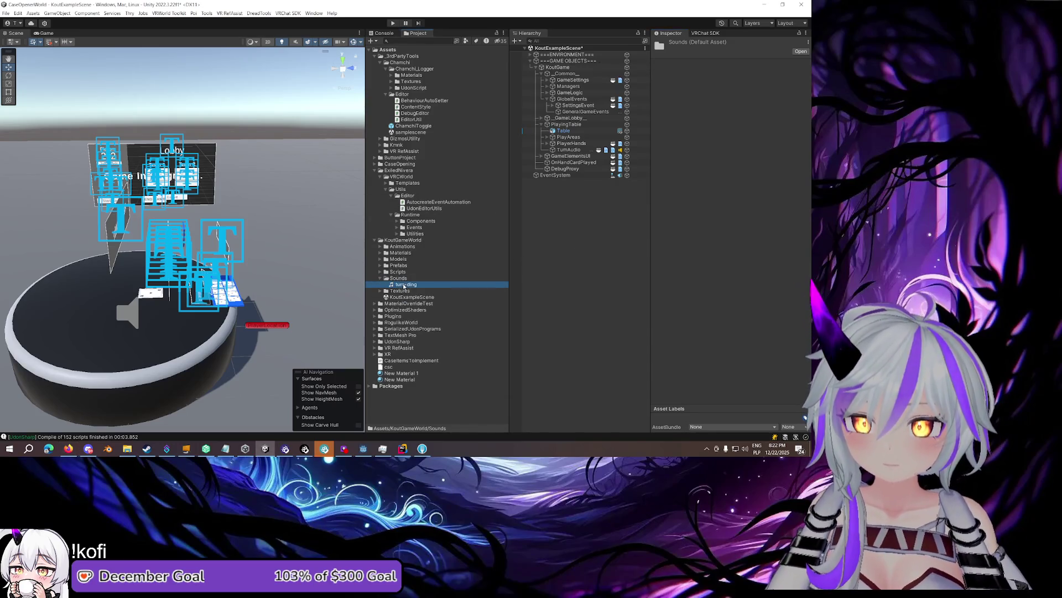
Enable Load In Background on turn-ding, apply it, and assign it as TurnAudio's Turn Sound Clip
{"action": "left_click", "coordinate": [718, 81]}
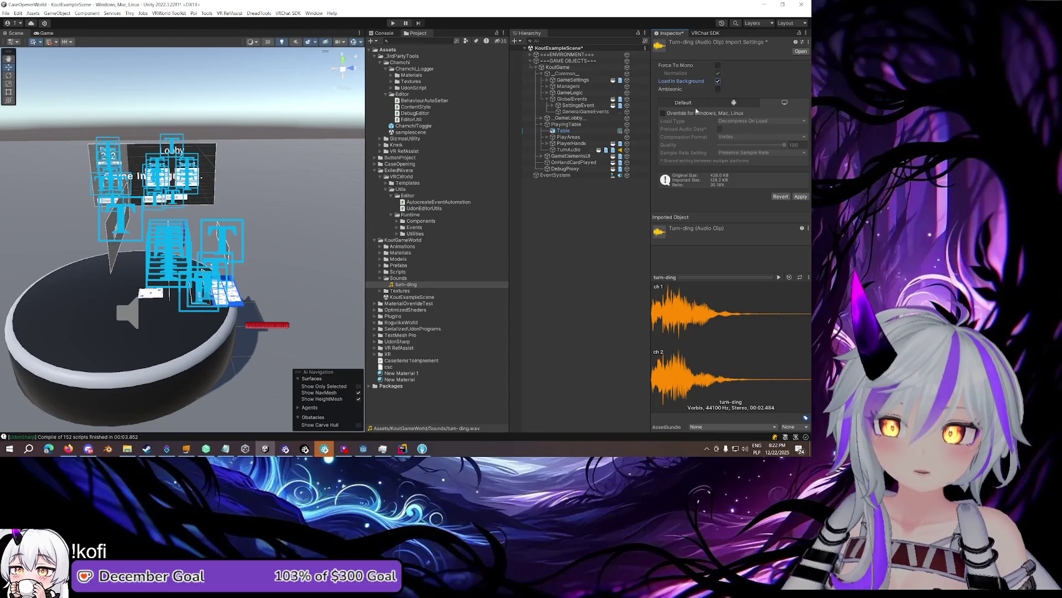
{"action": "left_click", "coordinate": [801, 196]}
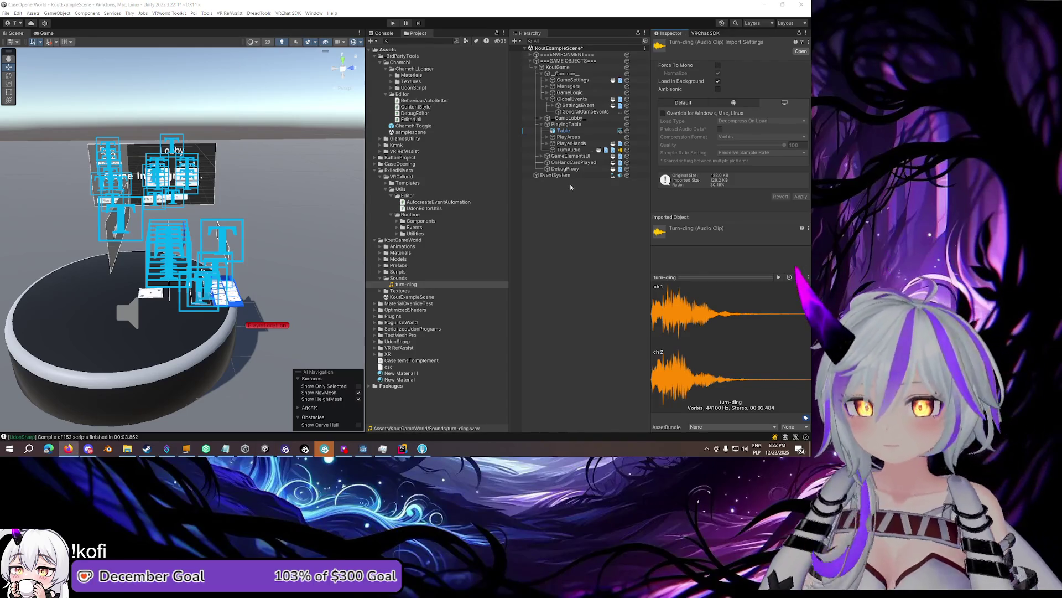
{"action": "left_click", "coordinate": [565, 150]}
{"action": "mouse_move", "coordinate": [402, 284]}
{"action": "left_mouse_down"}
{"action": "mouse_move", "coordinate": [687, 193]}
{"action": "mouse_move", "coordinate": [752, 197]}
{"action": "left_mouse_up"}
{"action": "left_click", "coordinate": [592, 249]}
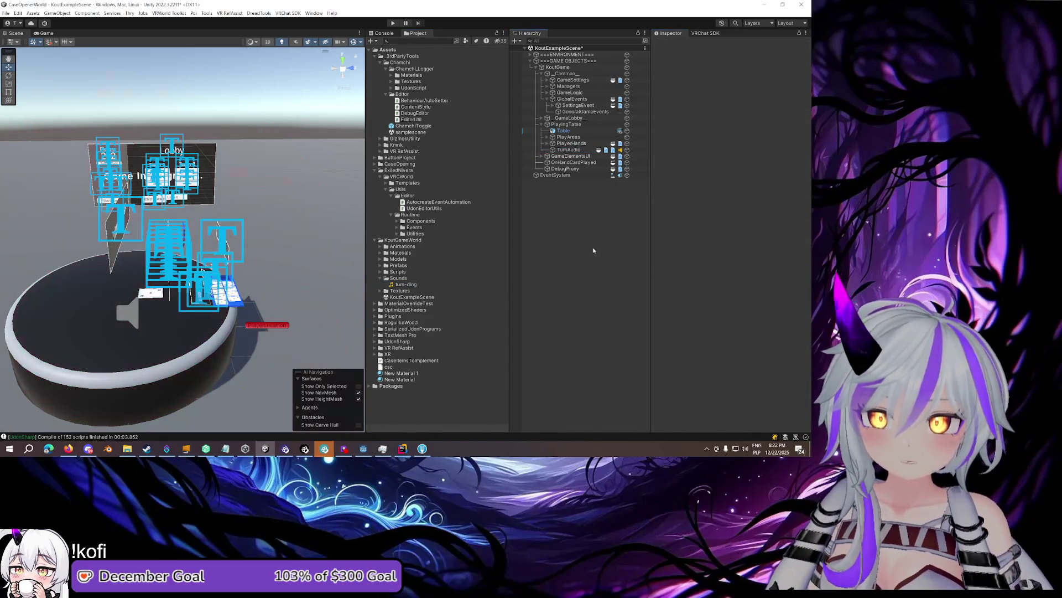
{"action": "mouse_move", "coordinate": [266, 235]}
{"action": "left_mouse_down"}
{"action": "mouse_move", "coordinate": [281, 228]}
{"action": "mouse_move", "coordinate": [105, 213]}
{"action": "left_mouse_up"}
Review TurnAudio's components, then run Build & Test from the VRChat SDK Builder
{"action": "left_click", "coordinate": [705, 33]}
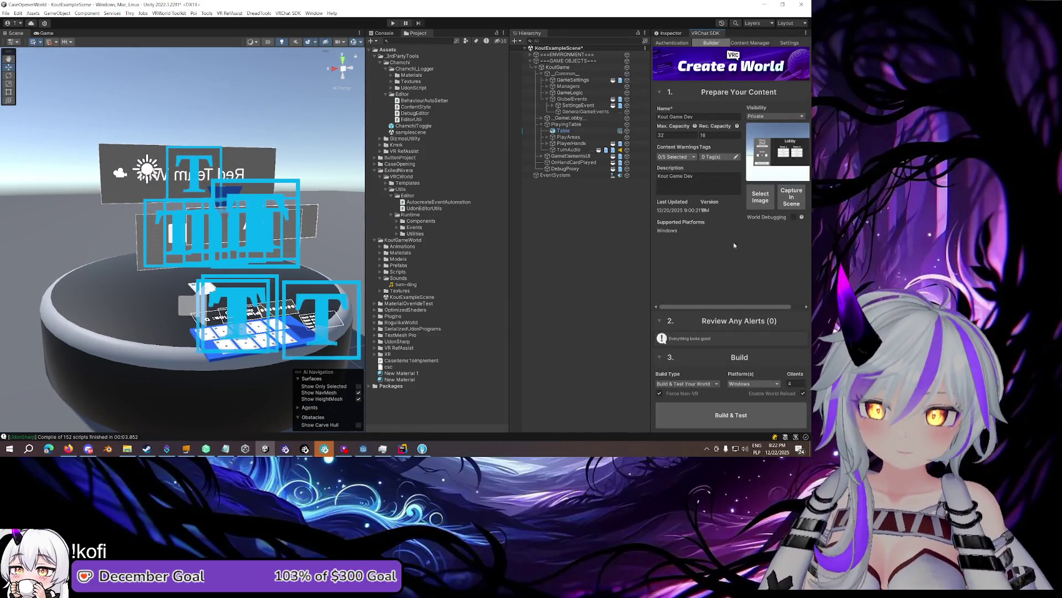
{"action": "left_click", "coordinate": [569, 149]}
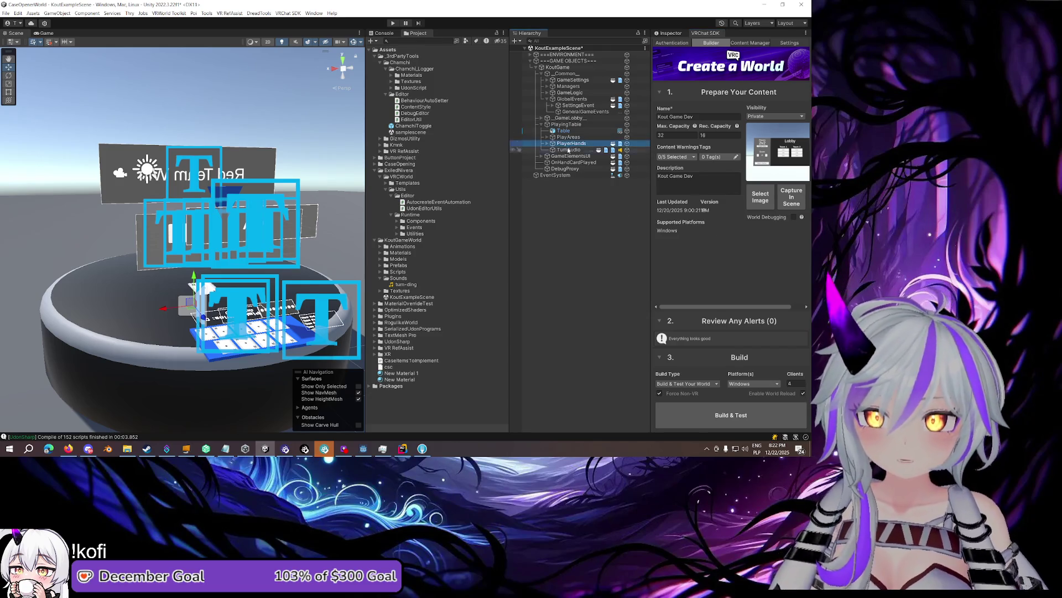
{"action": "left_click", "coordinate": [670, 33]}
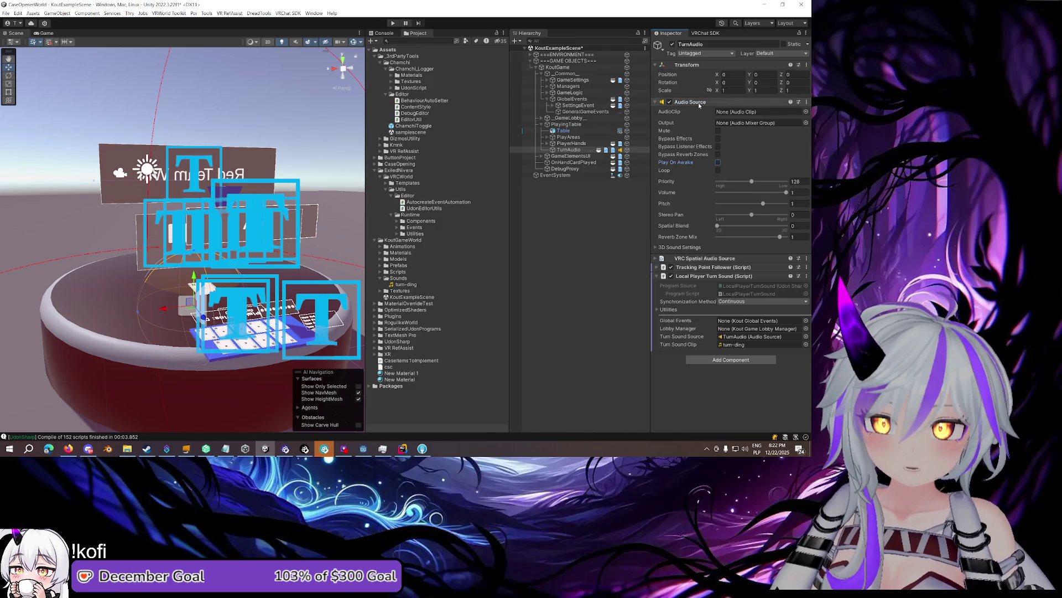
{"action": "left_click", "coordinate": [711, 102]}
{"action": "left_click", "coordinate": [705, 33]}
{"action": "left_click", "coordinate": [762, 413]}
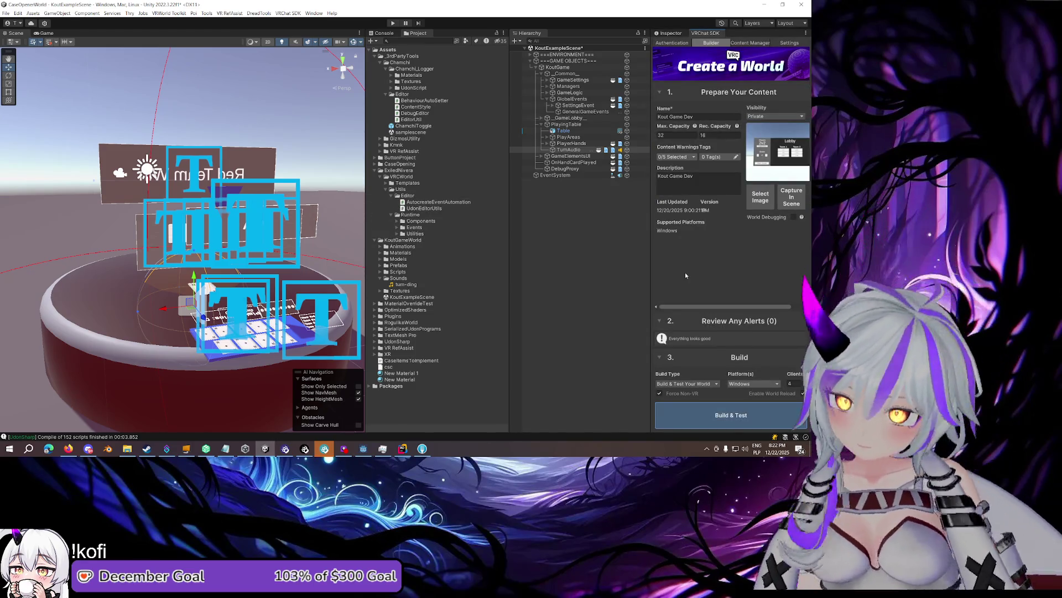
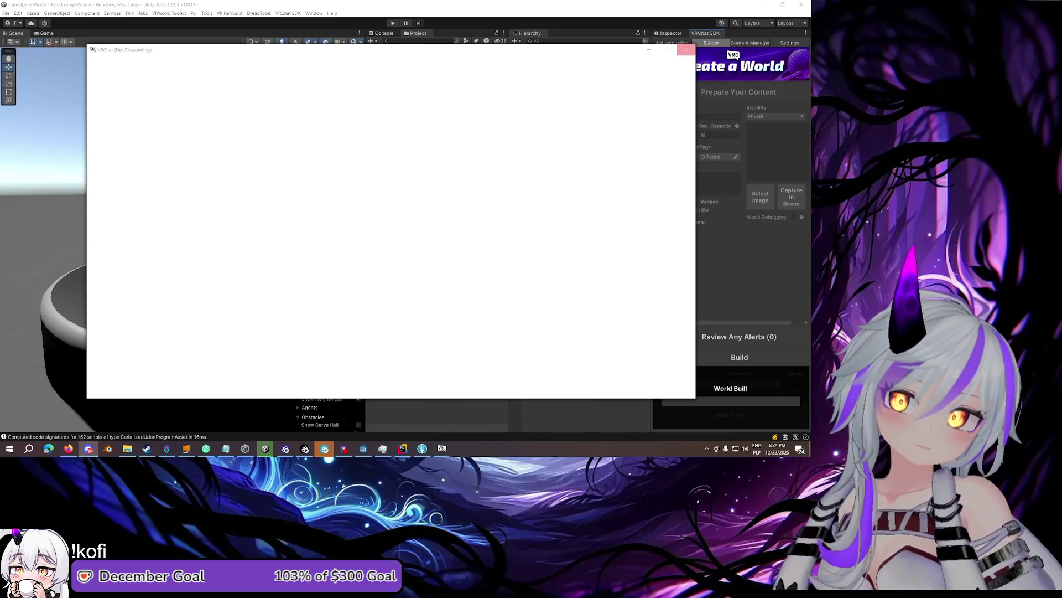
Focus a test client window and walk it toward the Lobby board
{"action": "left_click", "coordinate": [686, 50]}
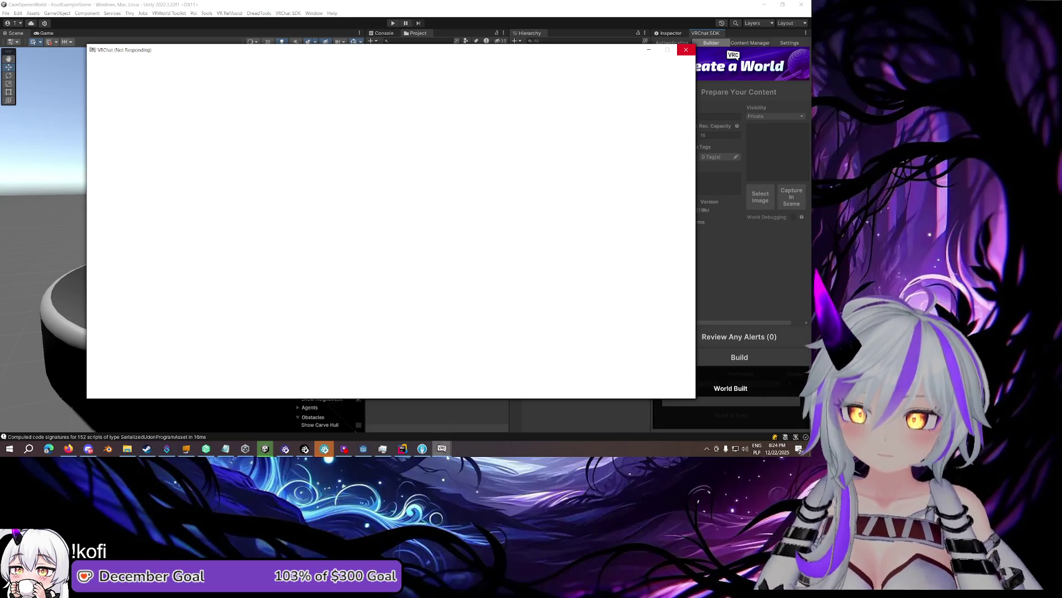
{"action": "mouse_move", "coordinate": [442, 449]}
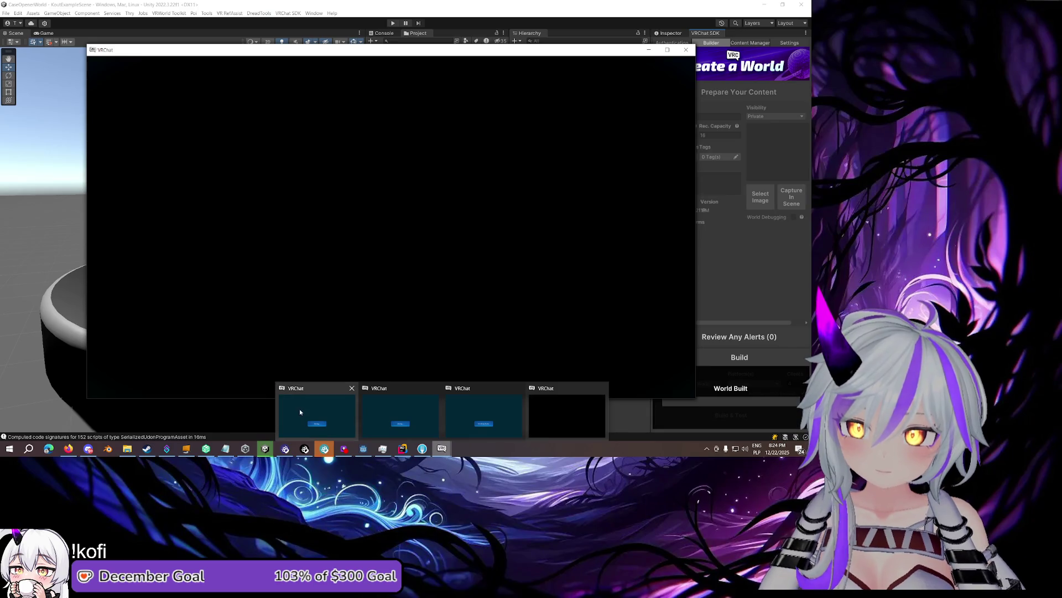
{"action": "left_click", "coordinate": [300, 411]}
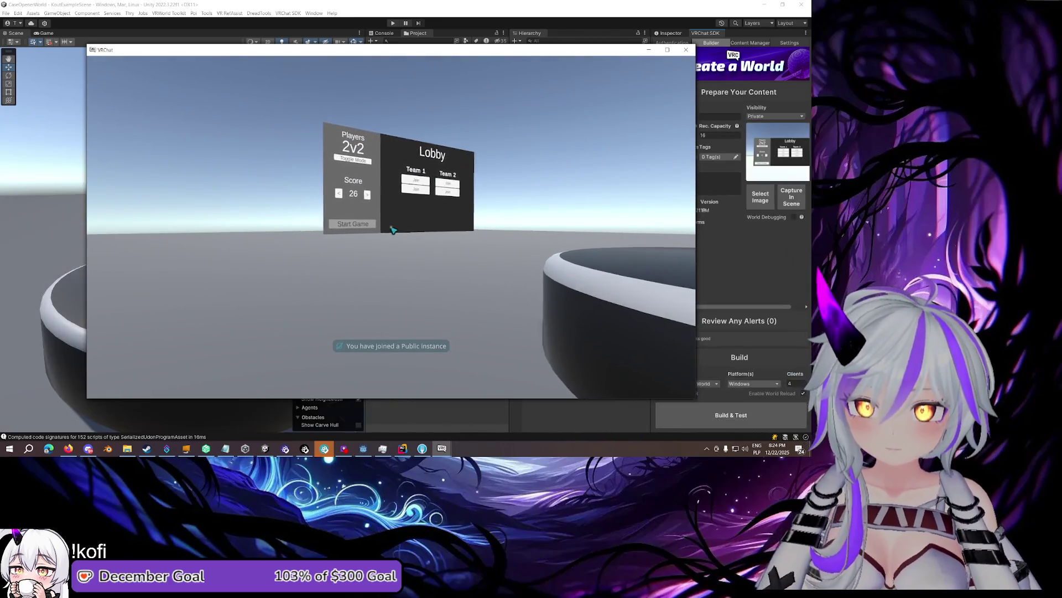
{"action": "key", "text": "w"}
{"action": "key", "text": "Escape"}
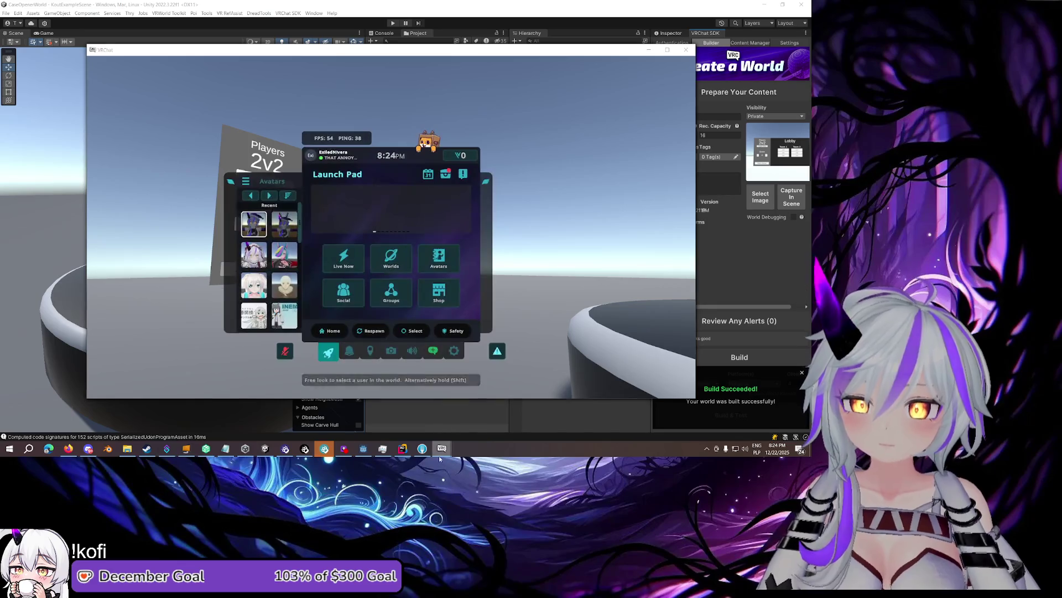
{"action": "left_click", "coordinate": [446, 449]}
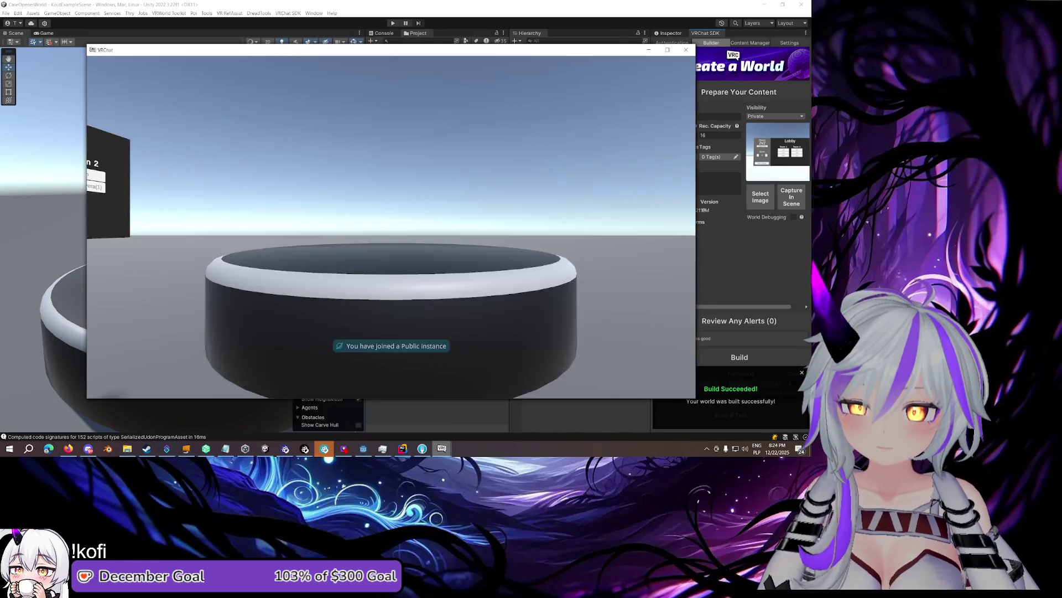
Switch to another test client and open its Audio volume settings
{"action": "key", "text": "Escape"}
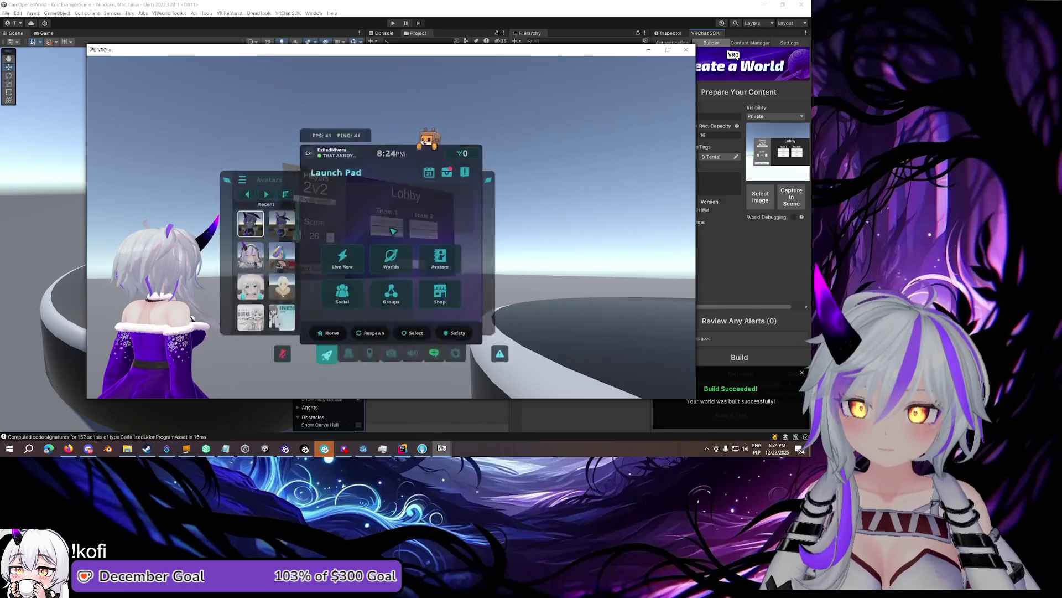
{"action": "mouse_move", "coordinate": [442, 448]}
{"action": "left_click", "coordinate": [444, 425]}
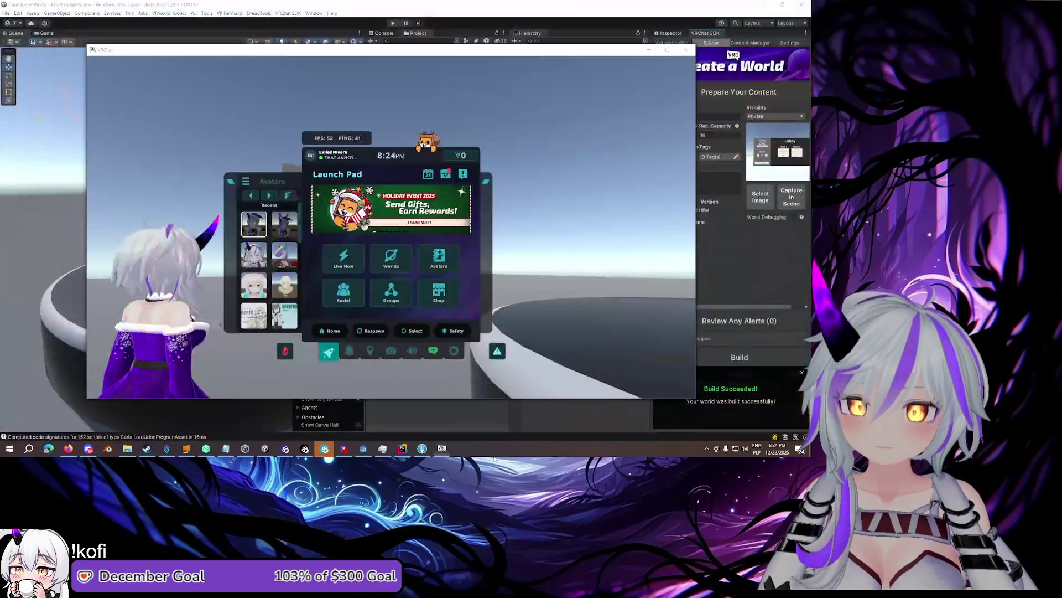
{"action": "mouse_move", "coordinate": [441, 448]}
{"action": "left_click", "coordinate": [444, 424]}
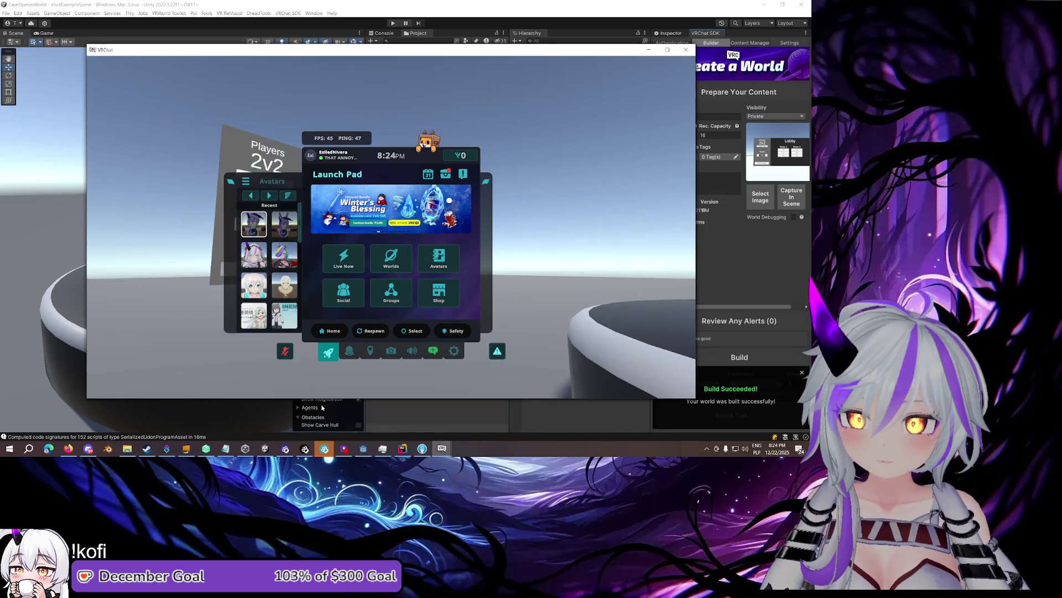
{"action": "left_click", "coordinate": [454, 351]}
{"action": "left_click", "coordinate": [413, 351]}
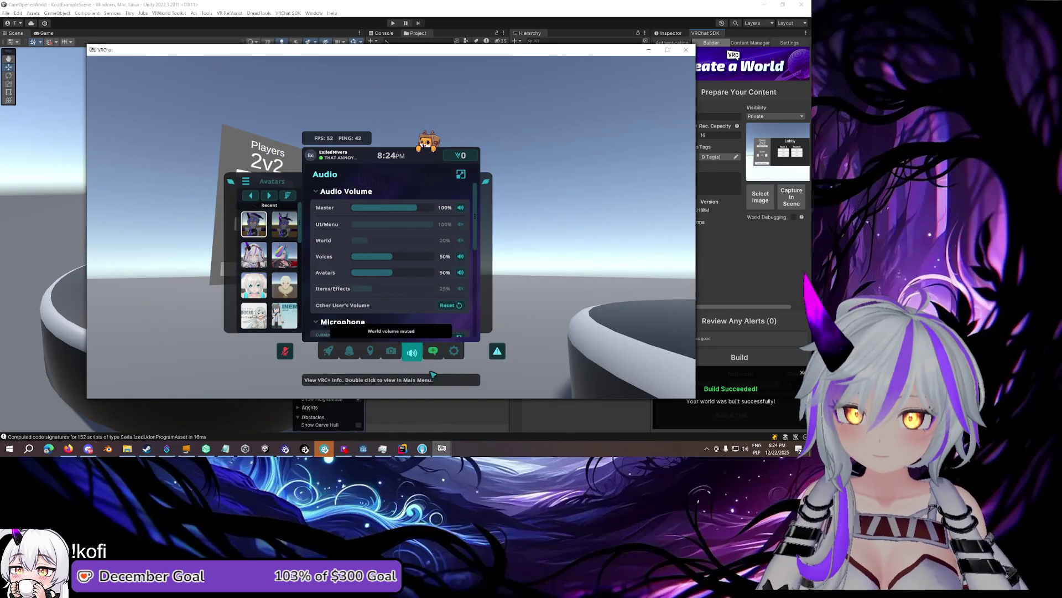
Mute the World volume on the third test client
{"action": "left_click", "coordinate": [443, 418]}
{"action": "mouse_move", "coordinate": [442, 448]}
{"action": "left_click", "coordinate": [472, 409]}
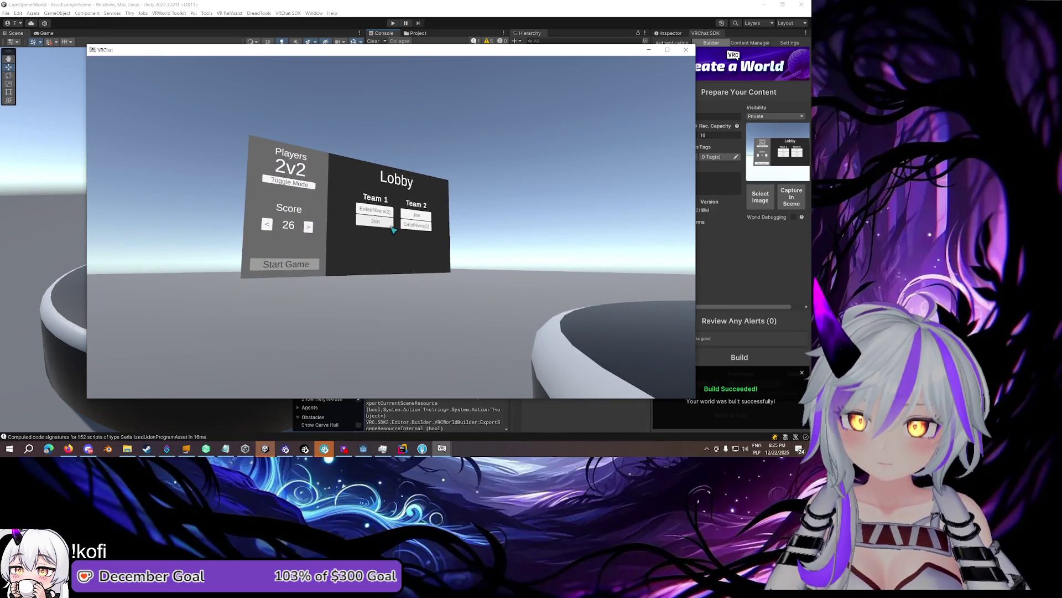
{"action": "key", "text": "Escape"}
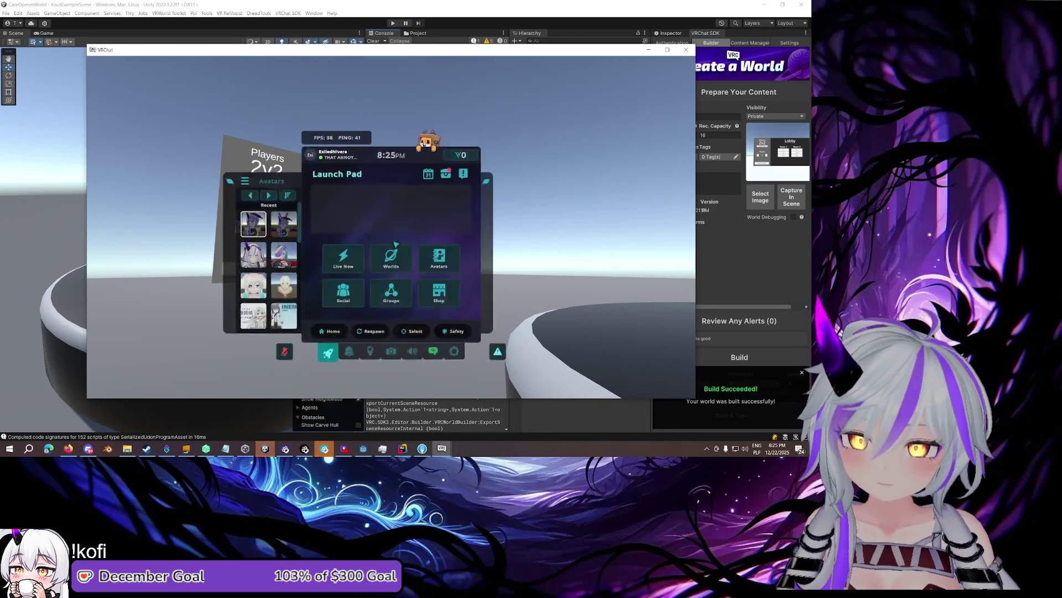
{"action": "left_click", "coordinate": [413, 352]}
{"action": "left_click", "coordinate": [462, 239]}
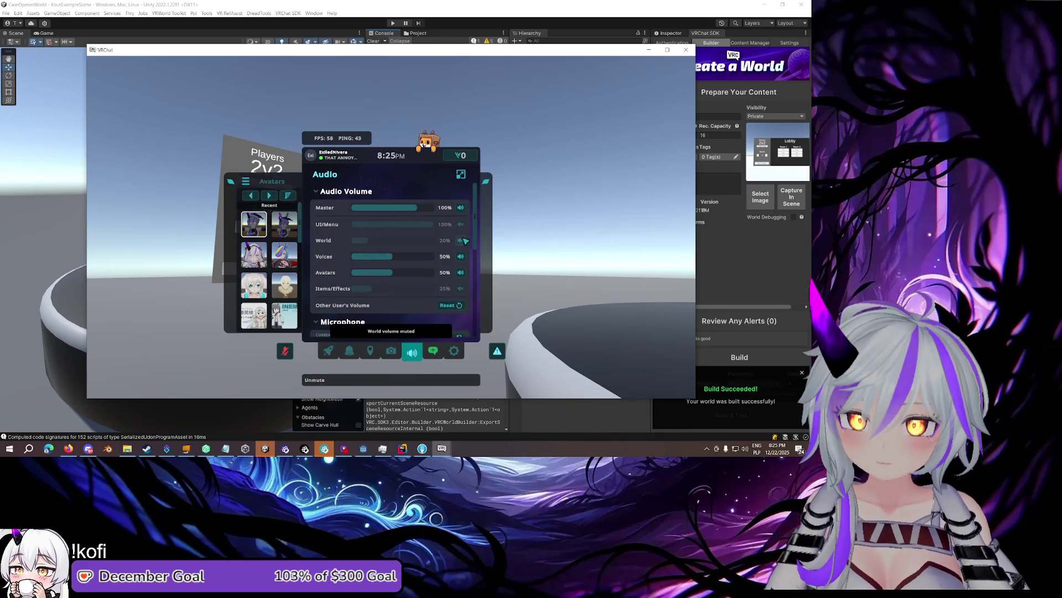
Mute the World volume on a different test client as well
{"action": "mouse_move", "coordinate": [441, 449]}
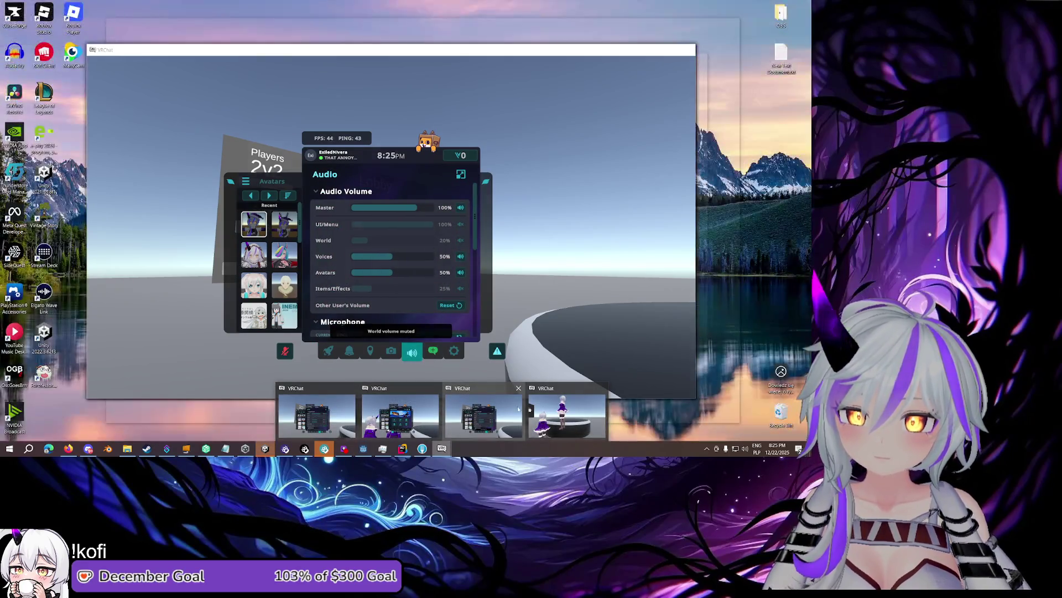
{"action": "left_click", "coordinate": [566, 415]}
{"action": "key", "text": "Escape"}
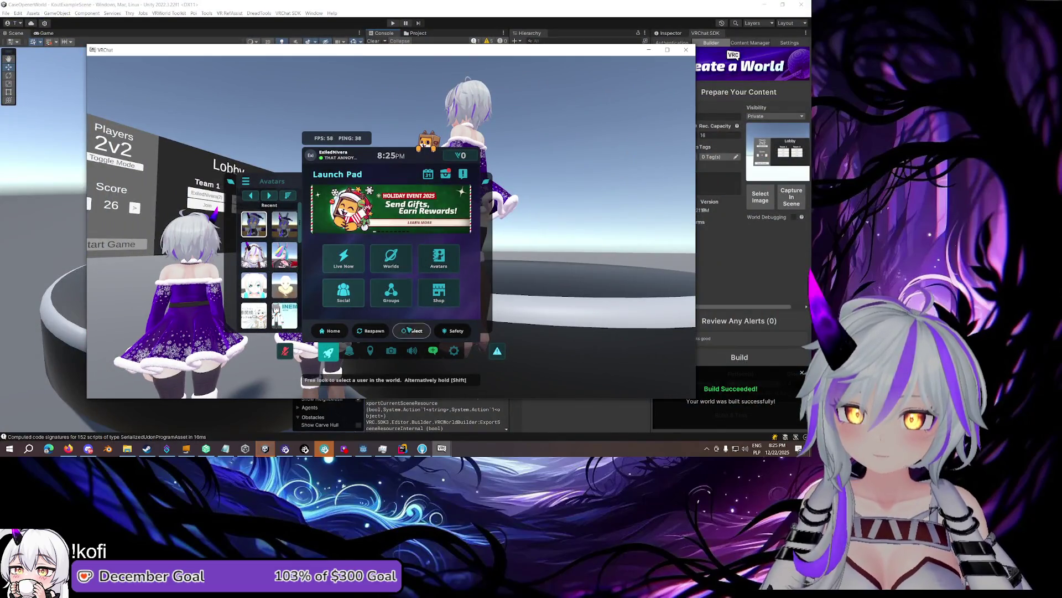
{"action": "left_click", "coordinate": [412, 352]}
{"action": "left_click", "coordinate": [458, 241]}
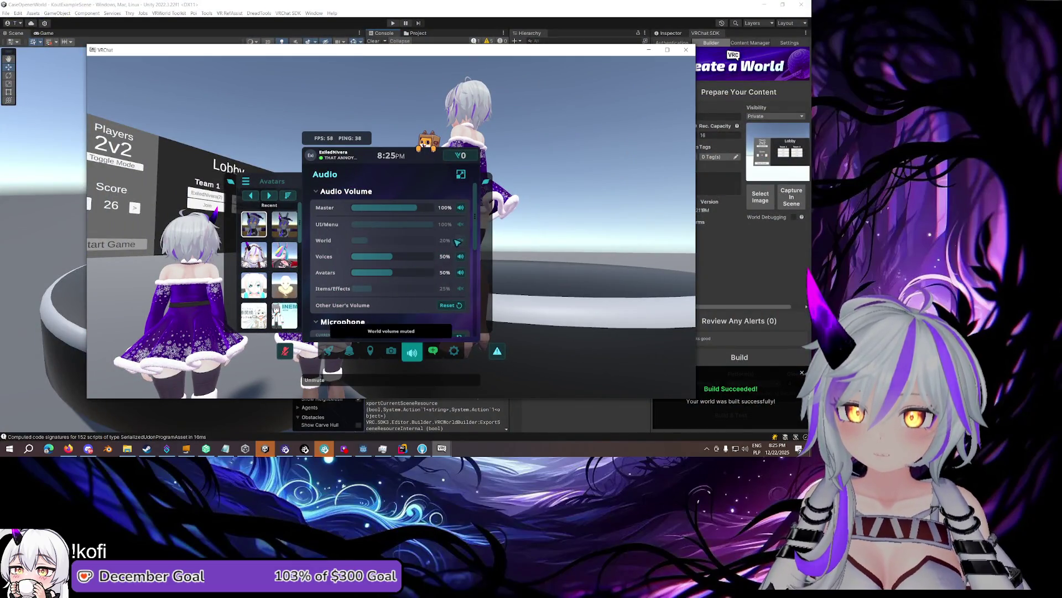
{"action": "key", "text": "Escape"}
{"action": "key", "text": "Escape"}
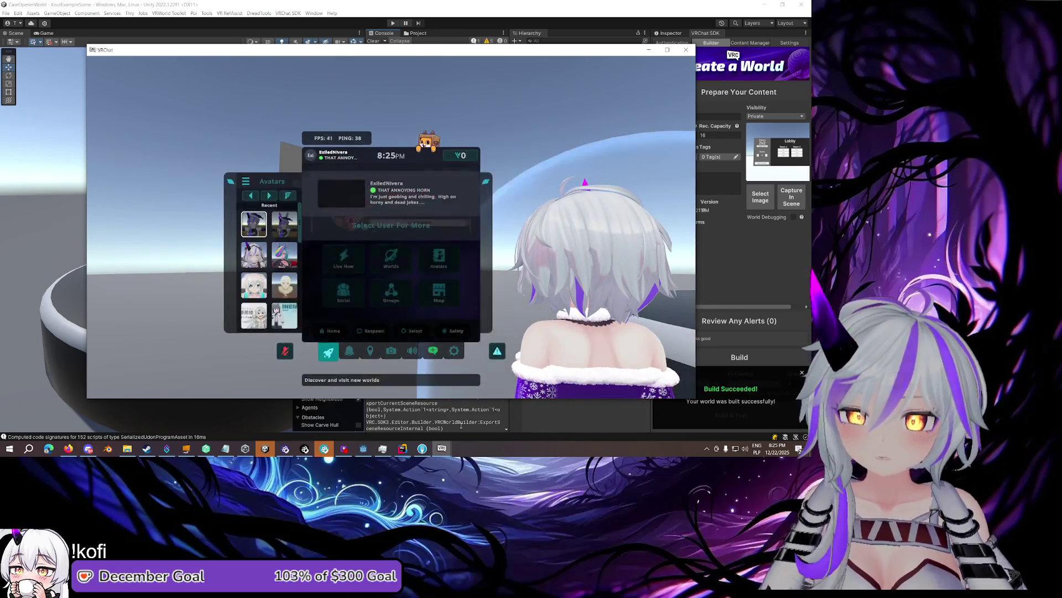
Check the Audio settings on the remaining test clients and close the quick menu
{"action": "mouse_move", "coordinate": [442, 448]}
{"action": "left_click", "coordinate": [461, 418]}
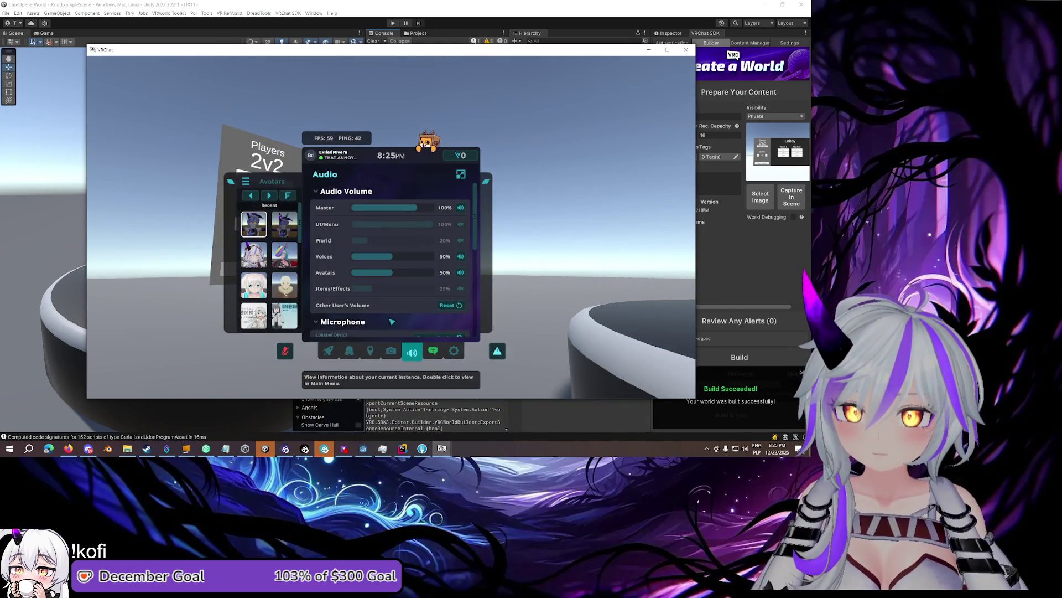
{"action": "left_click", "coordinate": [392, 415]}
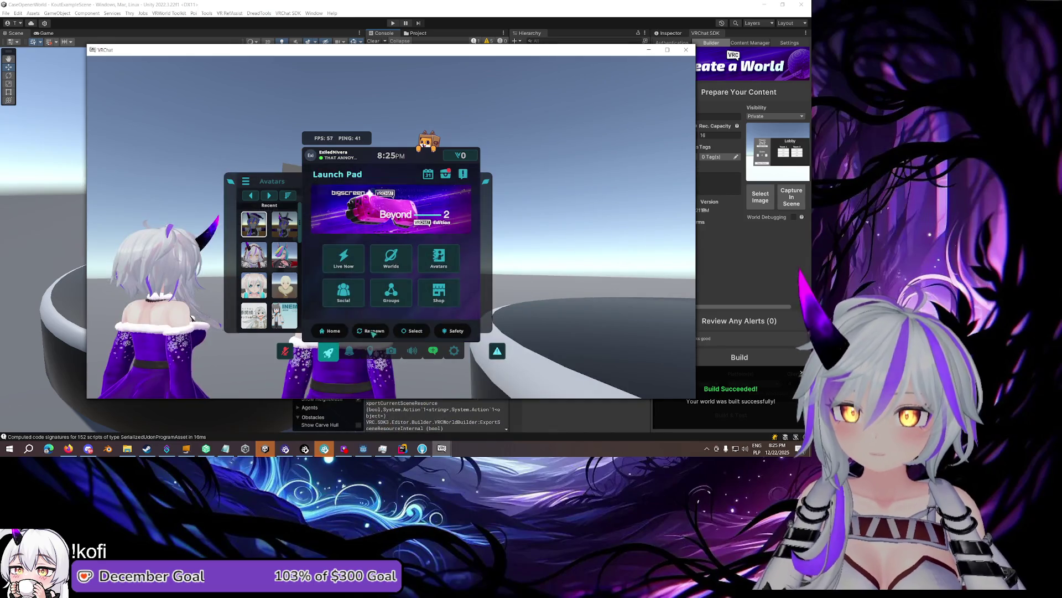
{"action": "left_click", "coordinate": [412, 350]}
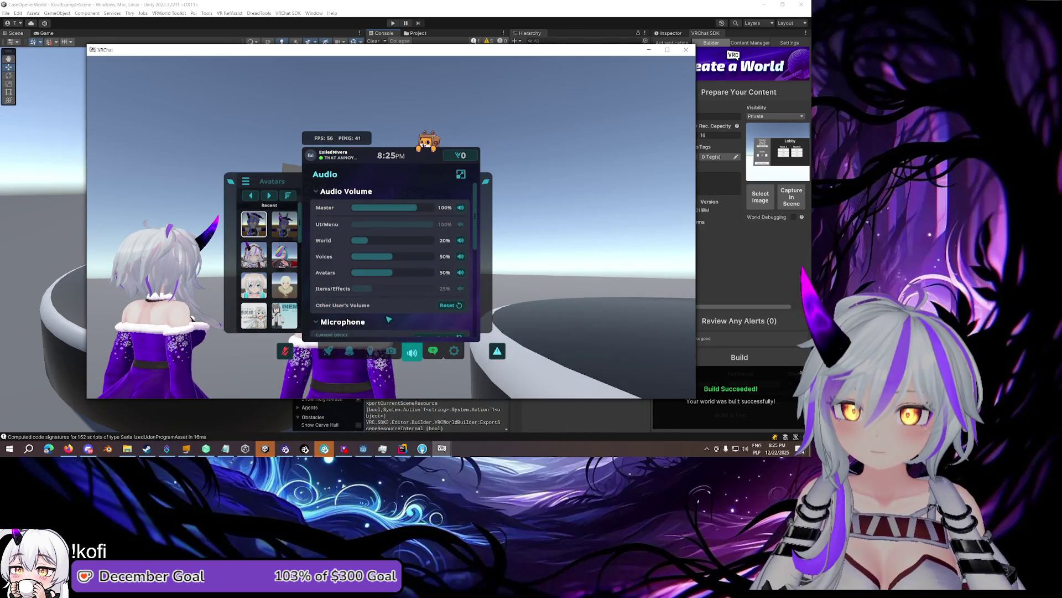
{"action": "key", "text": "Escape"}
Walk up to the Lobby board and start the 2v2 card game
{"action": "key", "text": "w"}
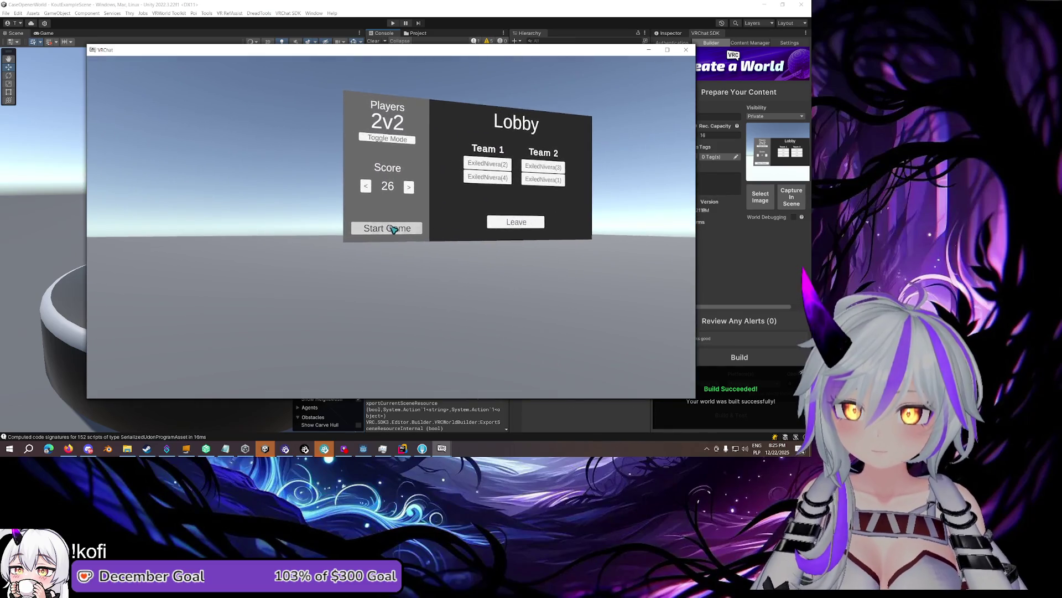
{"action": "left_click", "coordinate": [392, 229]}
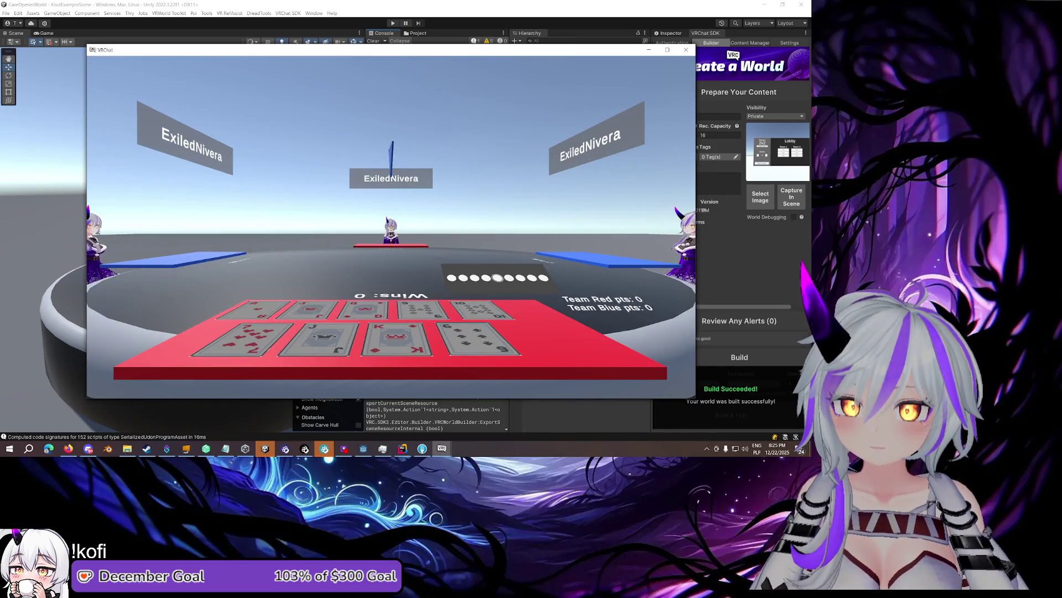
{"action": "key", "text": "Escape"}
{"action": "mouse_move", "coordinate": [443, 448]}
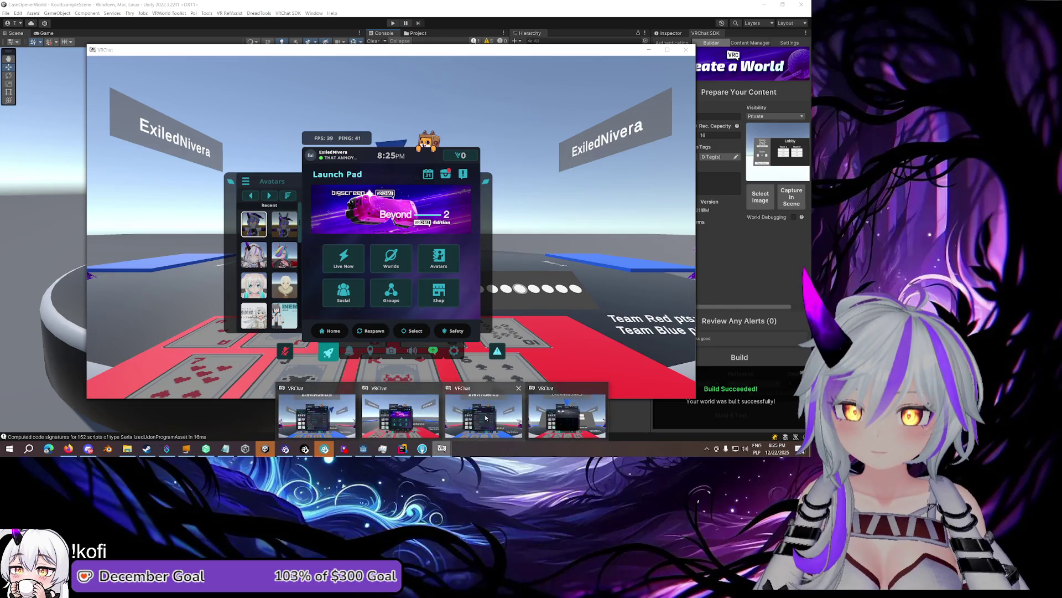
{"action": "left_click", "coordinate": [567, 415]}
{"action": "key", "text": "Escape"}
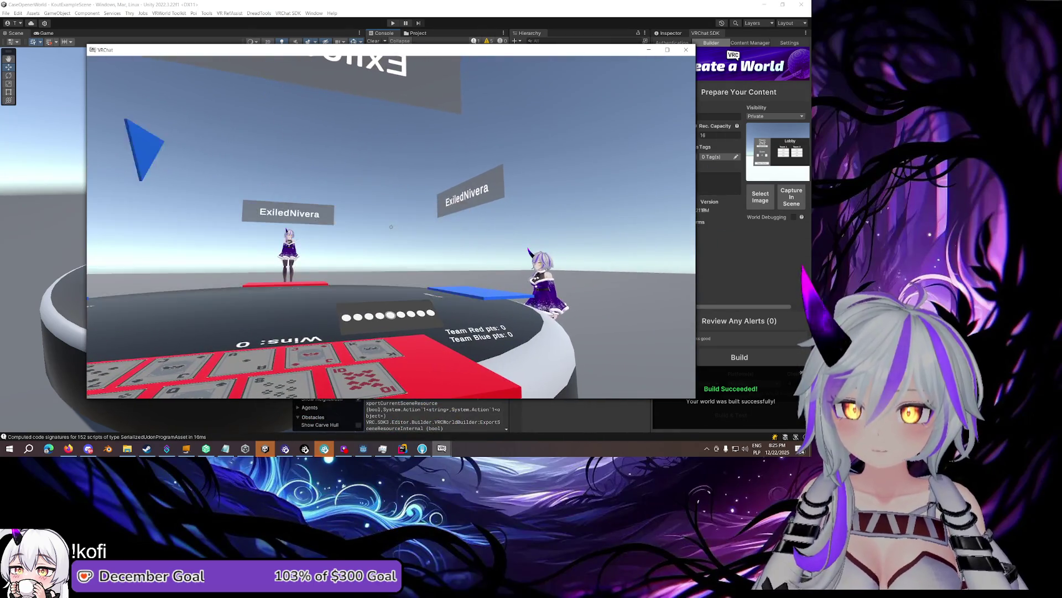
Switch to another test client and pass on its bid
{"action": "key", "text": "Escape"}
{"action": "mouse_move", "coordinate": [441, 449]}
{"action": "left_click", "coordinate": [437, 415]}
{"action": "key", "text": "Escape"}
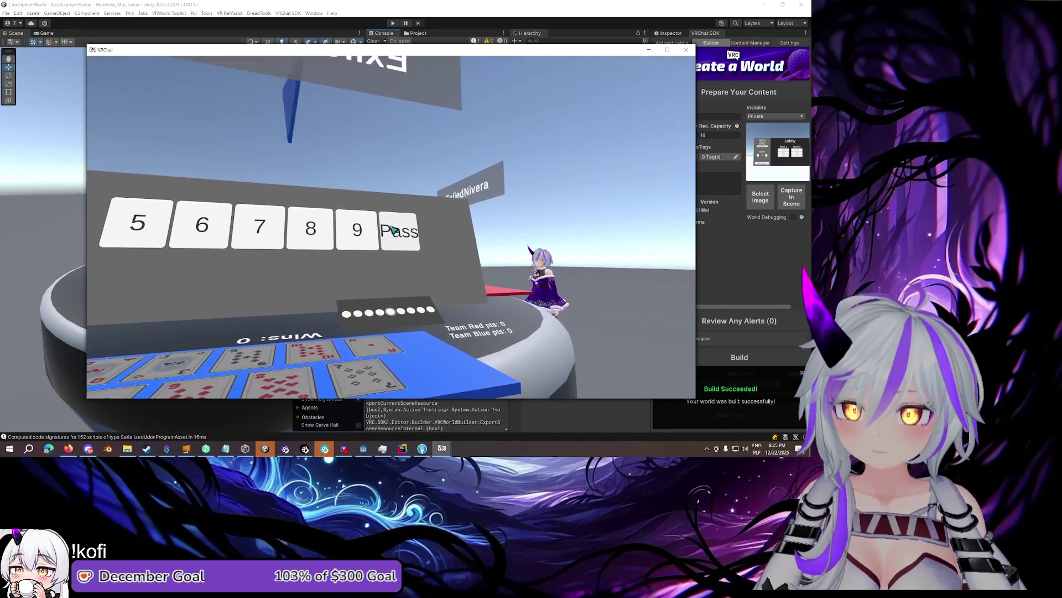
{"action": "left_click", "coordinate": [391, 229]}
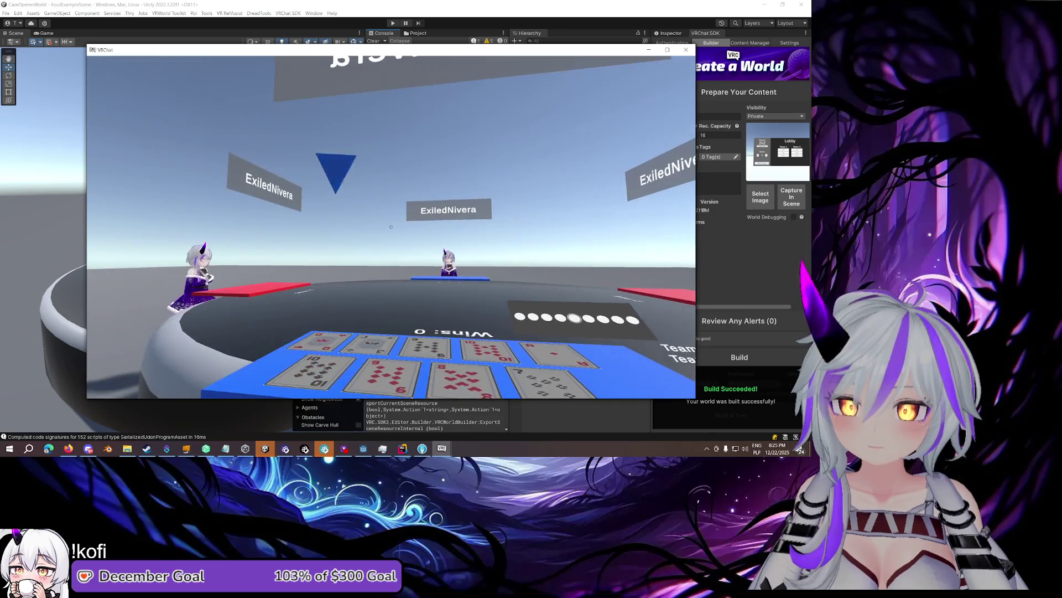
On the client facing the bid panel, unmute the World volume
{"action": "key", "text": "Escape"}
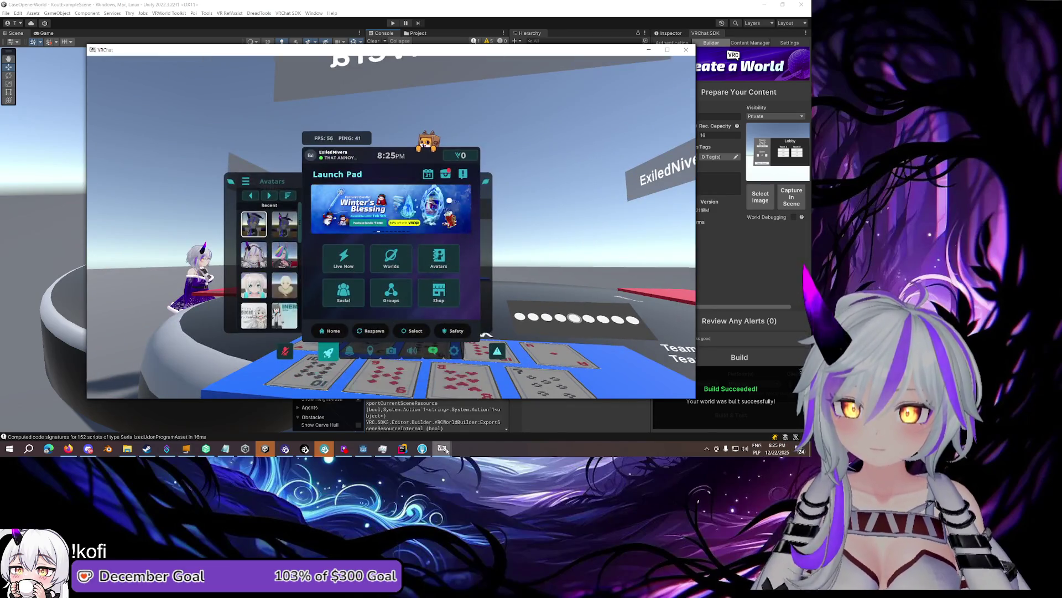
{"action": "mouse_move", "coordinate": [446, 450]}
{"action": "left_click", "coordinate": [437, 415]}
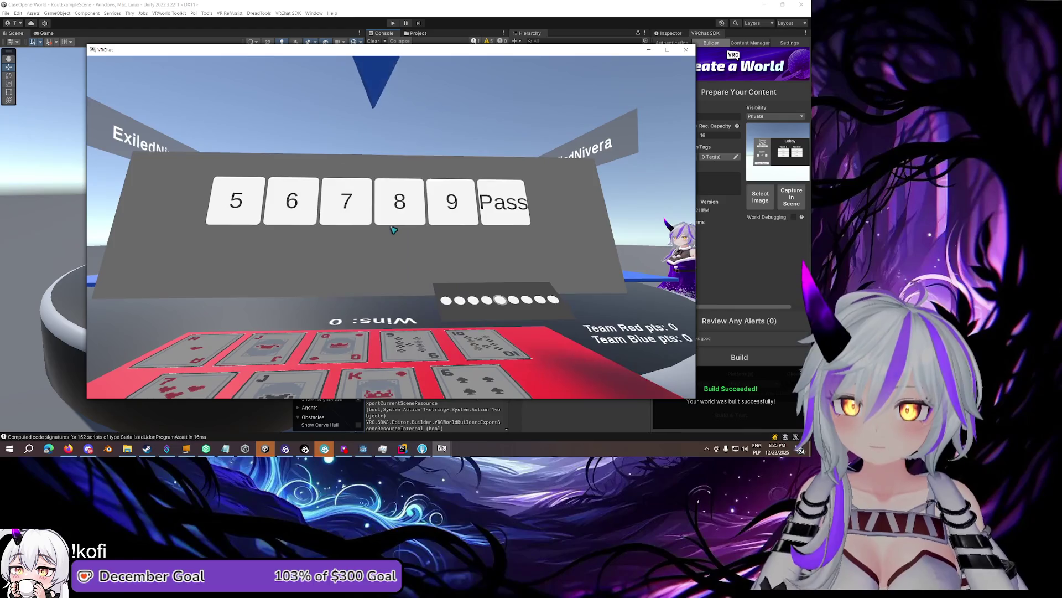
{"action": "key", "text": "Escape"}
{"action": "mouse_move", "coordinate": [442, 448]}
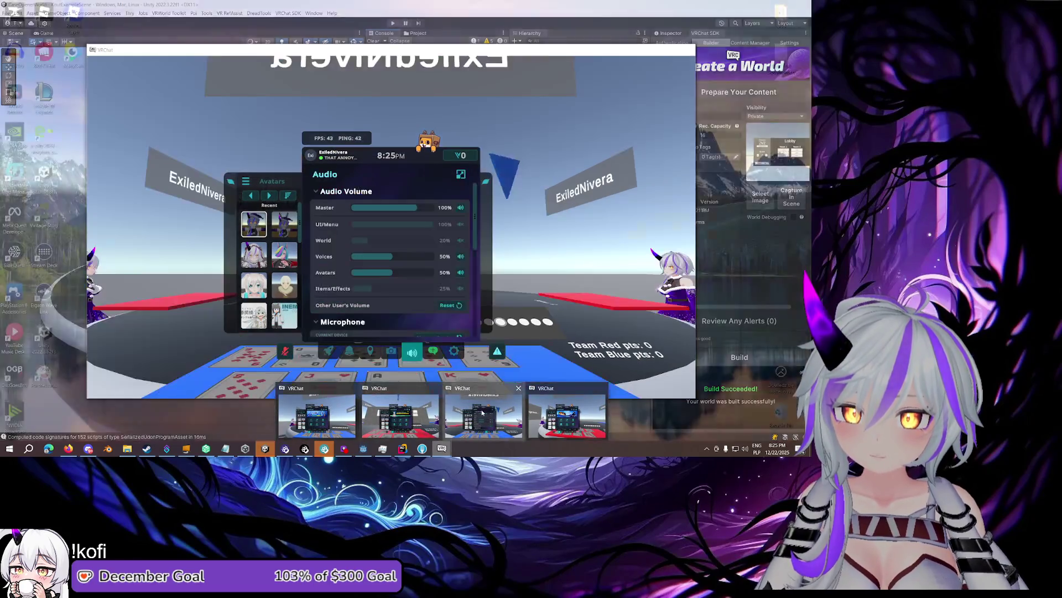
{"action": "left_click", "coordinate": [482, 413]}
{"action": "left_click", "coordinate": [460, 241]}
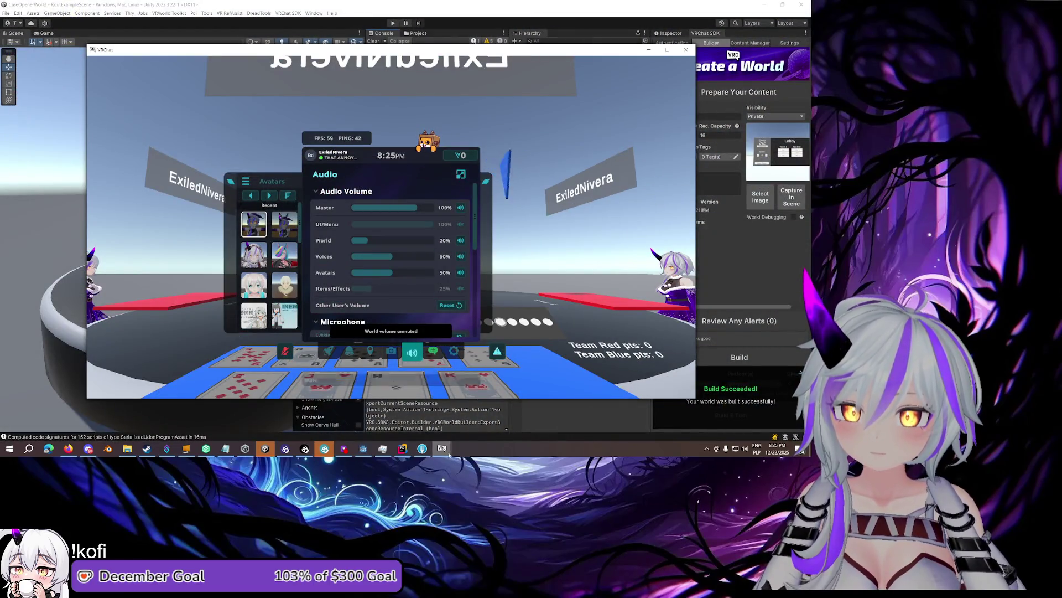
Bring the other VRChat client forward and check its Audio settings
{"action": "mouse_move", "coordinate": [446, 449]}
{"action": "left_click", "coordinate": [438, 415]}
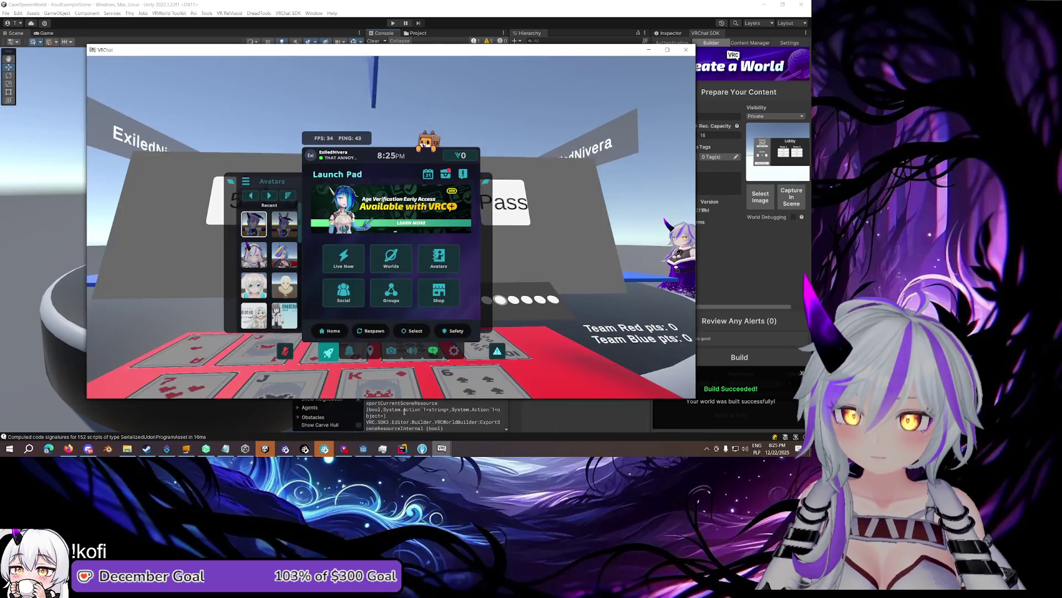
{"action": "left_click", "coordinate": [415, 351]}
{"action": "key", "text": "Escape"}
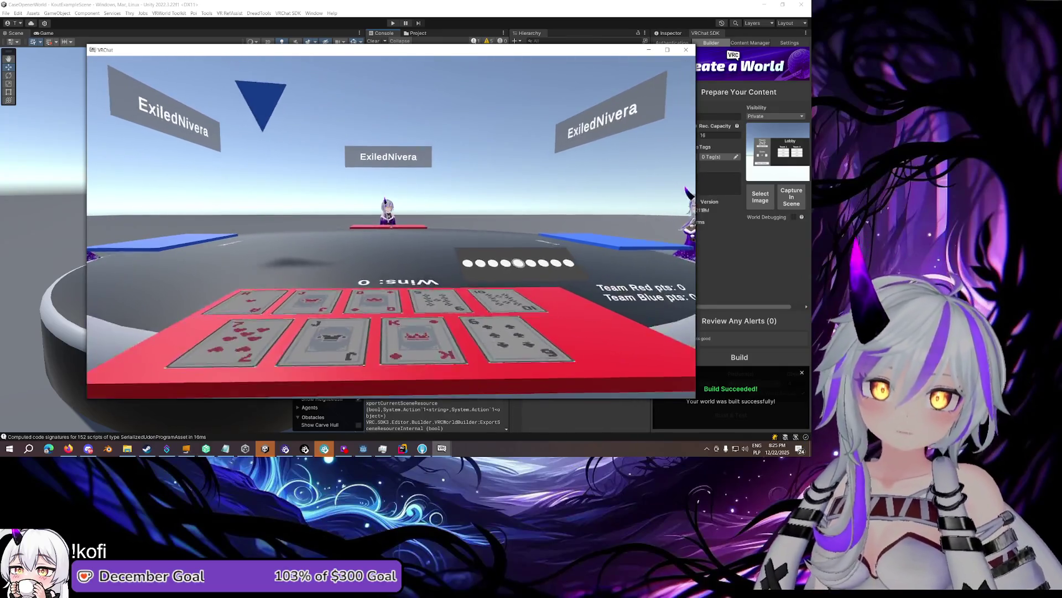
{"action": "key", "text": "Escape"}
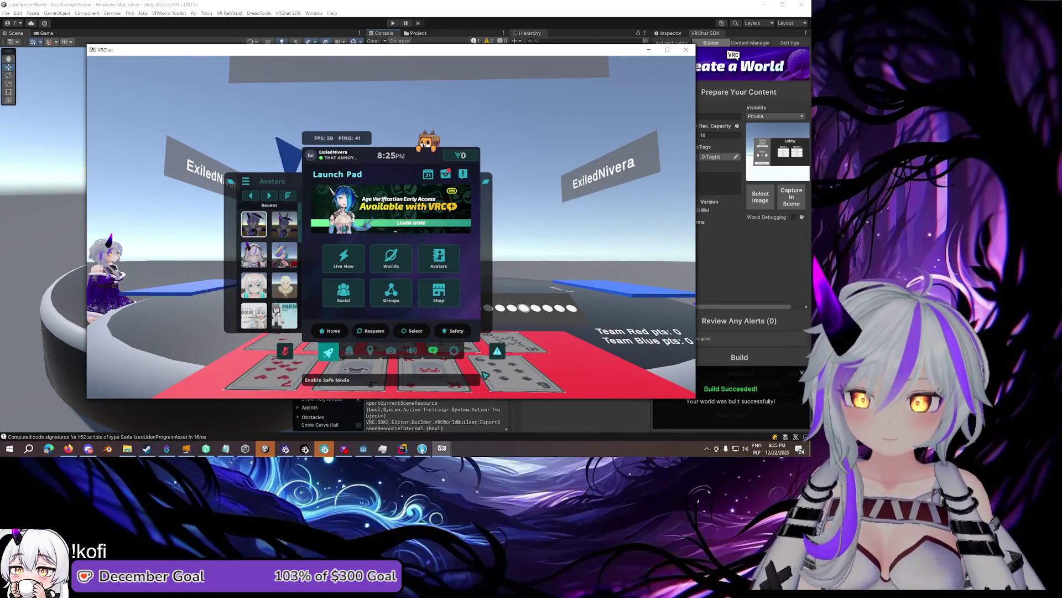
{"action": "right_click", "coordinate": [441, 448]}
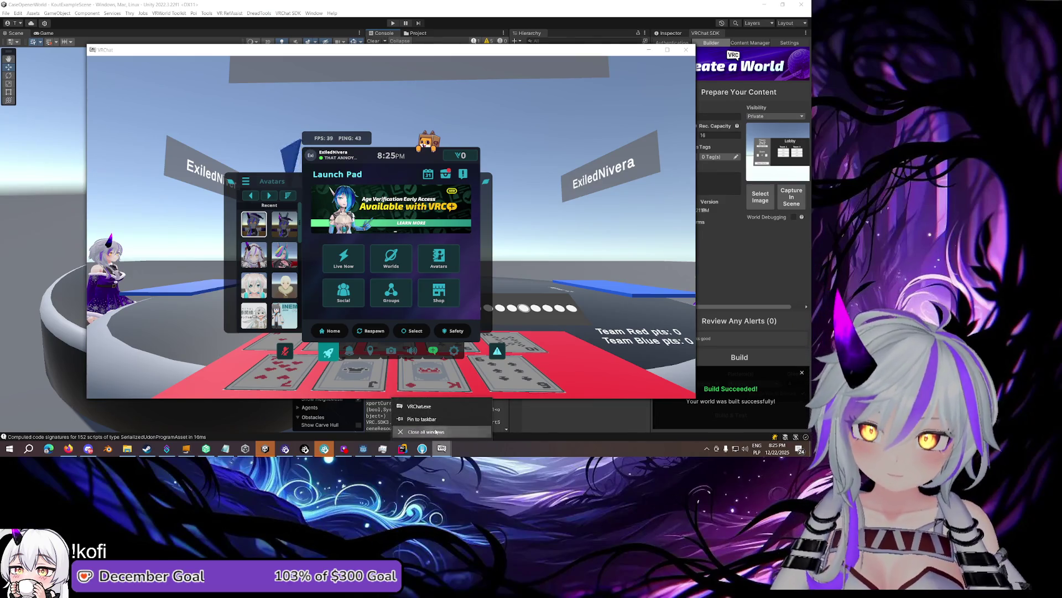
Close all VRChat client windows and return to the code editor
{"action": "left_click", "coordinate": [436, 432]}
{"action": "left_click", "coordinate": [403, 448]}
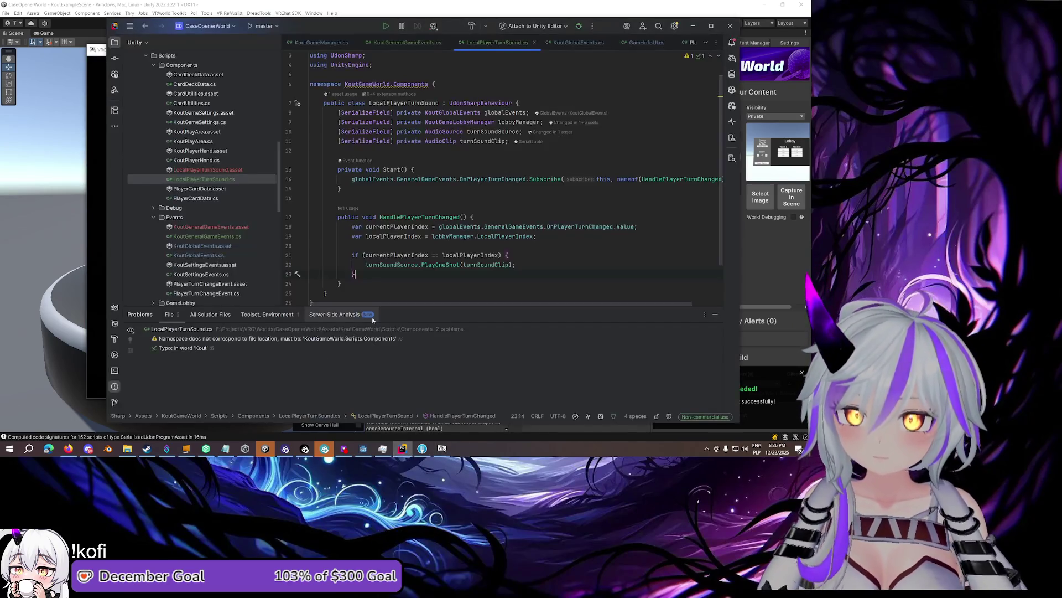
{"action": "left_click", "coordinate": [451, 189]}
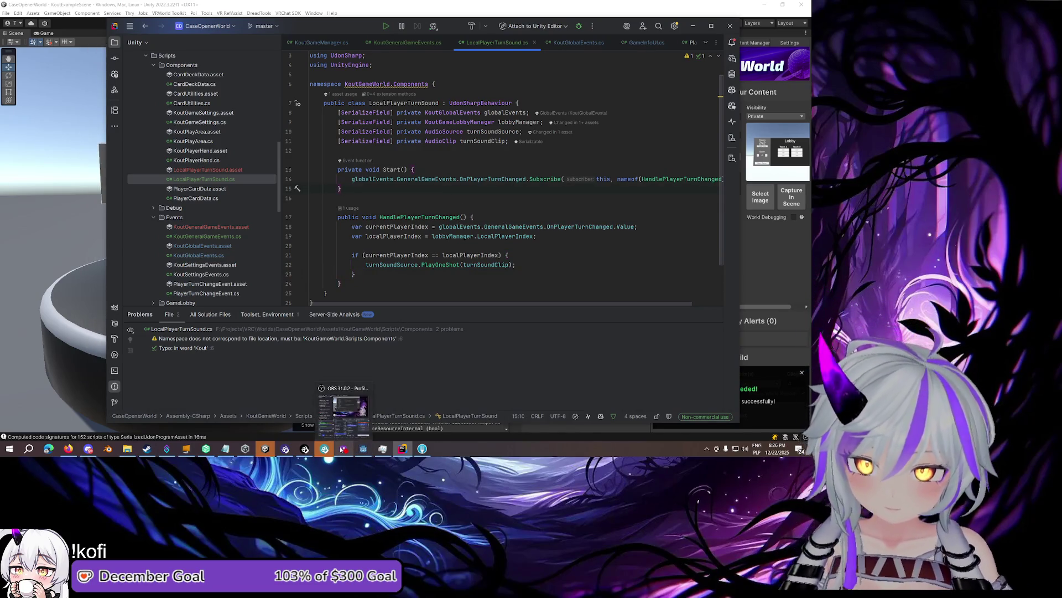
In the Notepad bug list, move 'Add your turn sound' under 'UI for game is broken' as done
{"action": "left_click", "coordinate": [224, 449]}
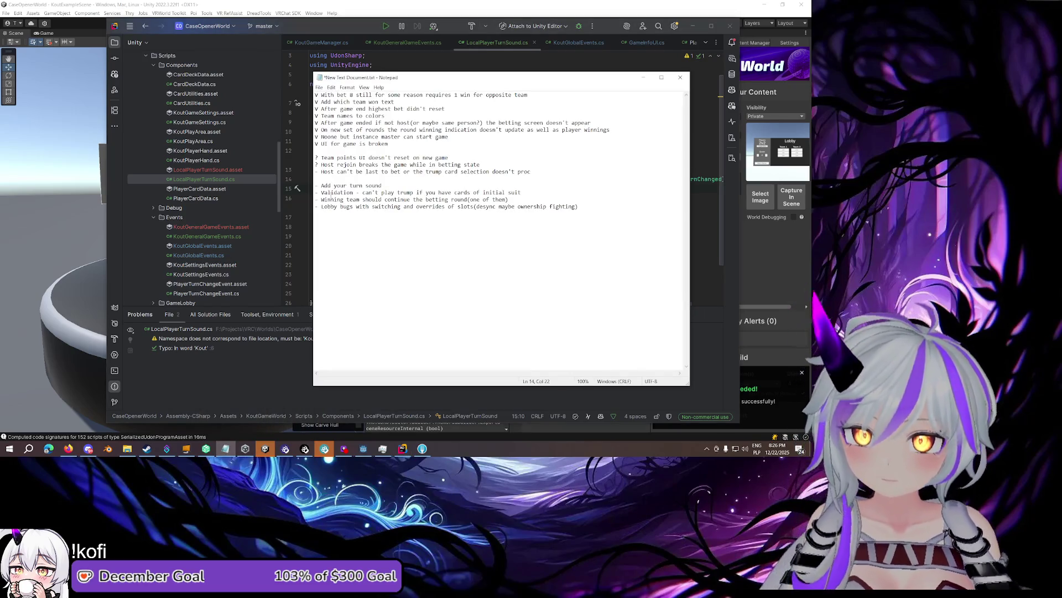
{"action": "key", "text": "Home"}
{"action": "key", "text": "shift+End"}
{"action": "key", "text": "BackSpace"}
{"action": "key", "text": "Return"}
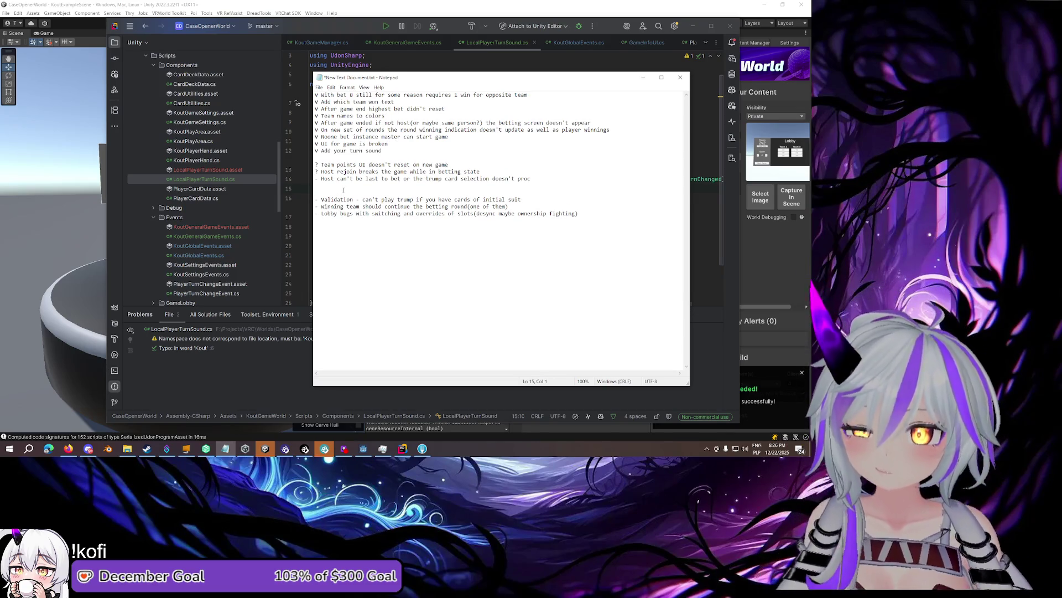
{"action": "left_click_drag", "start_coordinate": [524, 197], "coordinate": [371, 191]}
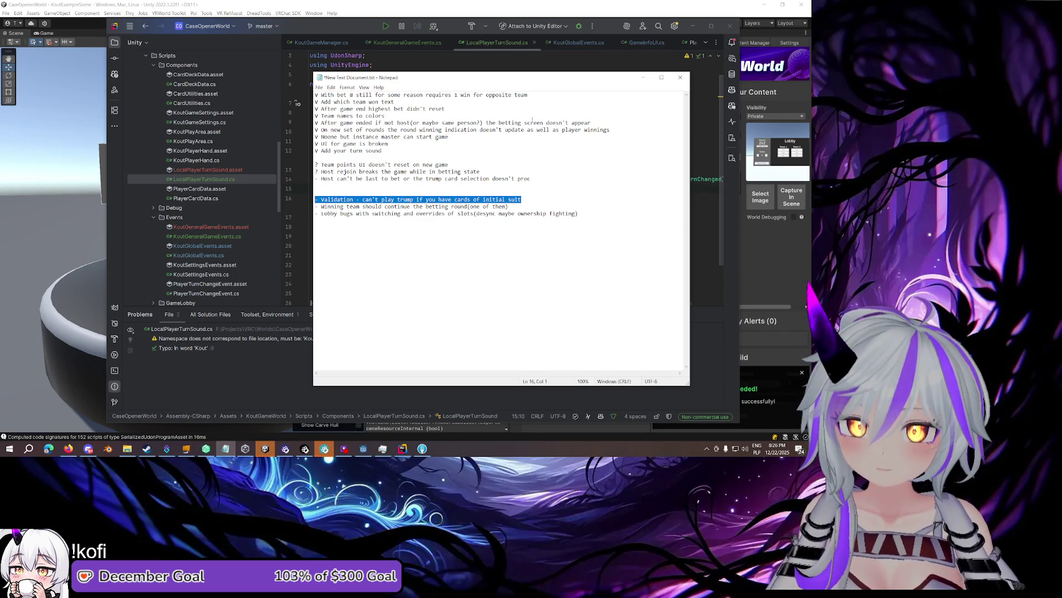
{"action": "left_click", "coordinate": [531, 66]}
{"action": "scroll", "coordinate": [560, 46], "scroll_direction": "down", "scroll_amount": 5}
{"action": "scroll", "coordinate": [559, 46], "scroll_direction": "up", "scroll_amount": 4}
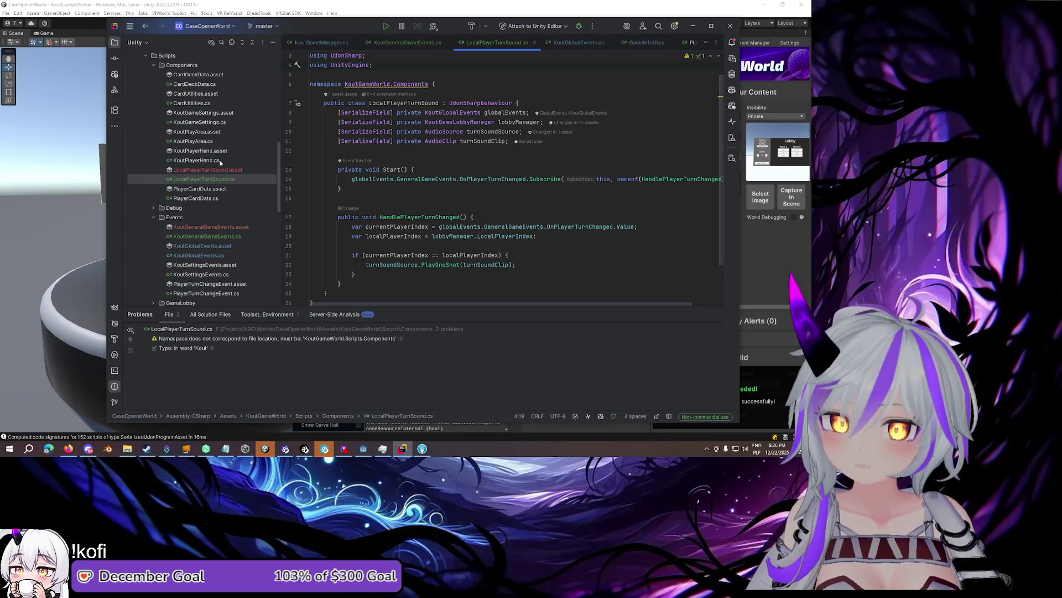
Open KoutPlayerHand.cs and read up to the comment about determining the required suit
{"action": "scroll", "coordinate": [175, 149], "scroll_direction": "up", "scroll_amount": 2}
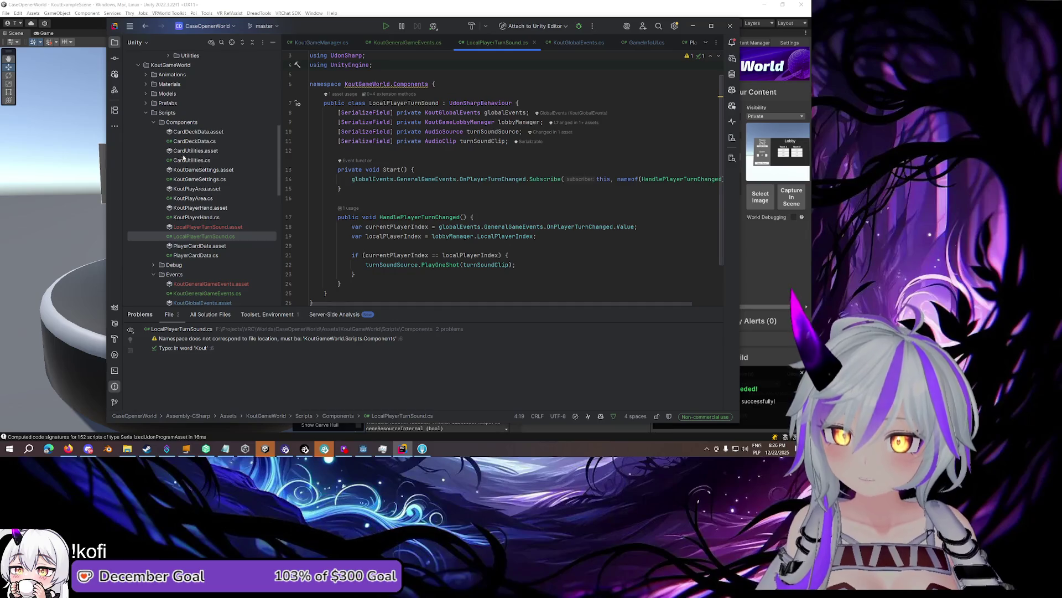
{"action": "double_click", "coordinate": [197, 218]}
{"action": "scroll", "coordinate": [404, 184], "scroll_direction": "down", "scroll_amount": 10}
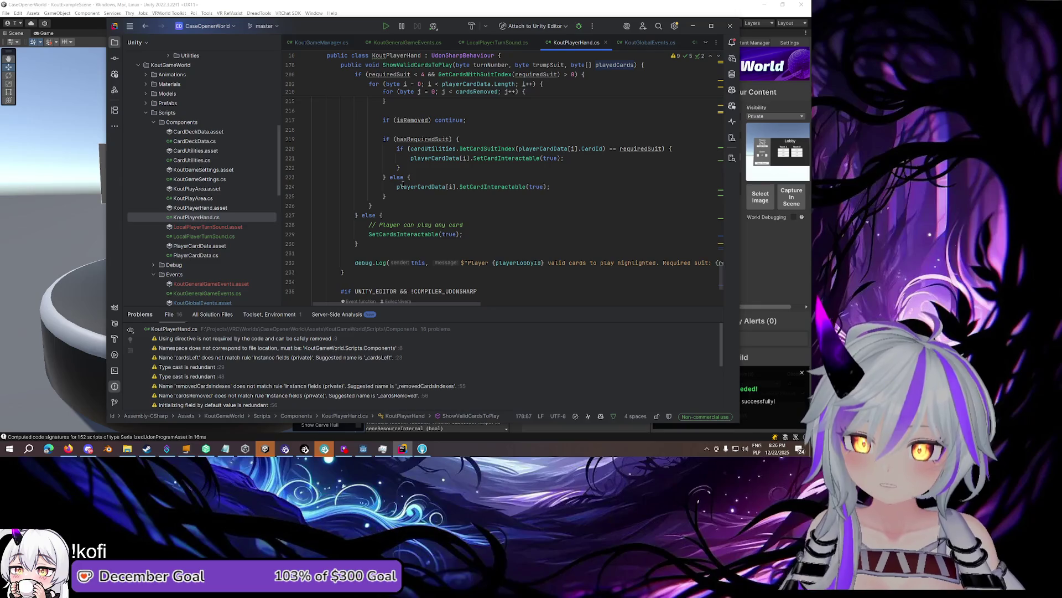
{"action": "scroll", "coordinate": [472, 225], "scroll_direction": "up", "scroll_amount": 8}
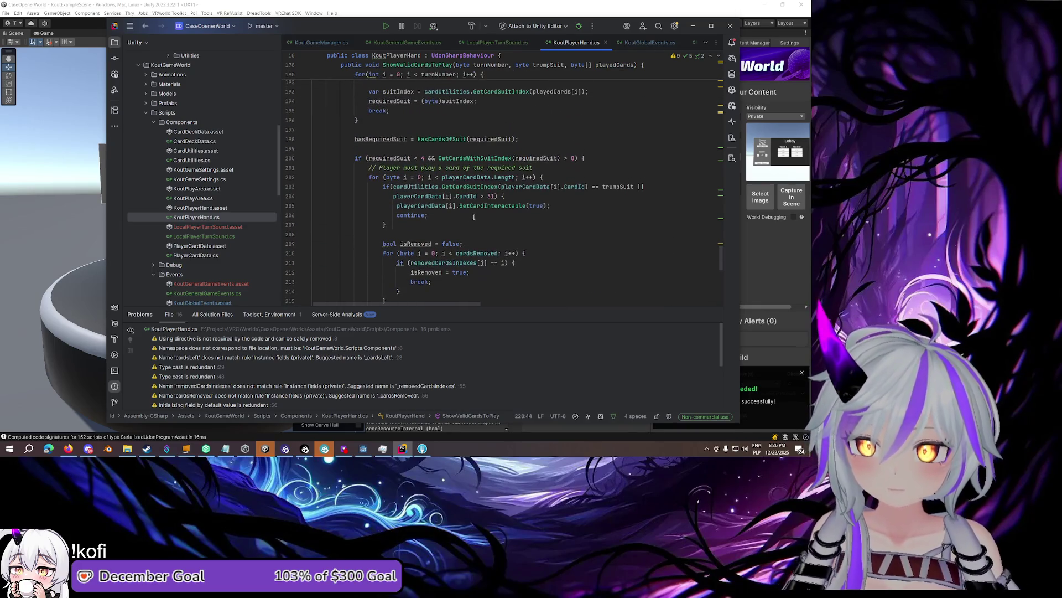
{"action": "scroll", "coordinate": [471, 216], "scroll_direction": "up", "scroll_amount": 1}
{"action": "left_click", "coordinate": [395, 196]}
{"action": "scroll", "coordinate": [396, 196], "scroll_direction": "up", "scroll_amount": 3}
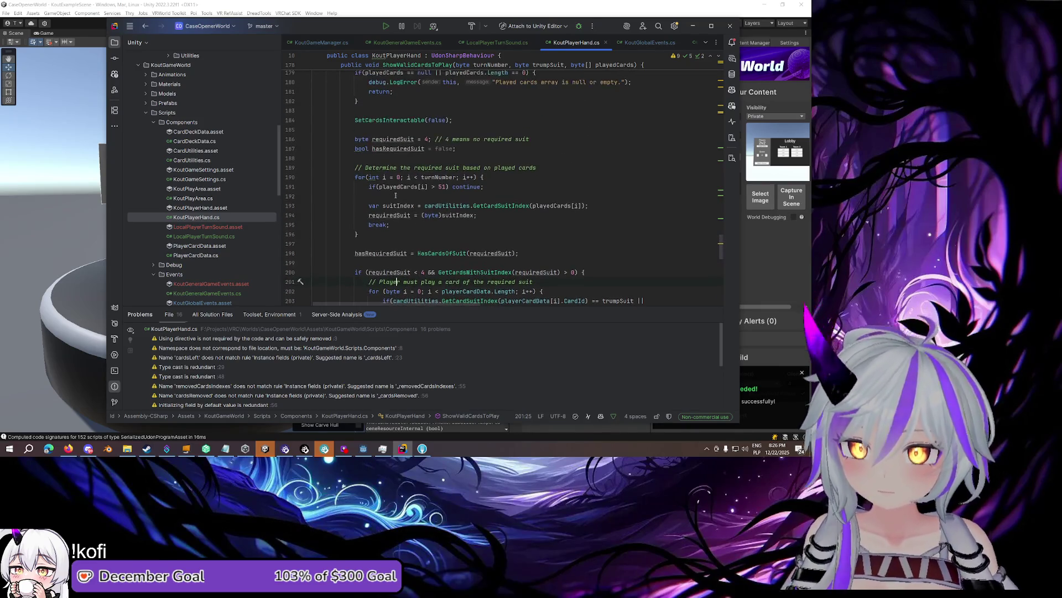
{"action": "scroll", "coordinate": [463, 167], "scroll_direction": "up", "scroll_amount": 2}
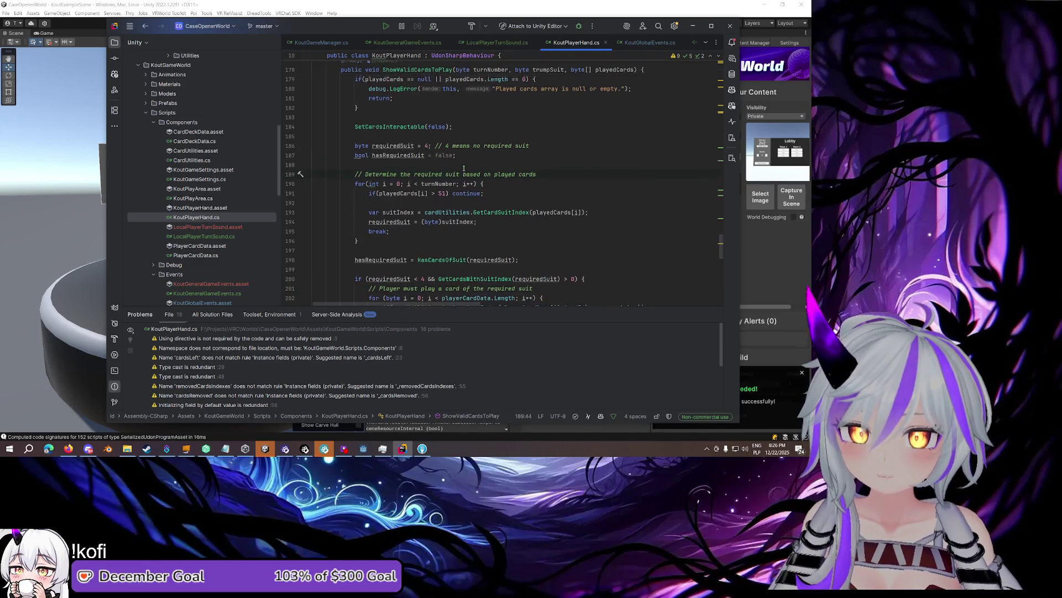
{"action": "scroll", "coordinate": [464, 168], "scroll_direction": "down", "scroll_amount": 2}
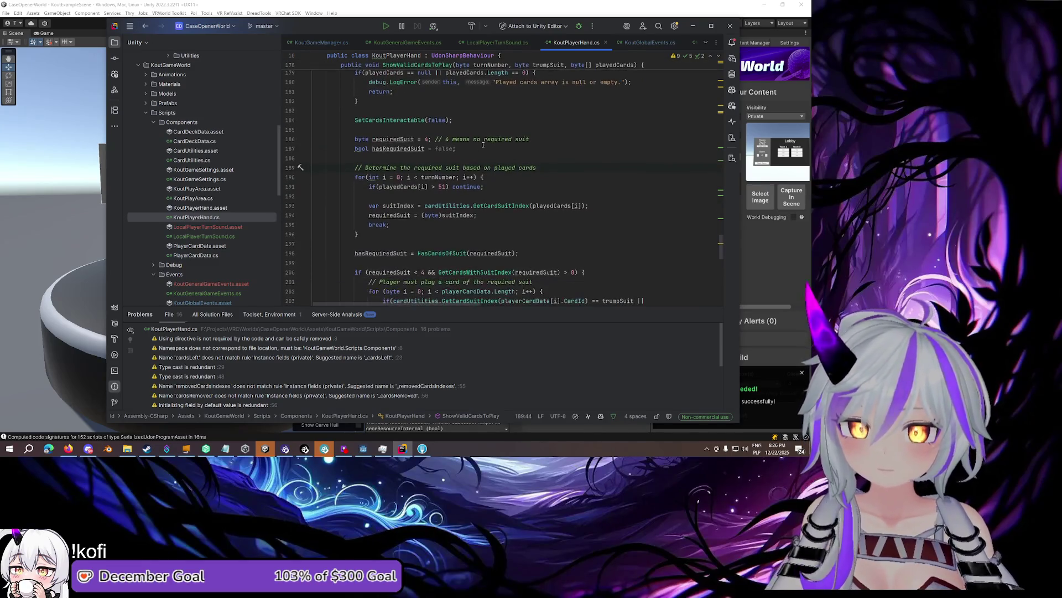
{"action": "scroll", "coordinate": [385, 133], "scroll_direction": "down", "scroll_amount": 2}
{"action": "left_click_drag", "start_coordinate": [419, 110], "coordinate": [541, 112]}
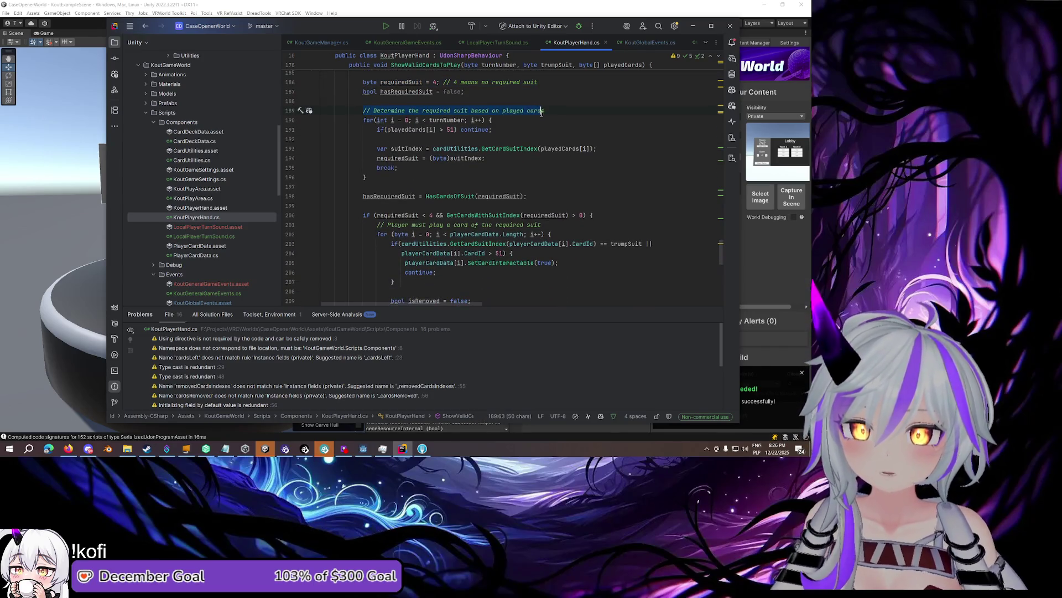
Scroll through ShowValidCardsToPlay between lines 201 and 229
{"action": "scroll", "coordinate": [517, 157], "scroll_direction": "down", "scroll_amount": 8}
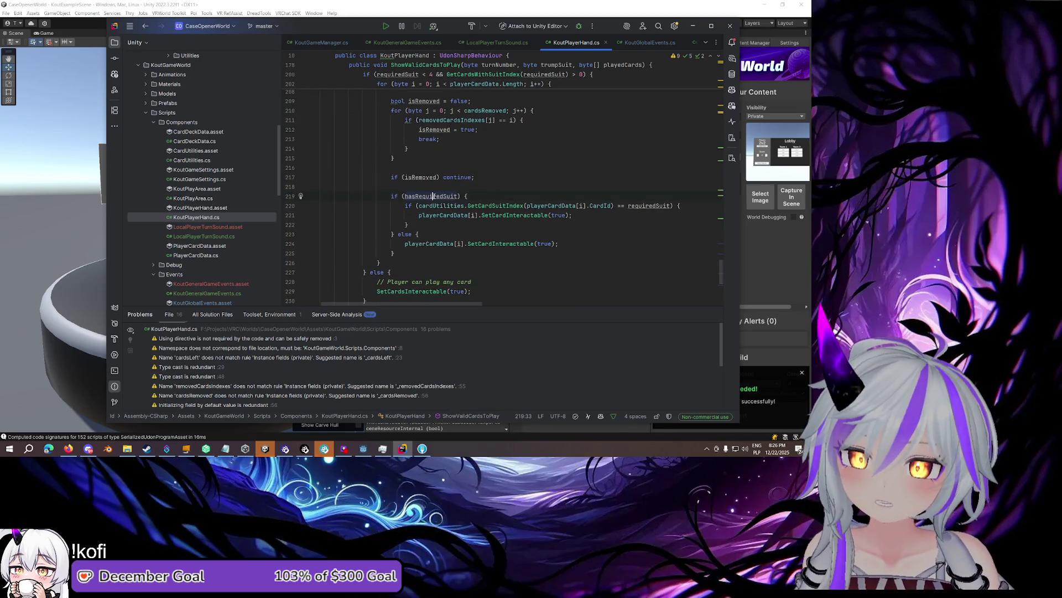
{"action": "scroll", "coordinate": [434, 196], "scroll_direction": "up", "scroll_amount": 2}
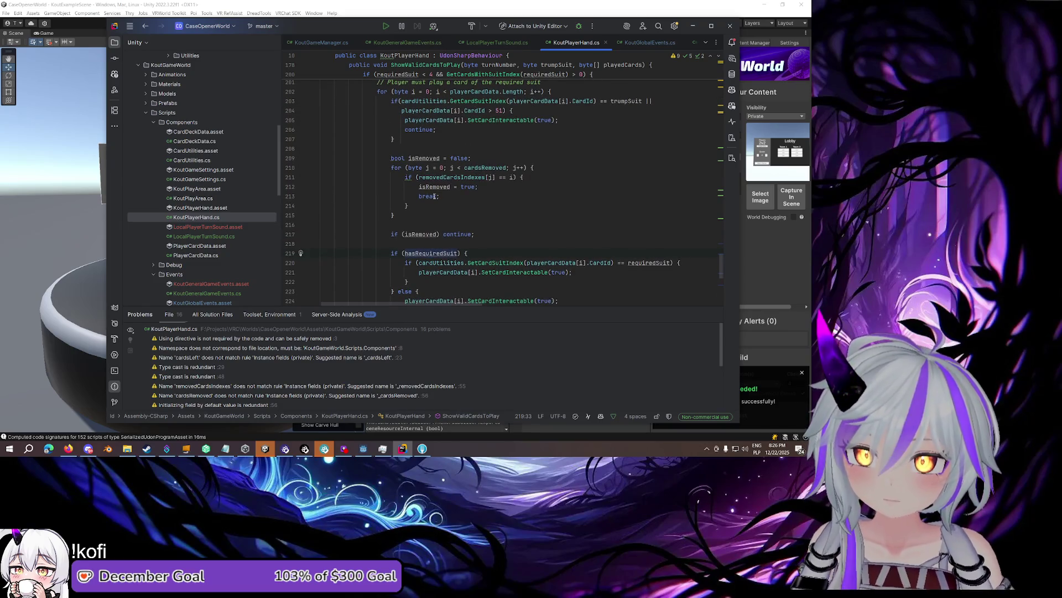
{"action": "scroll", "coordinate": [433, 196], "scroll_direction": "up", "scroll_amount": 2}
{"action": "scroll", "coordinate": [434, 196], "scroll_direction": "down", "scroll_amount": 6}
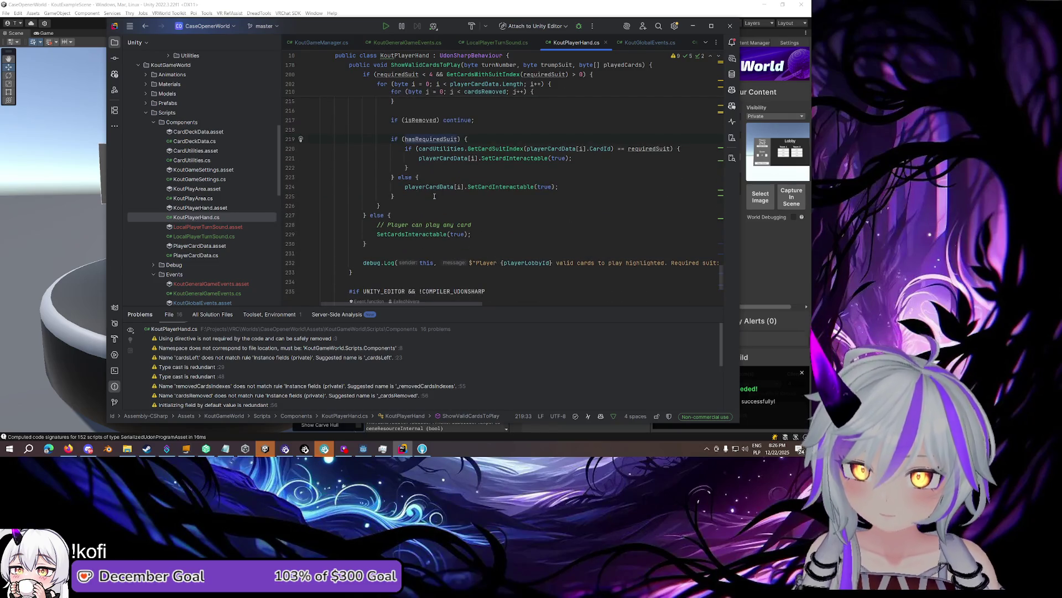
{"action": "left_click", "coordinate": [414, 234]}
{"action": "scroll", "coordinate": [415, 233], "scroll_direction": "up", "scroll_amount": 1}
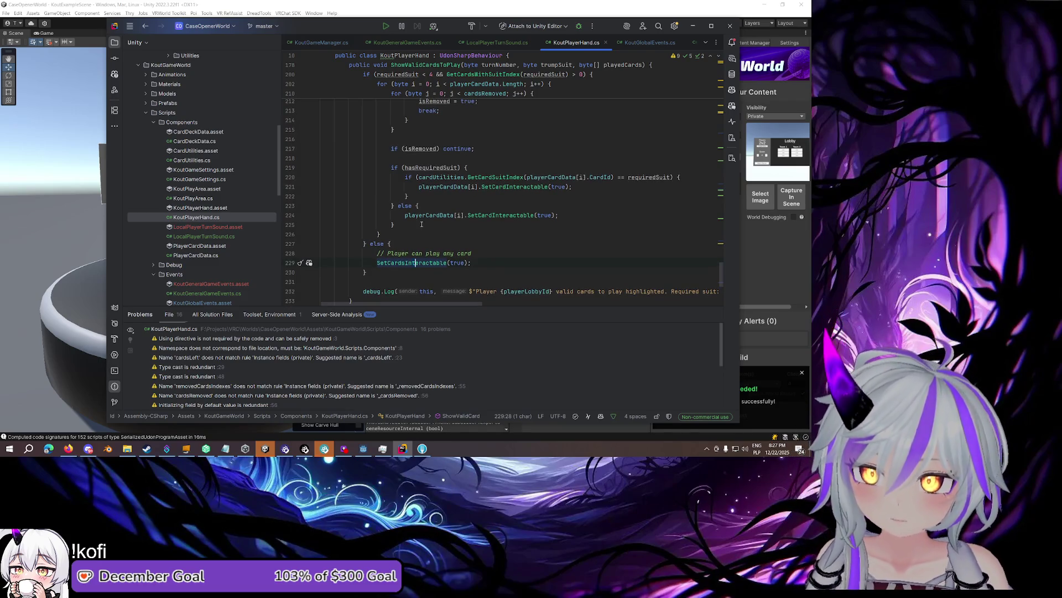
{"action": "scroll", "coordinate": [421, 188], "scroll_direction": "up", "scroll_amount": 10}
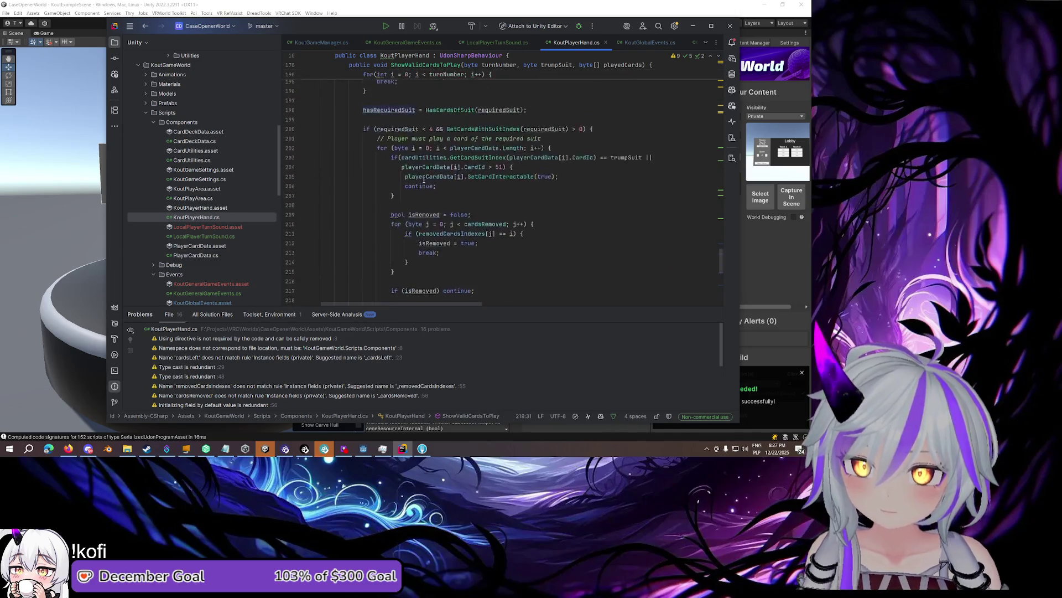
{"action": "left_click", "coordinate": [415, 205]}
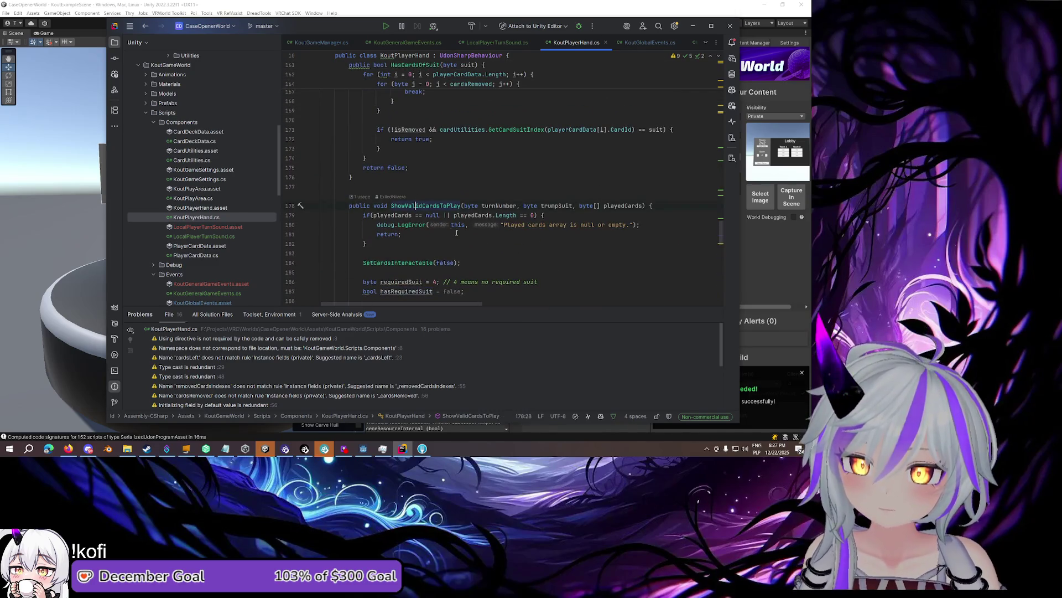
{"action": "scroll", "coordinate": [462, 235], "scroll_direction": "down", "scroll_amount": 2}
{"action": "scroll", "coordinate": [468, 202], "scroll_direction": "down", "scroll_amount": 2}
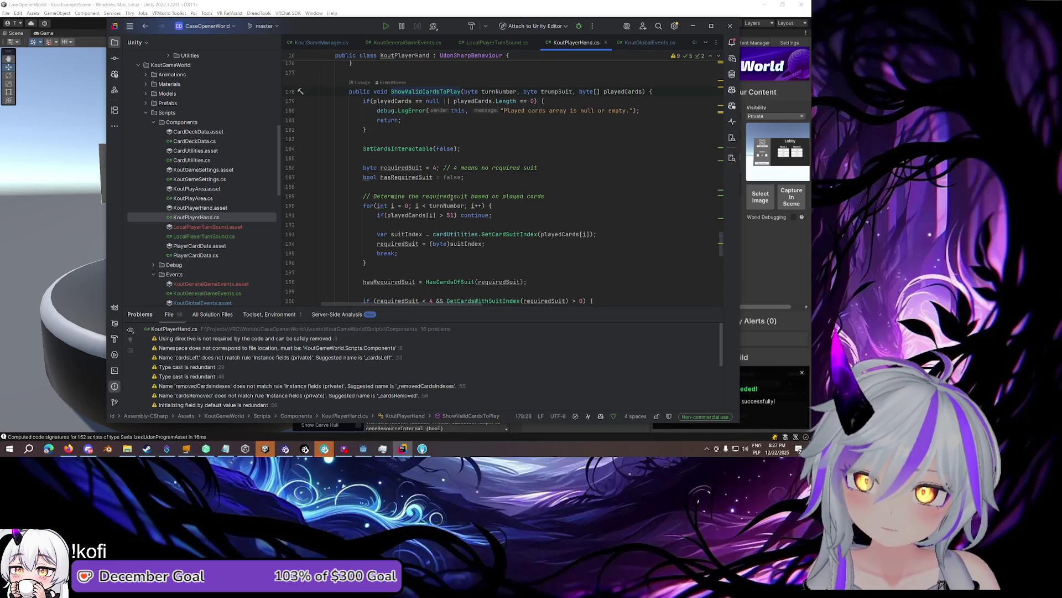
{"action": "scroll", "coordinate": [451, 198], "scroll_direction": "down", "scroll_amount": 3}
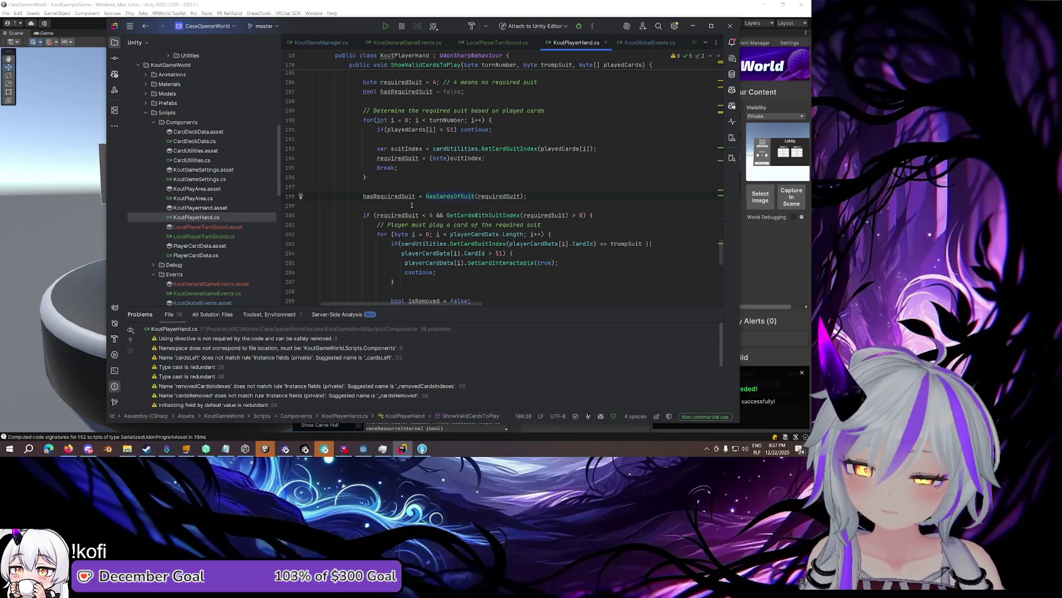
{"action": "scroll", "coordinate": [412, 205], "scroll_direction": "down", "scroll_amount": 2}
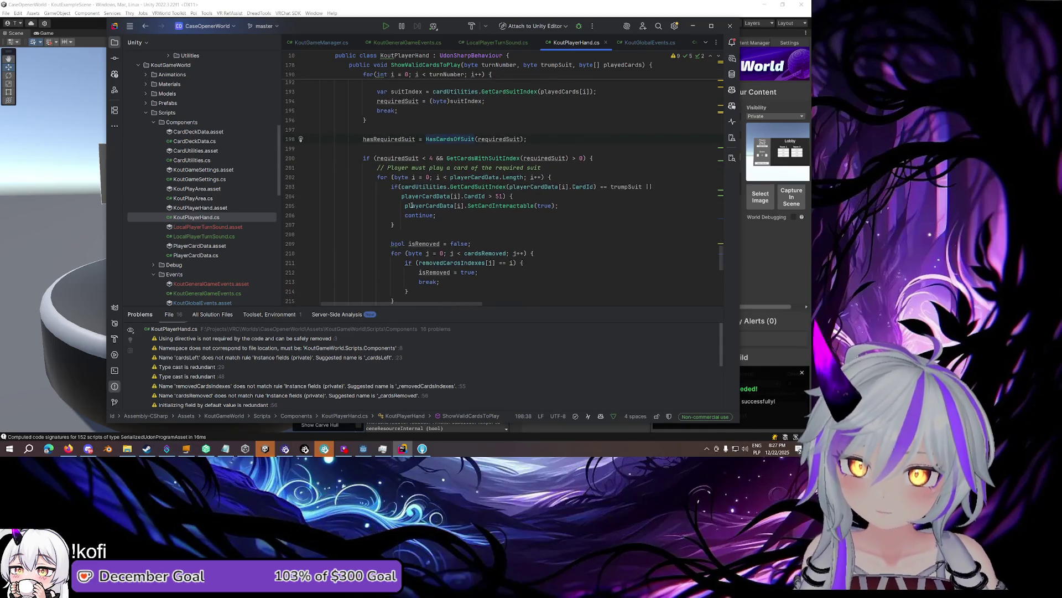
Highlight every use of hasRequiredSuit and follow it down the method
{"action": "left_click", "coordinate": [399, 139]}
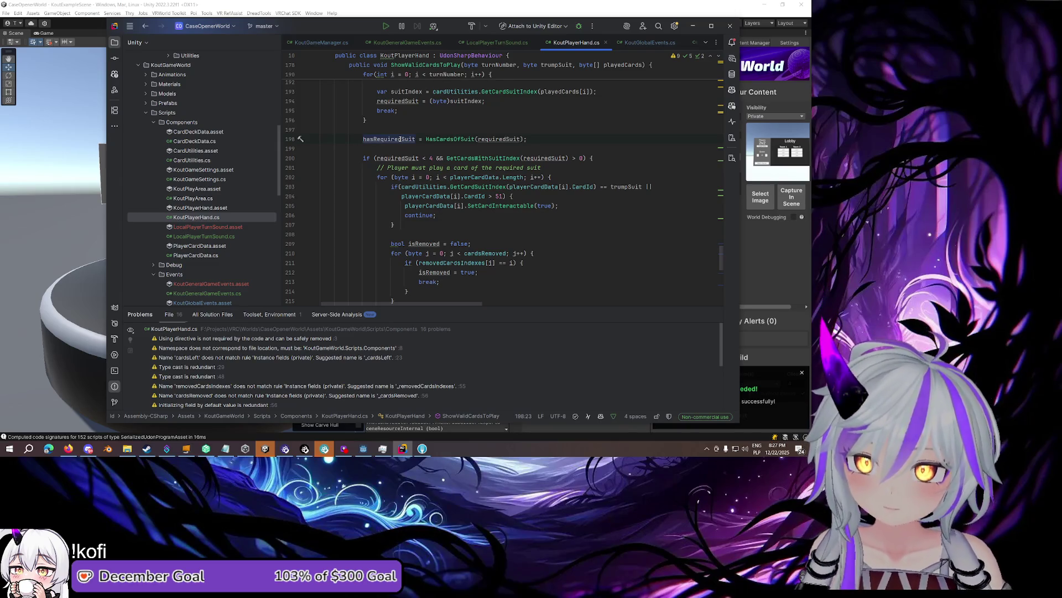
{"action": "scroll", "coordinate": [400, 139], "scroll_direction": "down", "scroll_amount": 4}
{"action": "scroll", "coordinate": [400, 138], "scroll_direction": "down", "scroll_amount": 6}
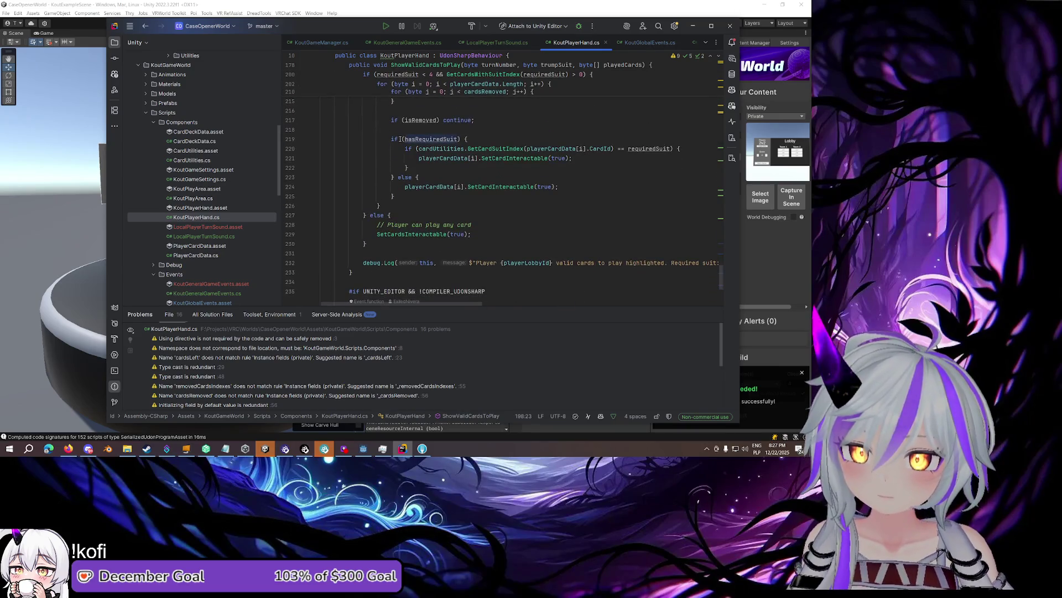
{"action": "scroll", "coordinate": [400, 139], "scroll_direction": "down", "scroll_amount": 2}
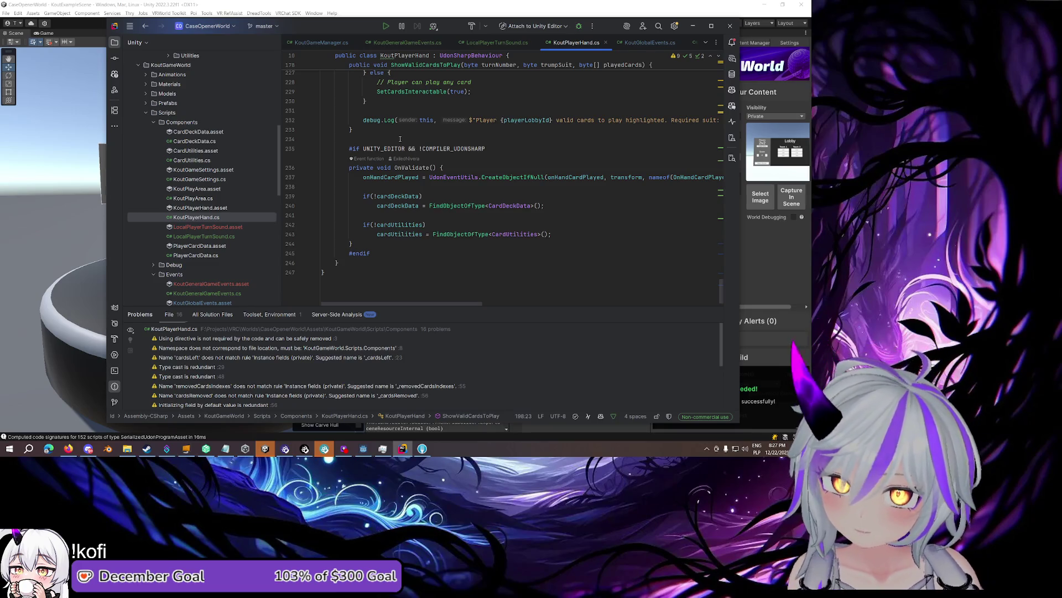
{"action": "left_click", "coordinate": [520, 234], "text": "ctrl"}
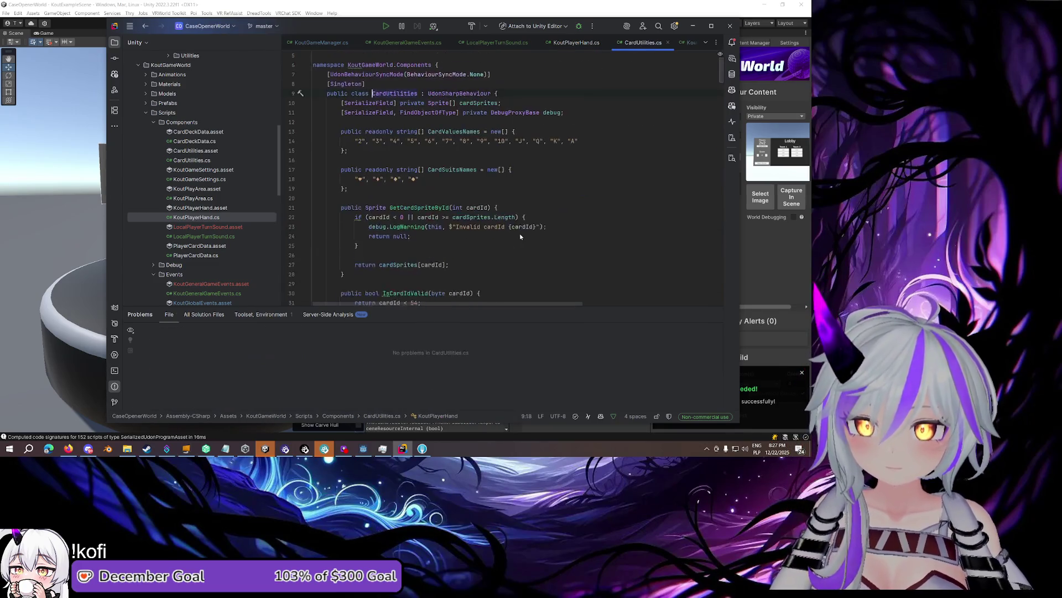
{"action": "left_click", "coordinate": [667, 42]}
{"action": "left_click", "coordinate": [507, 205], "text": "ctrl"}
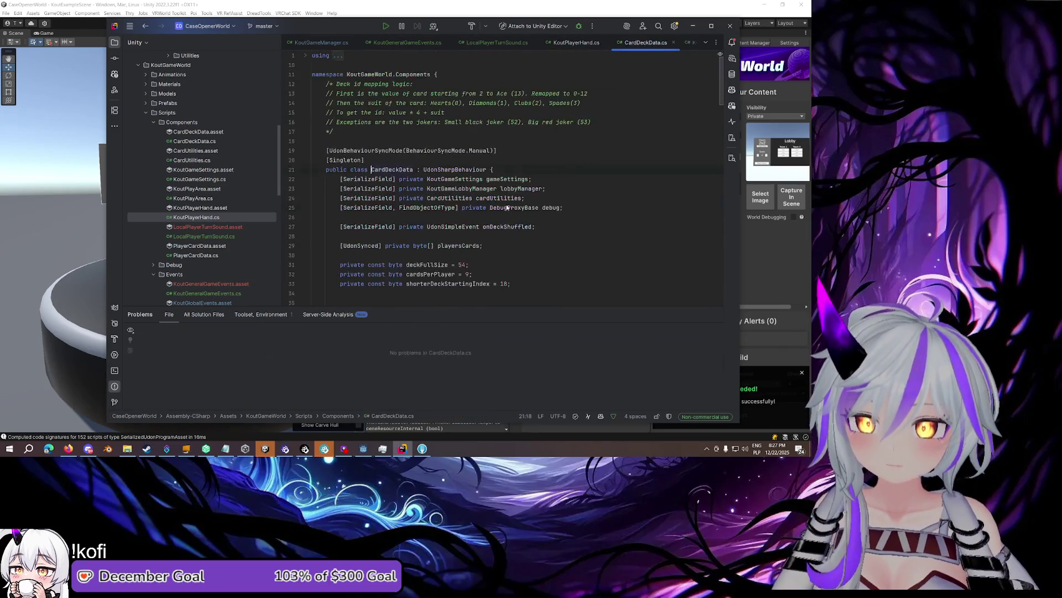
{"action": "left_click", "coordinate": [673, 43]}
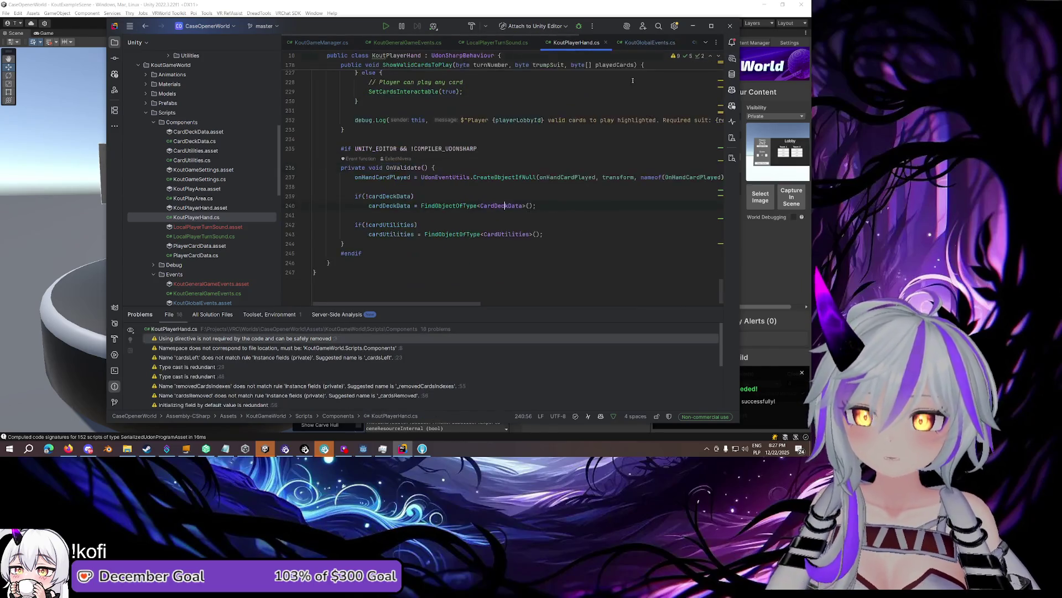
{"action": "left_click_drag", "start_coordinate": [555, 234], "coordinate": [319, 177]}
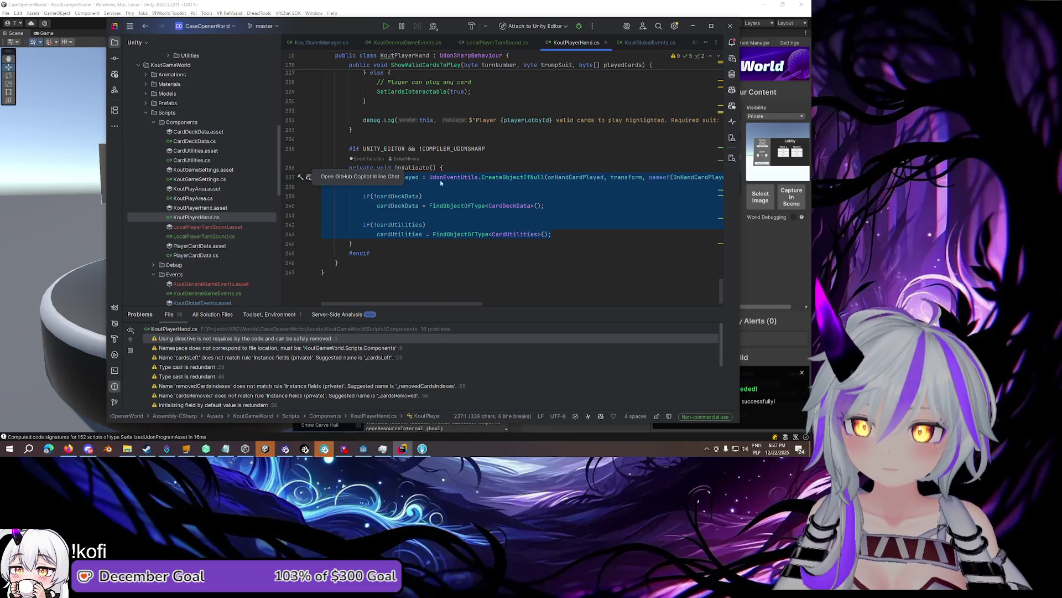
{"action": "left_click", "coordinate": [457, 169]}
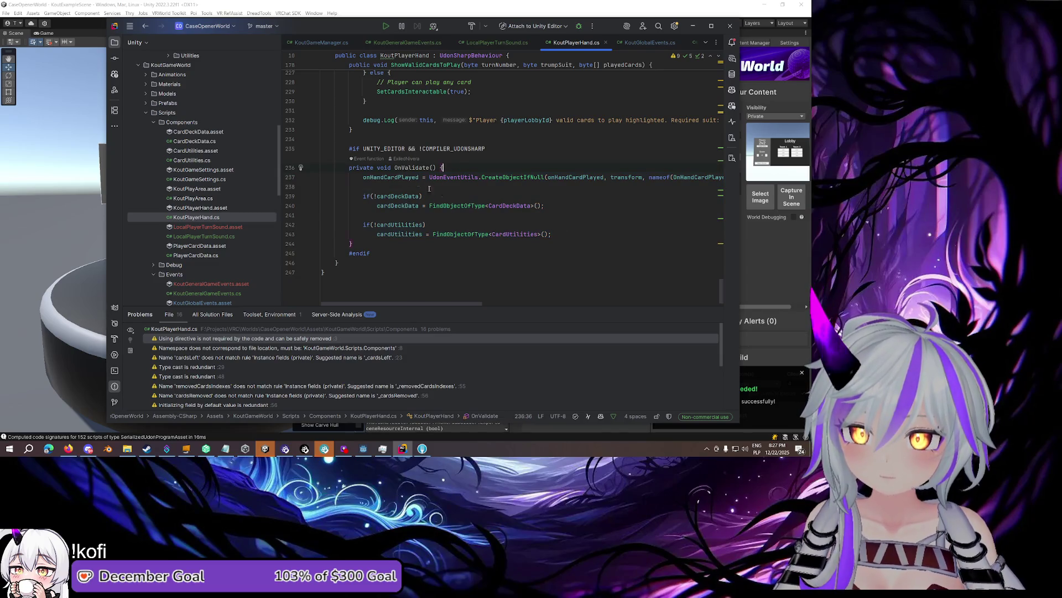
{"action": "left_click_drag", "start_coordinate": [556, 253], "coordinate": [321, 196]}
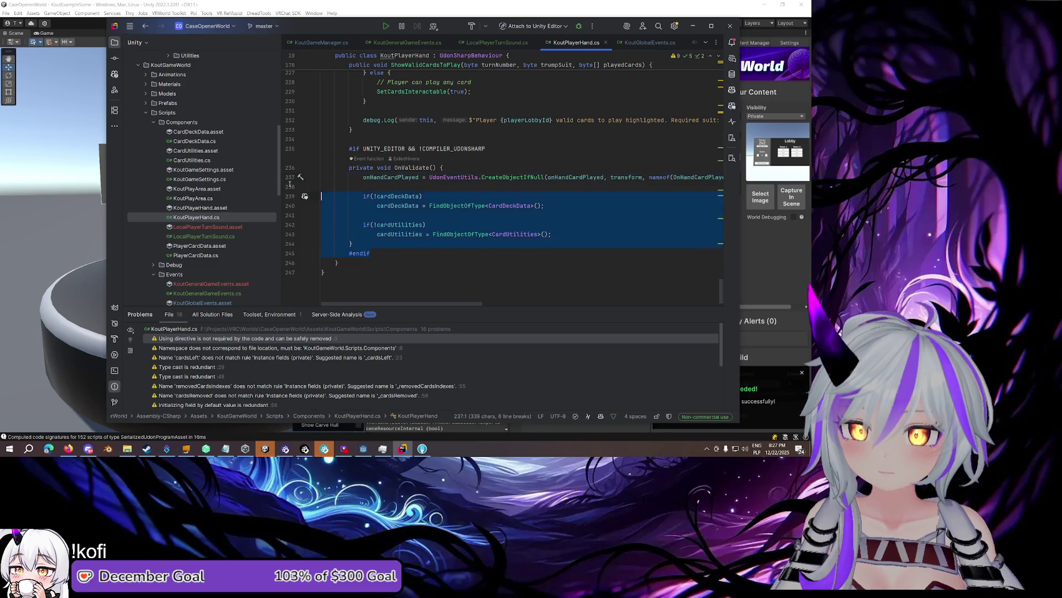
{"action": "left_click", "coordinate": [363, 129]}
{"action": "scroll", "coordinate": [449, 176], "scroll_direction": "up", "scroll_amount": 10}
{"action": "scroll", "coordinate": [449, 176], "scroll_direction": "up", "scroll_amount": 20}
{"action": "scroll", "coordinate": [448, 174], "scroll_direction": "up", "scroll_amount": 5}
{"action": "left_click", "coordinate": [403, 169]}
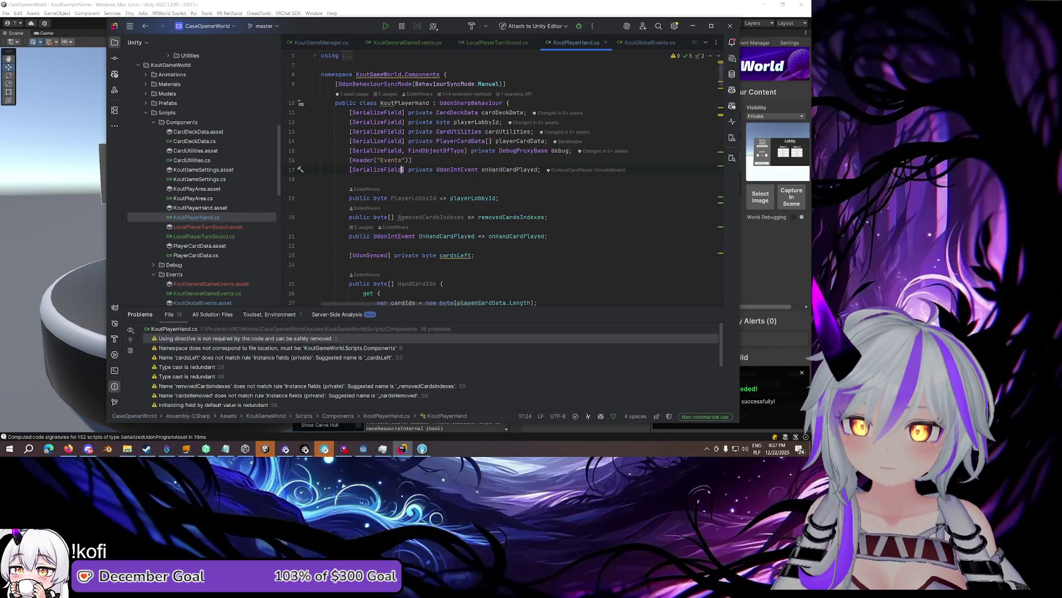
Add AutoAssignEvent after [SerializeField] on the onHandCardPlayed field via autocomplete
{"action": "type", "text": ", A"}
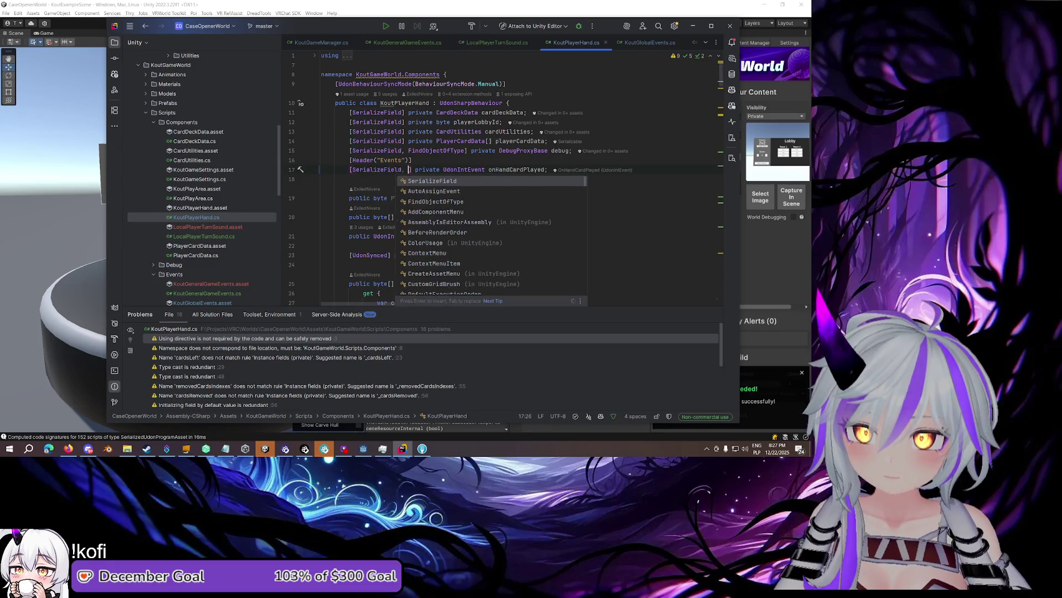
{"action": "key", "text": "Return"}
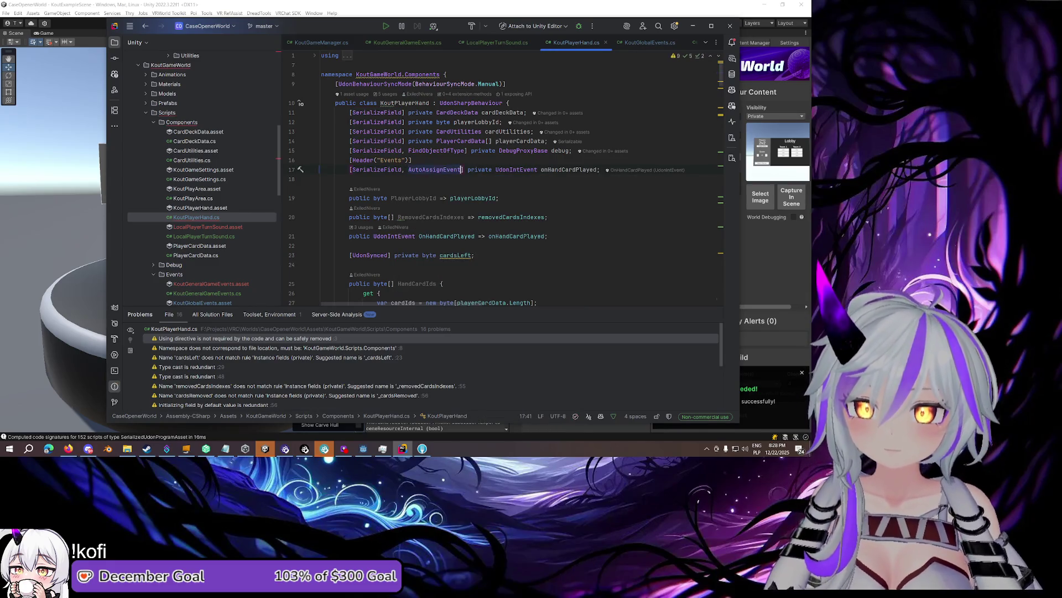
{"action": "scroll", "coordinate": [458, 172], "scroll_direction": "down", "scroll_amount": 3}
{"action": "key", "text": "Escape"}
Step down past the OnHandCardPlayed property, cardsLeft field and HandCardIds property
{"action": "left_click", "coordinate": [551, 153]}
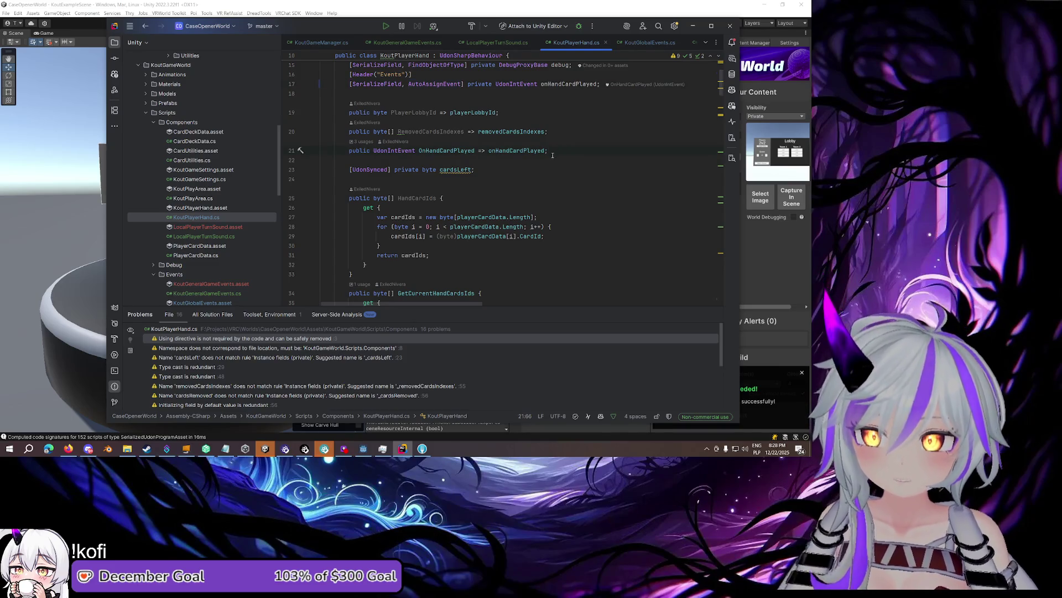
{"action": "key", "text": "Down"}
{"action": "key", "text": "Down"}
{"action": "scroll", "coordinate": [531, 150], "scroll_direction": "down", "scroll_amount": 3}
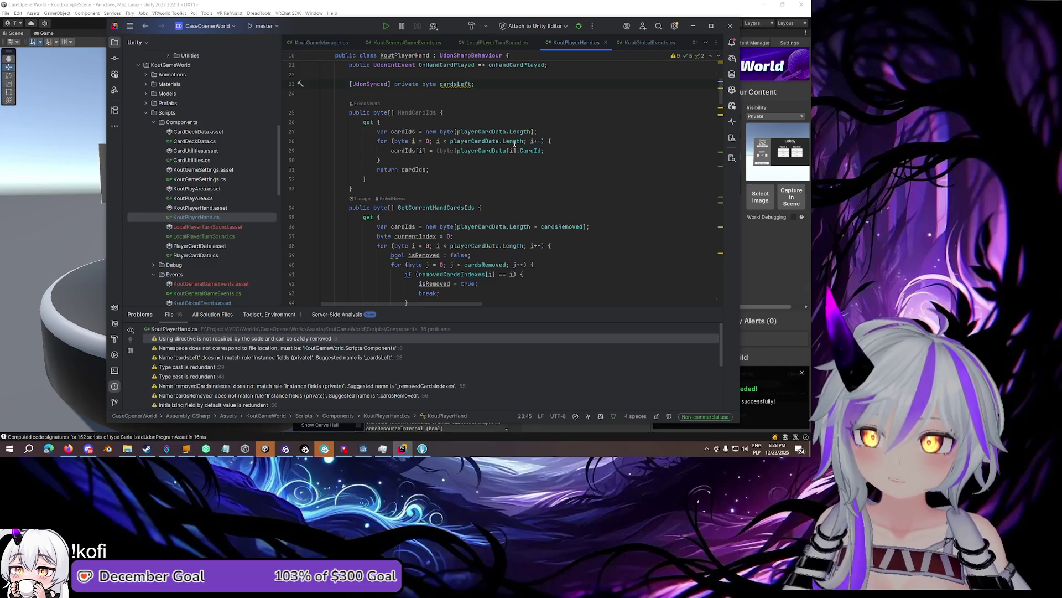
{"action": "key", "text": "Down"}
{"action": "key", "text": "Down"}
{"action": "scroll", "coordinate": [520, 146], "scroll_direction": "down", "scroll_amount": 1}
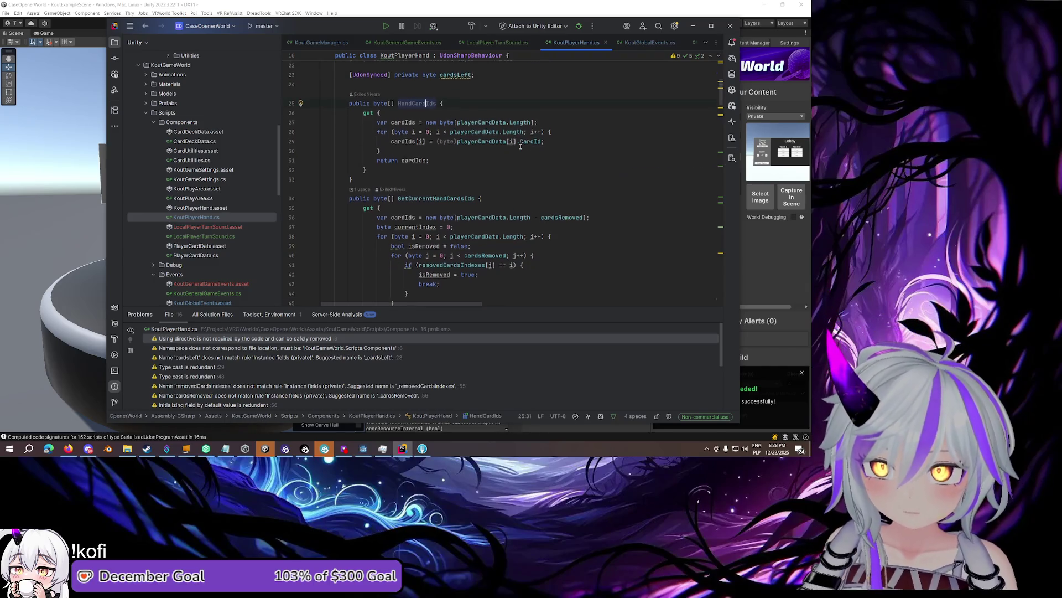
{"action": "scroll", "coordinate": [520, 146], "scroll_direction": "down", "scroll_amount": 2}
{"action": "scroll", "coordinate": [318, 158], "scroll_direction": "down", "scroll_amount": 10}
Collapse GetPlayerCardsFromDeck, GetCardsWithSuitIndex, TryPlayCard, SetCardsInteractable, RemoveCard and HasCardsOfSuit
{"action": "scroll", "coordinate": [337, 180], "scroll_direction": "down", "scroll_amount": 9}
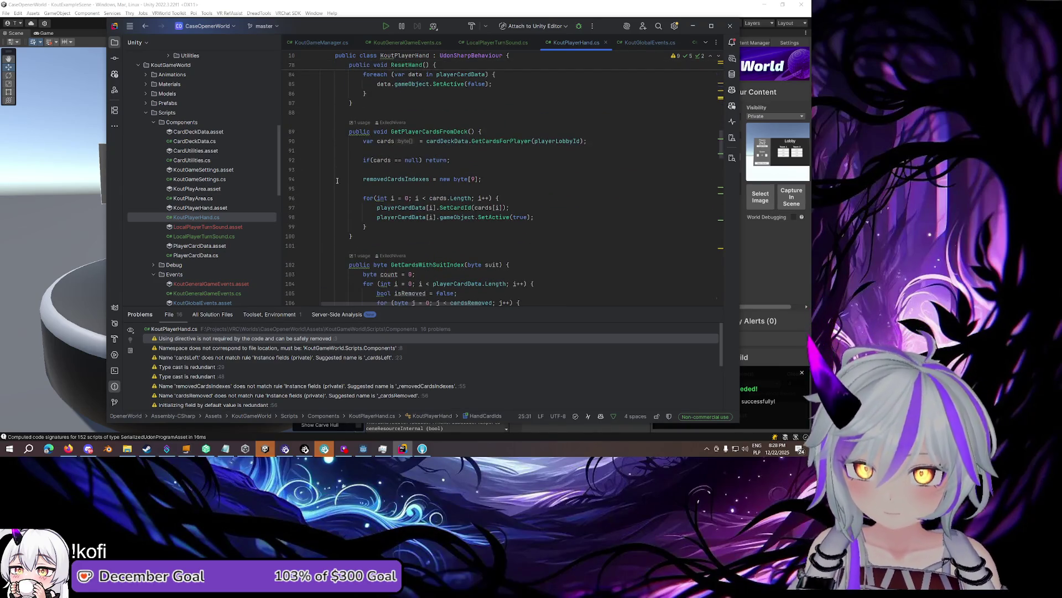
{"action": "left_click", "coordinate": [315, 132]}
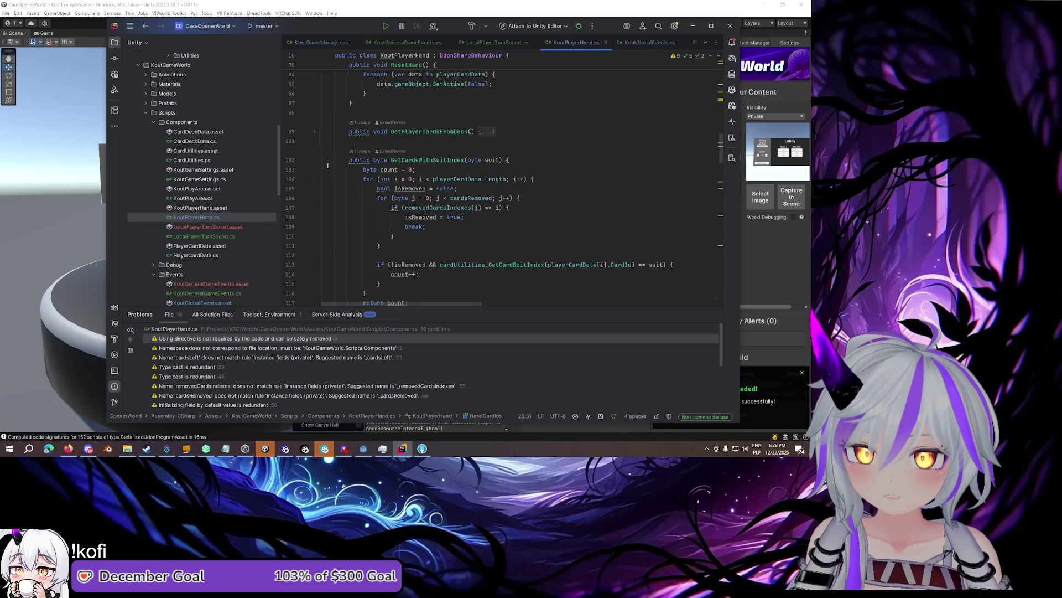
{"action": "left_click", "coordinate": [314, 161]}
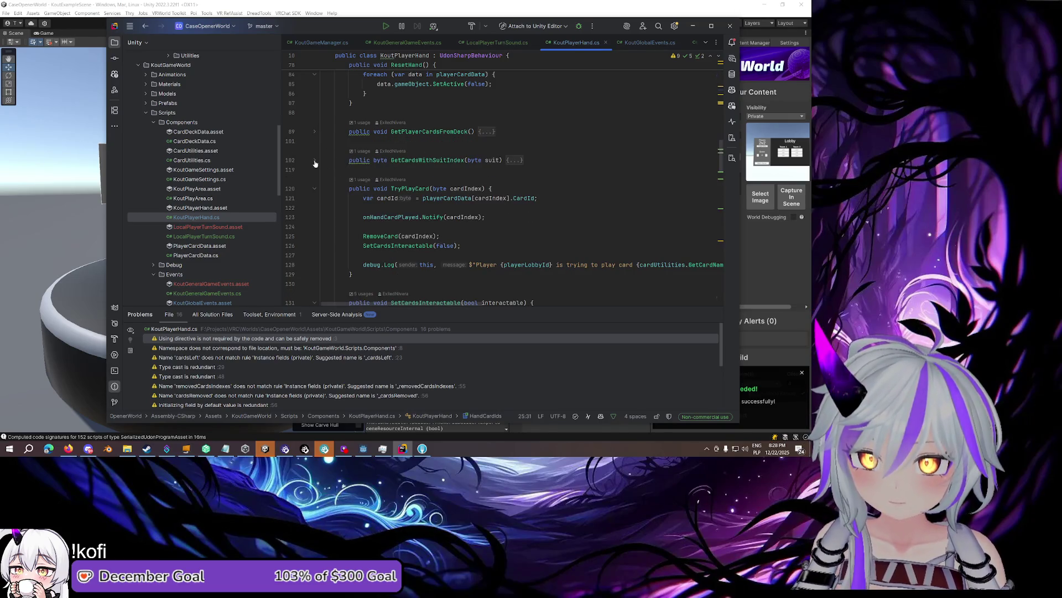
{"action": "left_click", "coordinate": [315, 189]}
{"action": "scroll", "coordinate": [323, 179], "scroll_direction": "down", "scroll_amount": 3}
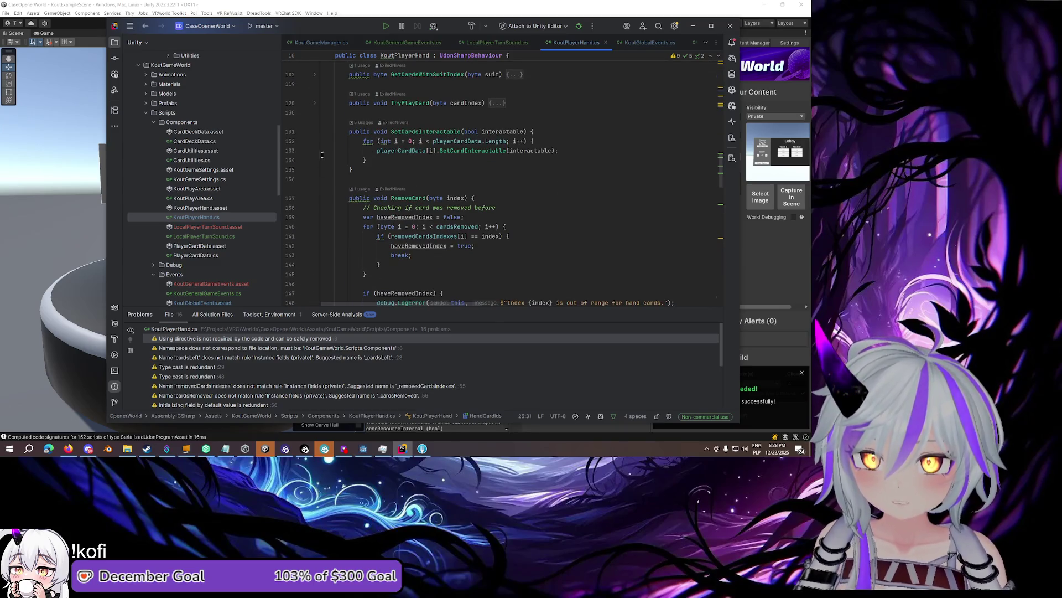
{"action": "left_click", "coordinate": [315, 132]}
{"action": "left_click", "coordinate": [315, 161]}
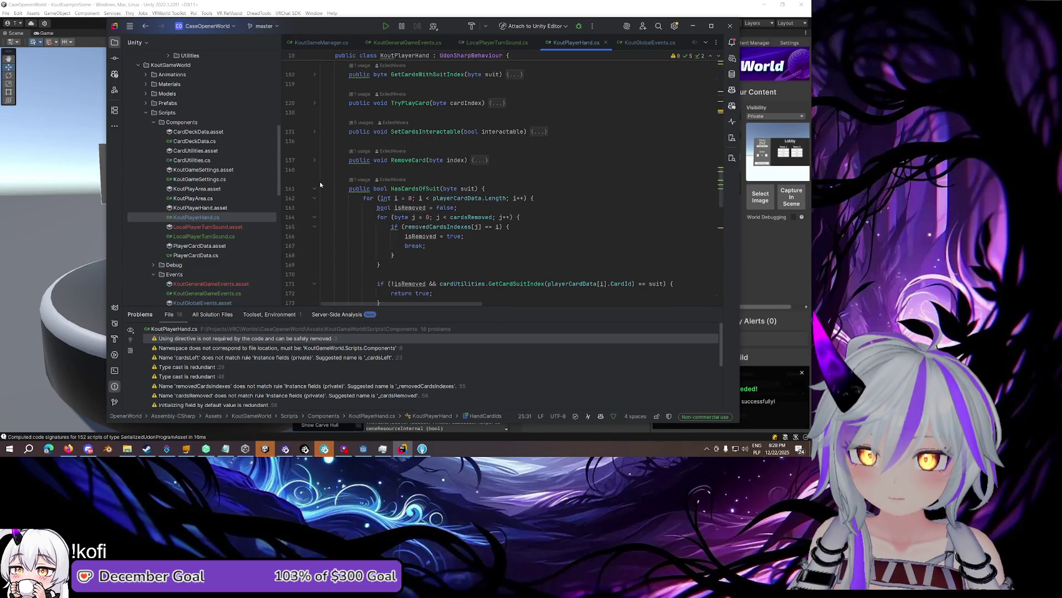
{"action": "left_click", "coordinate": [316, 192]}
{"action": "scroll", "coordinate": [314, 166], "scroll_direction": "down", "scroll_amount": 2}
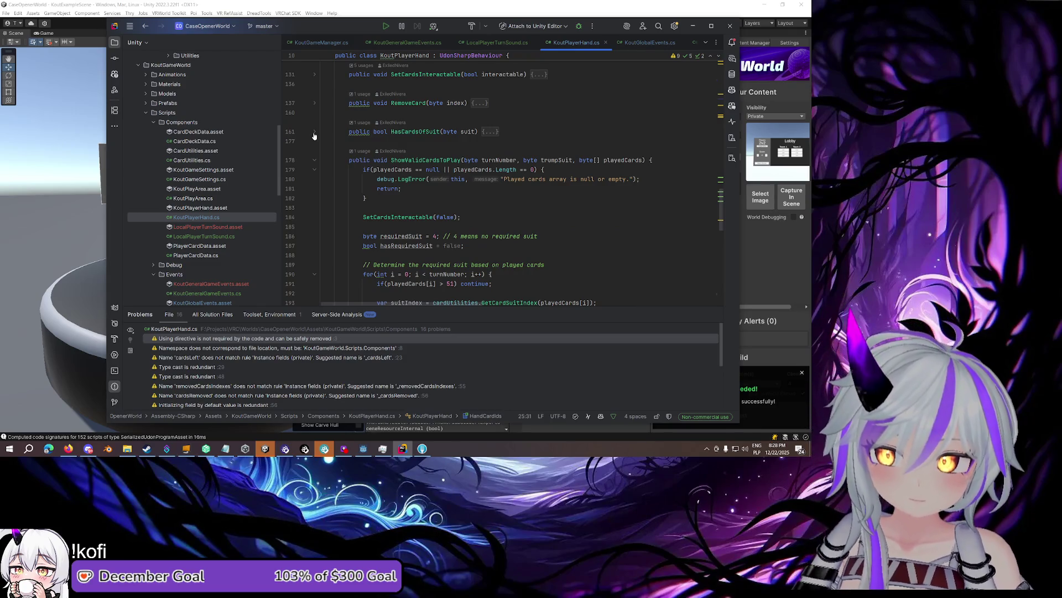
{"action": "scroll", "coordinate": [493, 189], "scroll_direction": "down", "scroll_amount": 7}
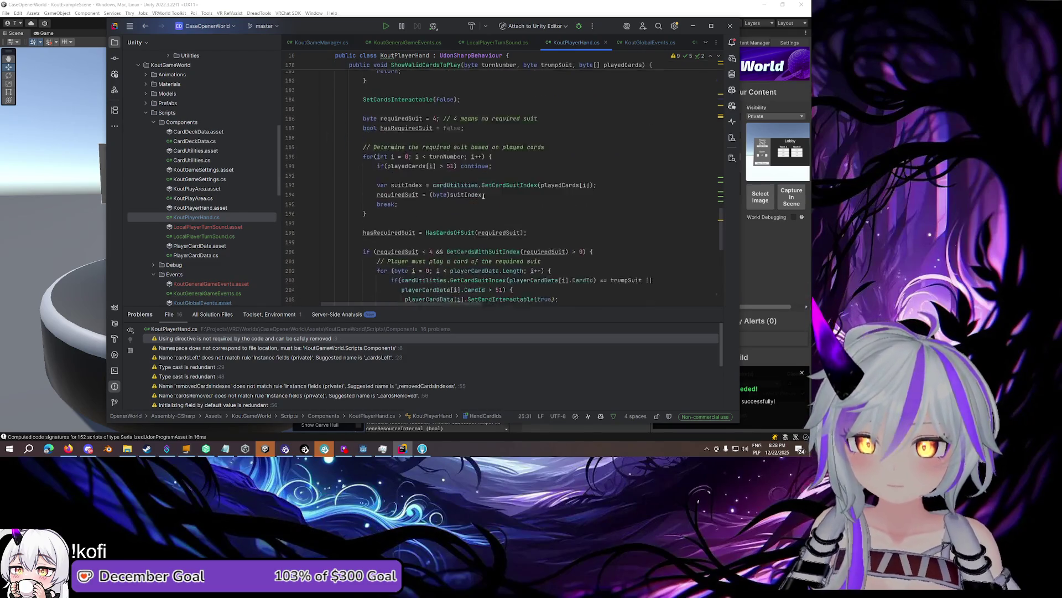
{"action": "left_click", "coordinate": [475, 169]}
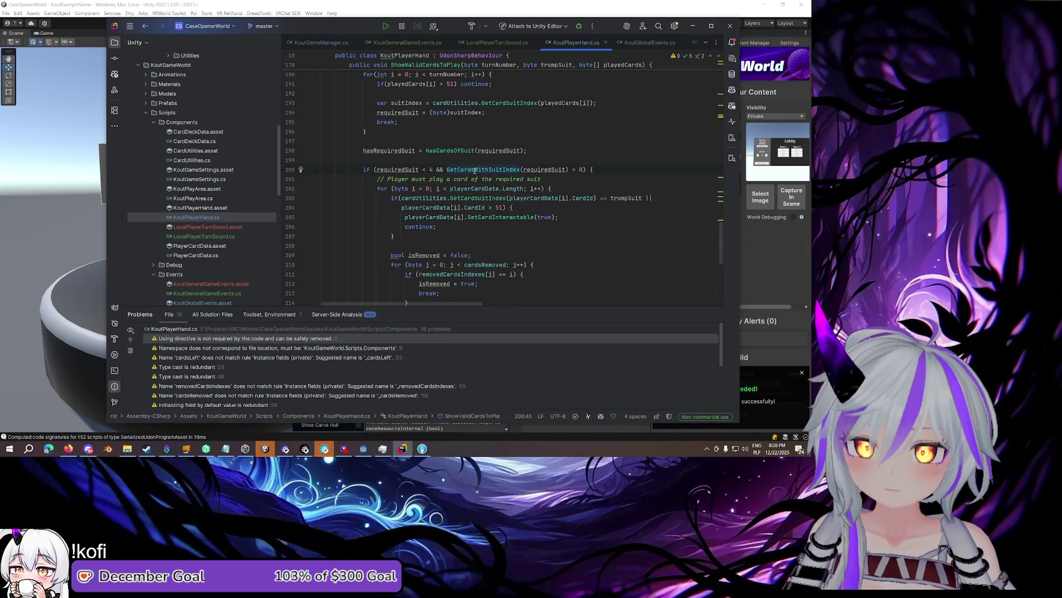
Wrap the trumpSuit comparison and '||' on line 203 in a block comment
{"action": "scroll", "coordinate": [474, 169], "scroll_direction": "down", "scroll_amount": 1}
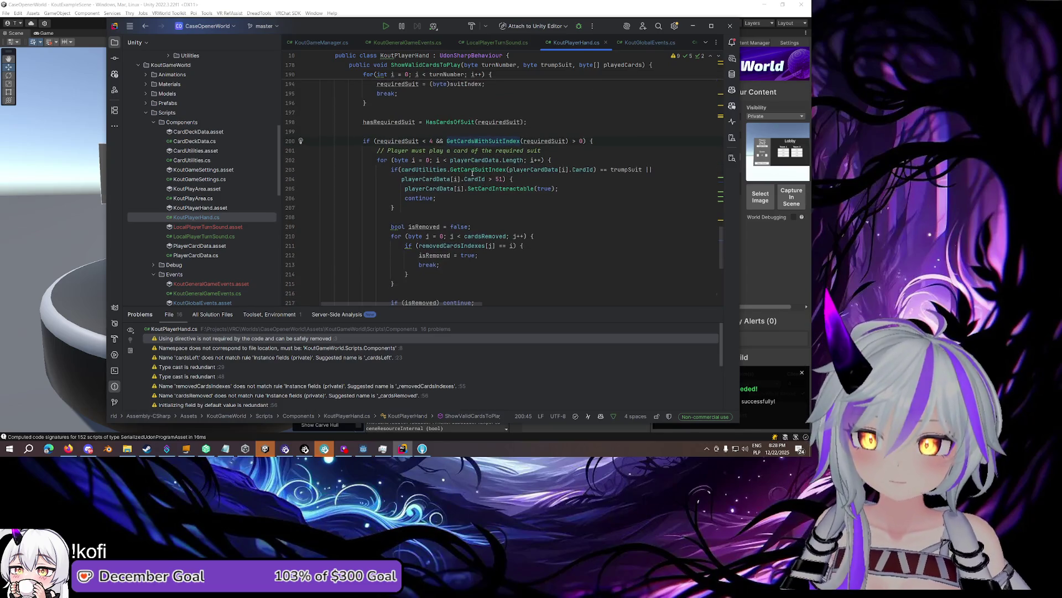
{"action": "left_click", "coordinate": [452, 200]}
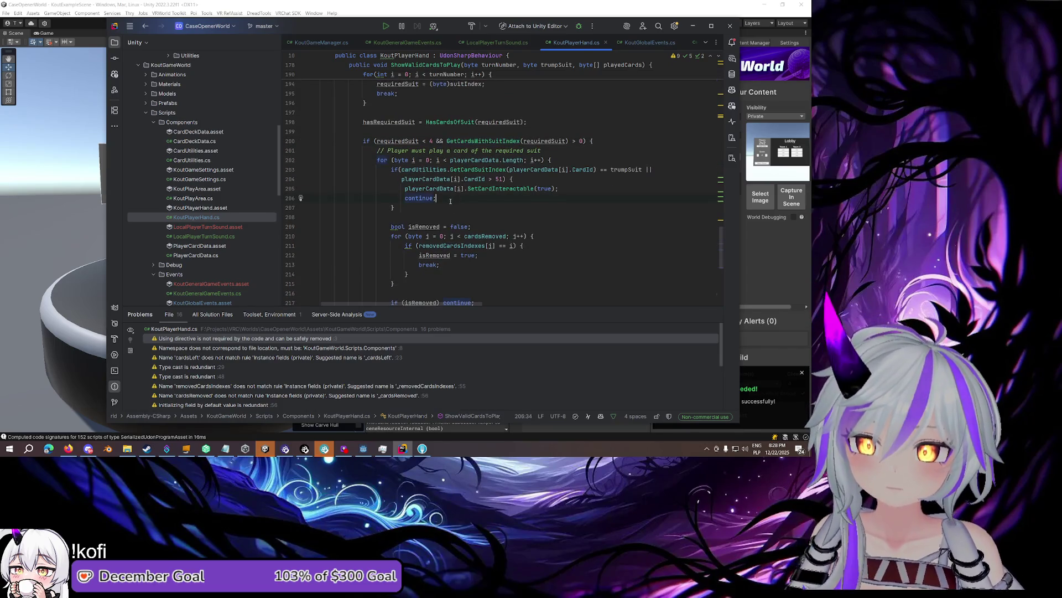
{"action": "left_click", "coordinate": [643, 170]}
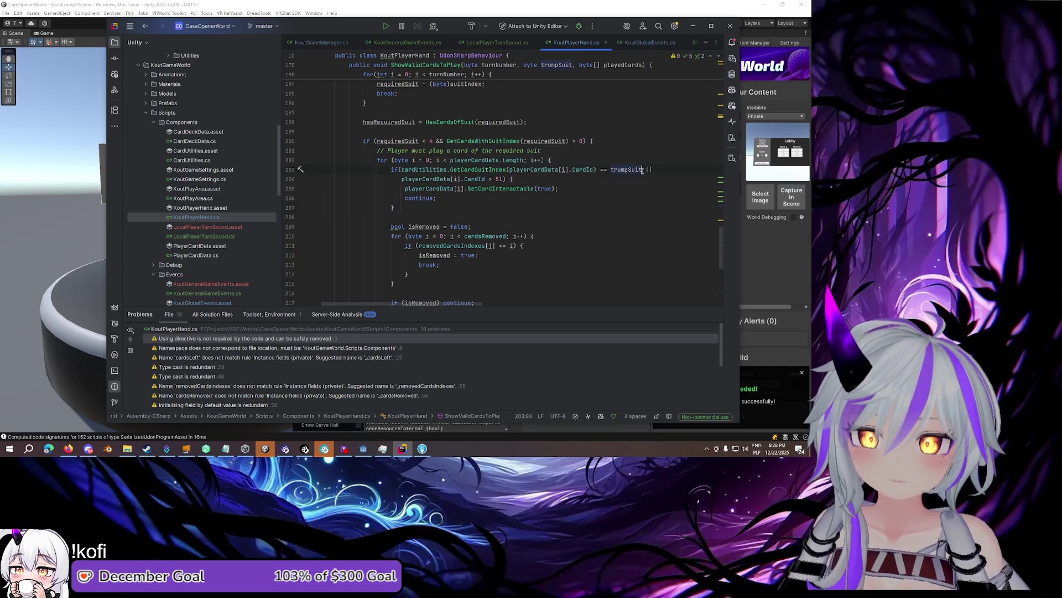
{"action": "left_click", "coordinate": [661, 168]}
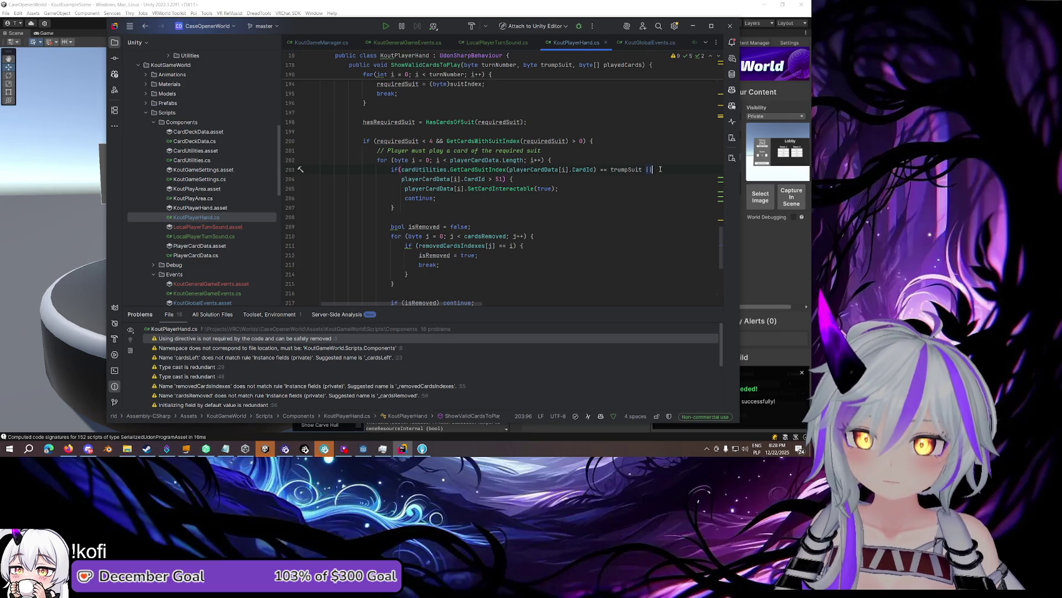
{"action": "left_click_drag", "start_coordinate": [661, 168], "coordinate": [401, 170]}
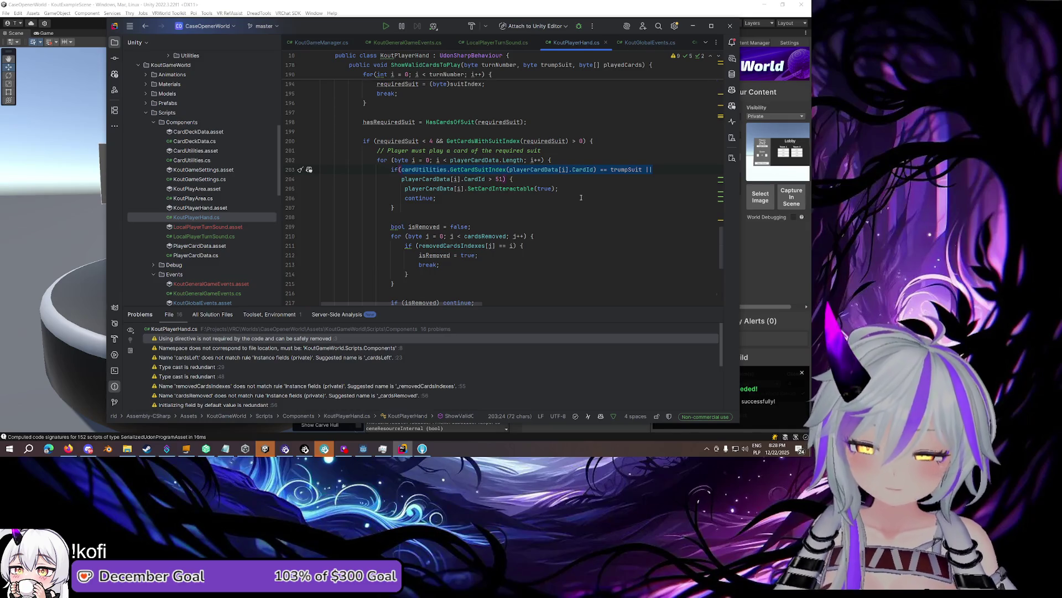
{"action": "key", "text": "ctrl+shift+slash"}
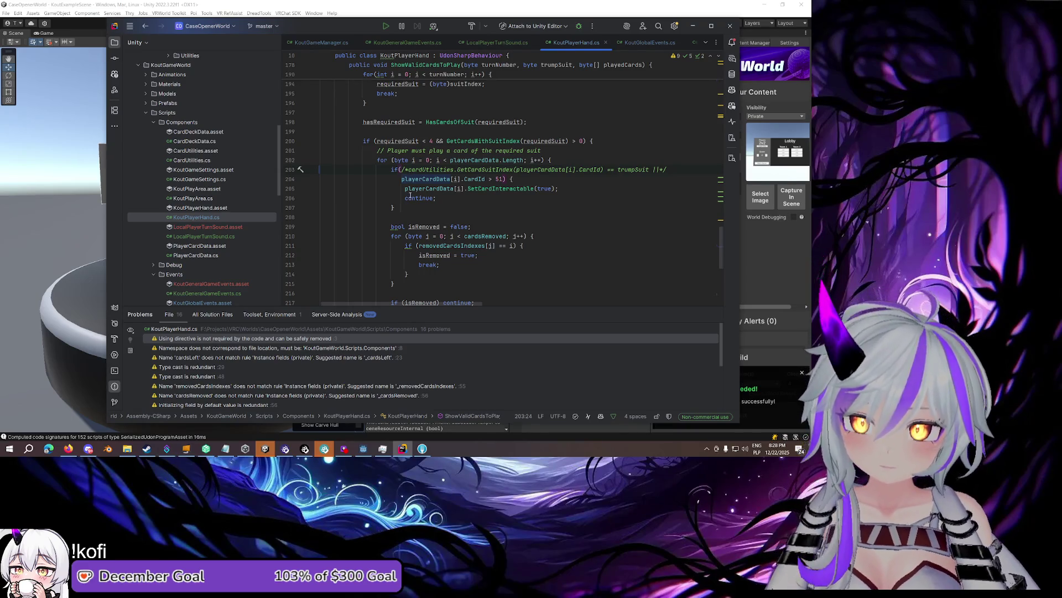
{"action": "scroll", "coordinate": [410, 193], "scroll_direction": "down", "scroll_amount": 1}
{"action": "left_click", "coordinate": [399, 142]}
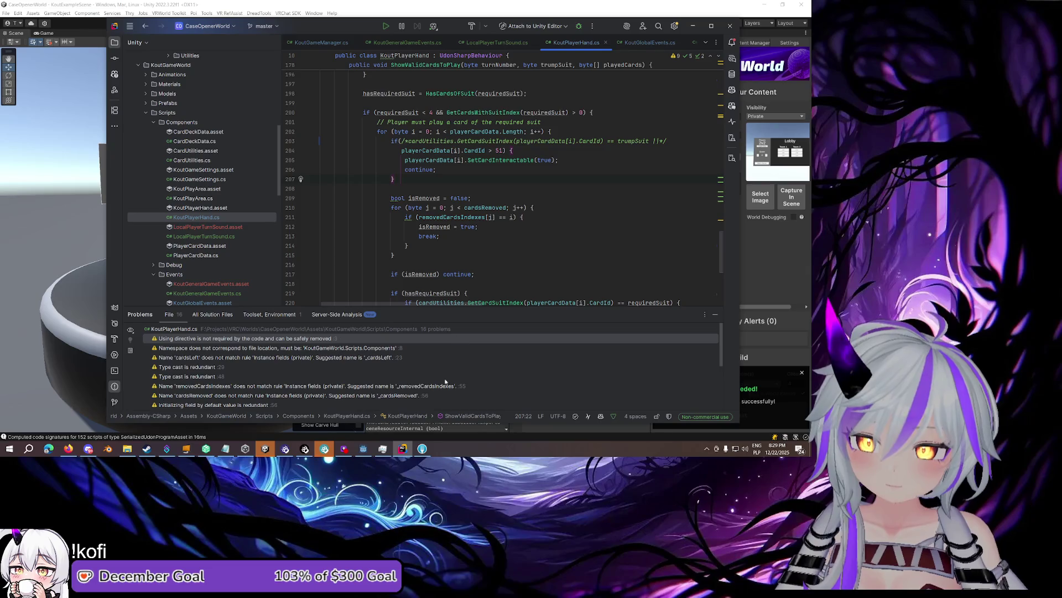
{"action": "mouse_move", "coordinate": [382, 447]}
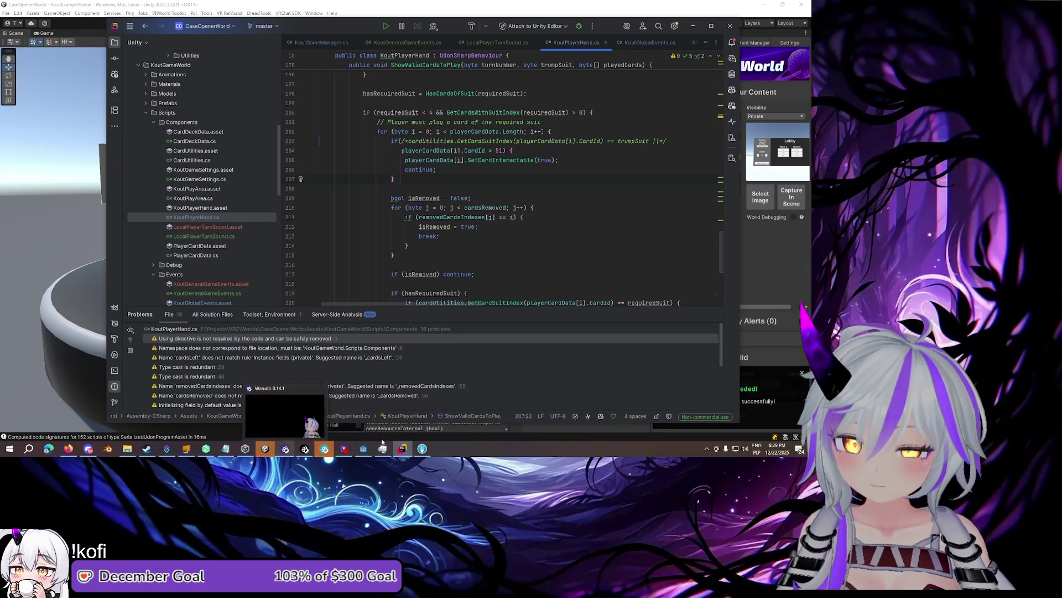
Bring the Notepad bug list forward and click into the host-betting bug line
{"action": "left_click", "coordinate": [227, 451]}
{"action": "left_click", "coordinate": [377, 207]}
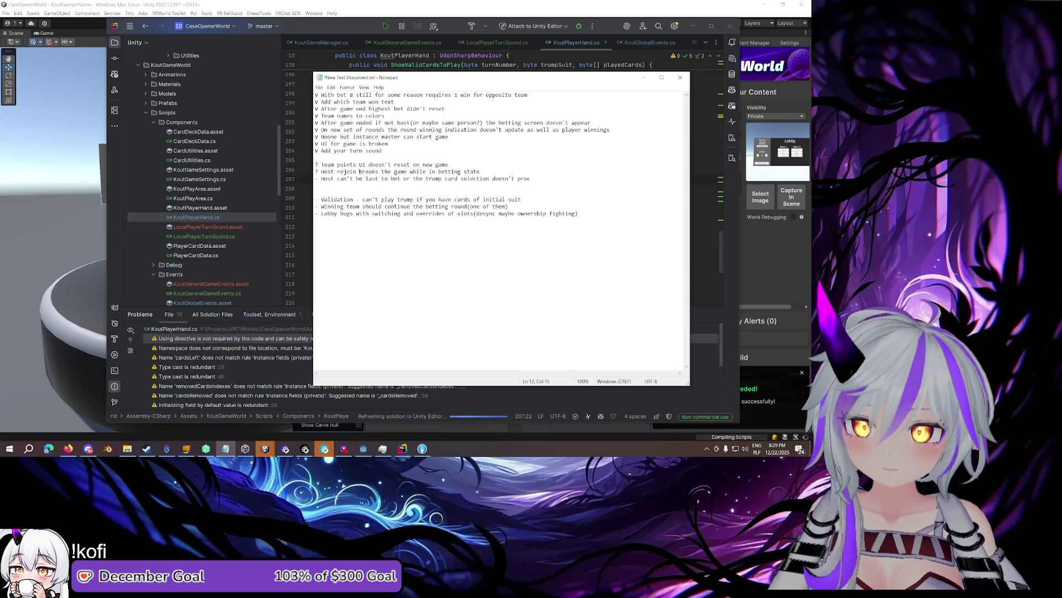
{"action": "left_click", "coordinate": [404, 179]}
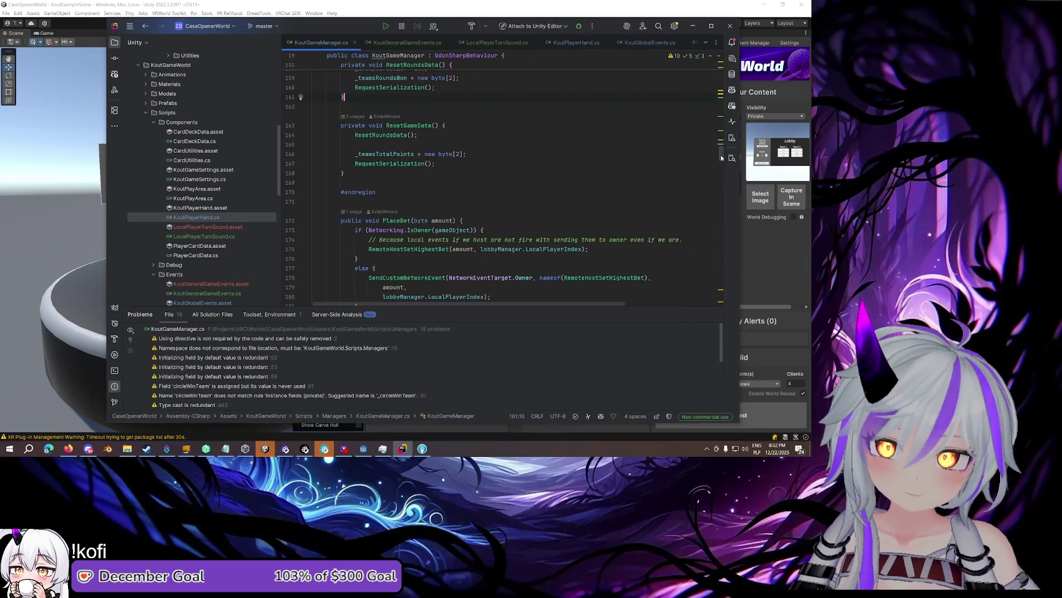
Find all usages of the playerTurnManager field and jump to line 137
{"action": "scroll", "coordinate": [495, 161], "scroll_direction": "down", "scroll_amount": 5}
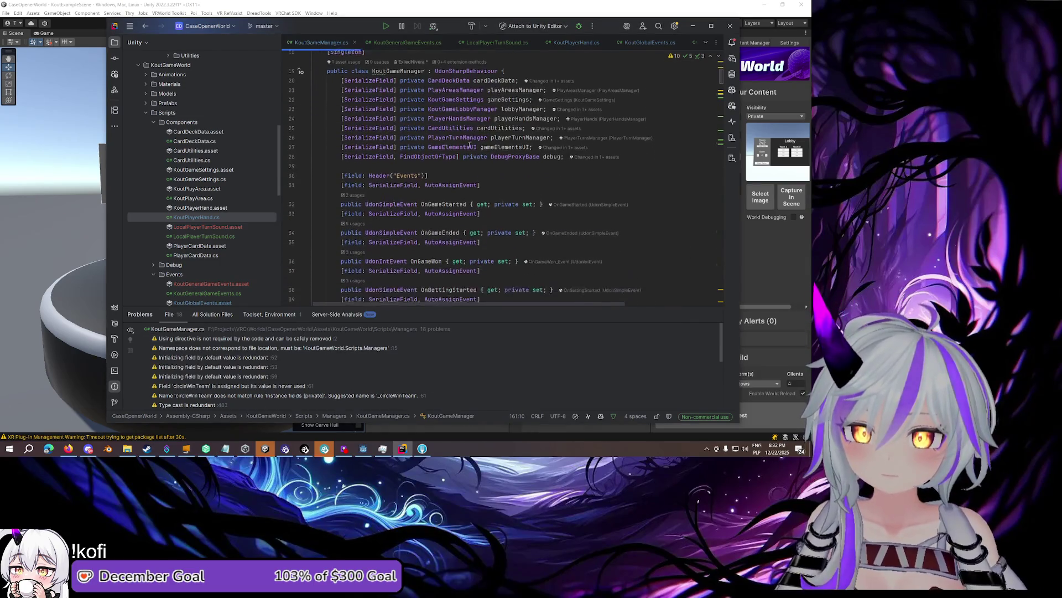
{"action": "scroll", "coordinate": [458, 143], "scroll_direction": "up", "scroll_amount": 4}
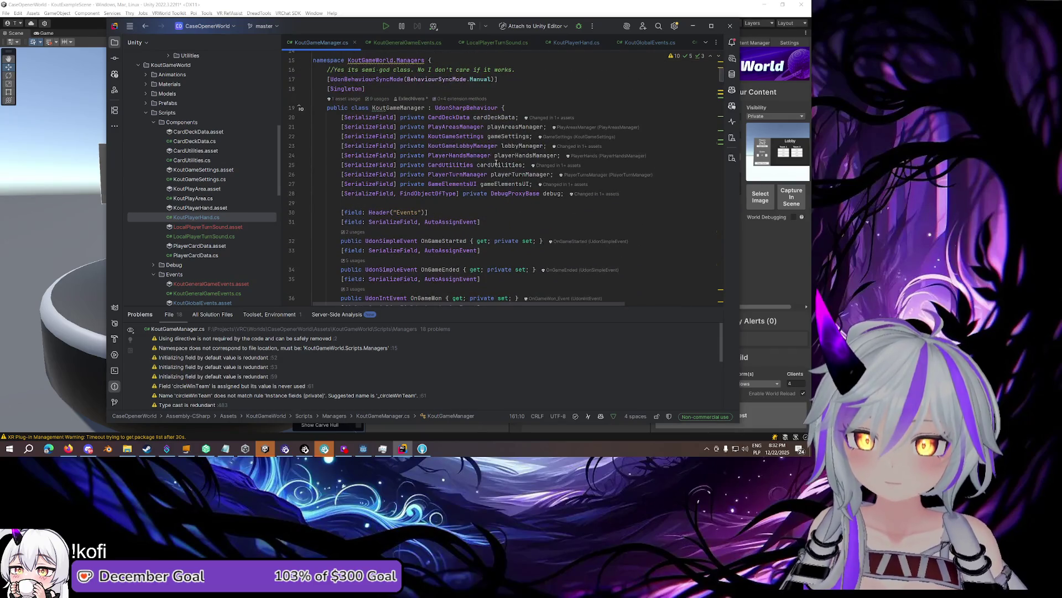
{"action": "left_click", "coordinate": [511, 174]}
{"action": "key", "text": "ctrl+alt+F7"}
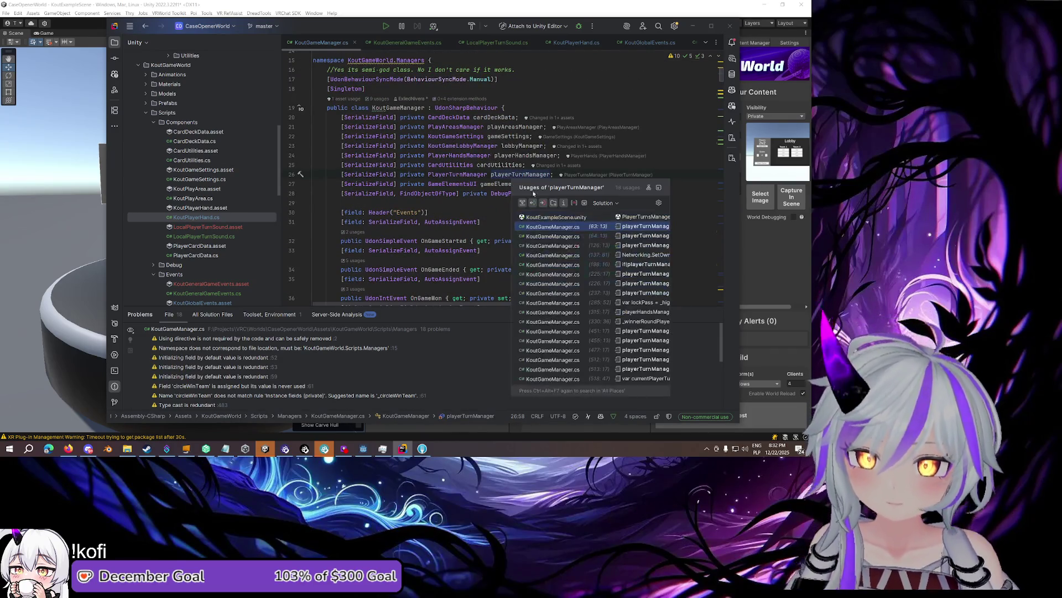
{"action": "left_click", "coordinate": [629, 255]}
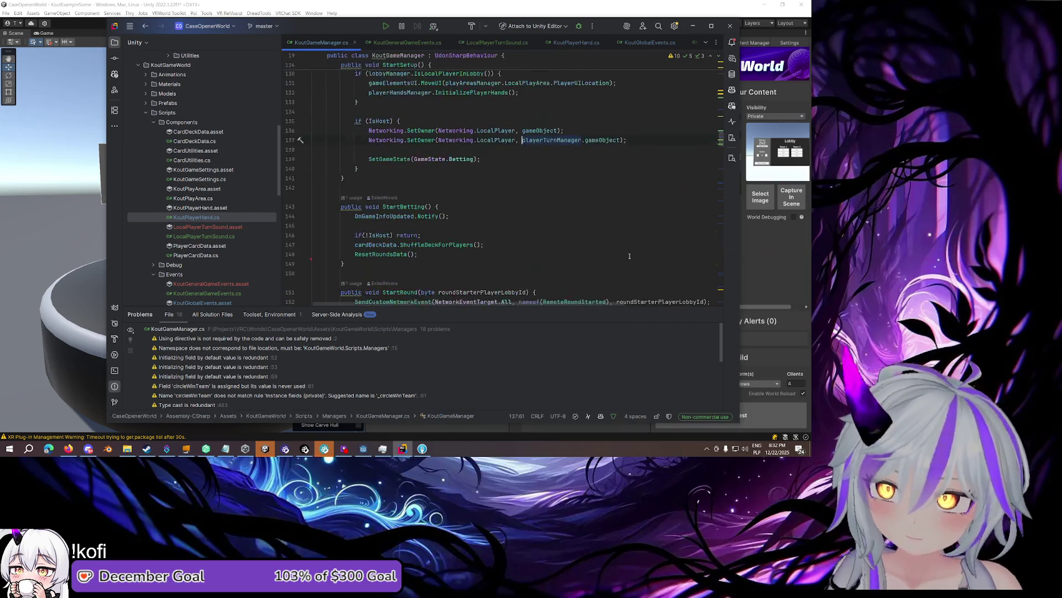
Select playerTurnManager on line 137 and search the file for it with Ctrl+F
{"action": "scroll", "coordinate": [535, 239], "scroll_direction": "up", "scroll_amount": 2}
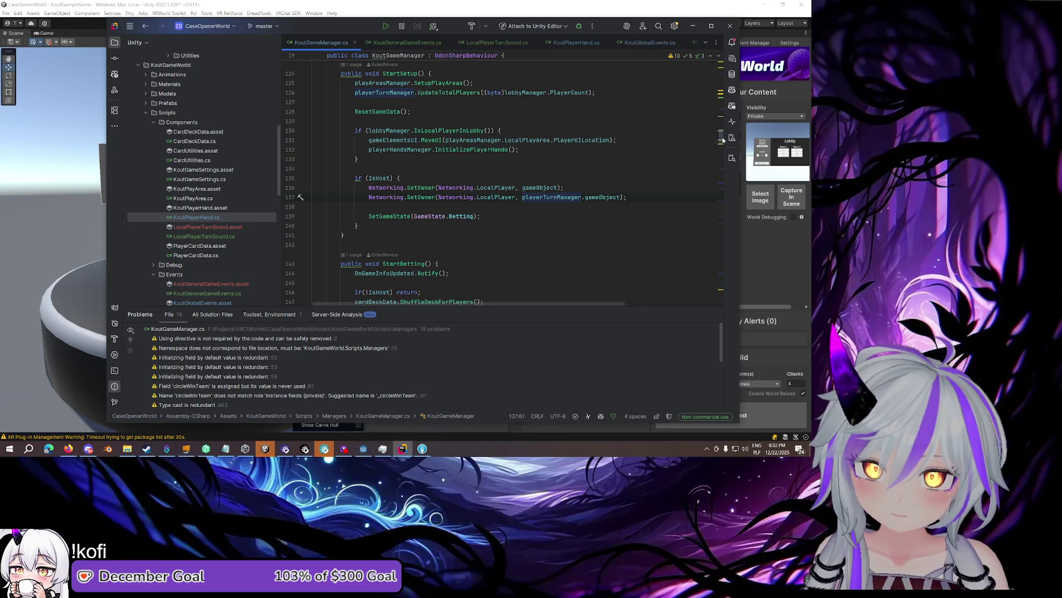
{"action": "scroll", "coordinate": [722, 138], "scroll_direction": "up", "scroll_amount": 3}
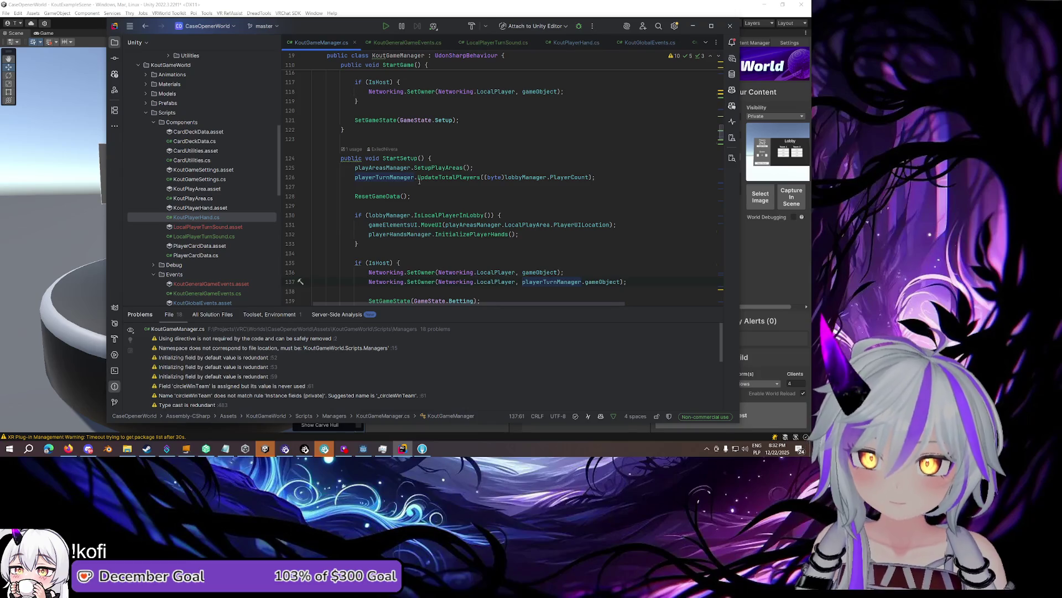
{"action": "scroll", "coordinate": [669, 142], "scroll_direction": "down", "scroll_amount": 3}
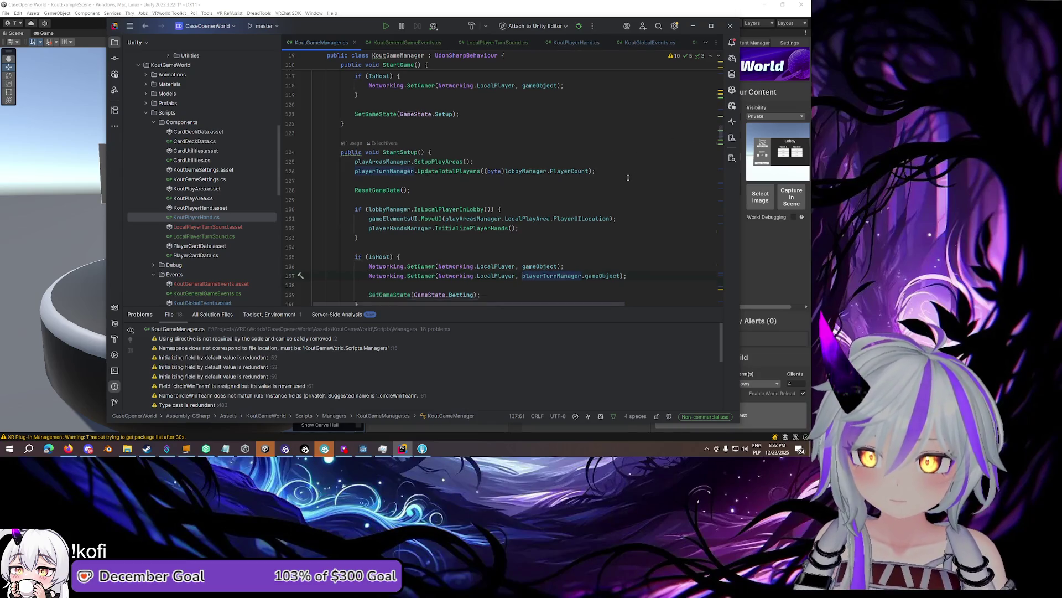
{"action": "scroll", "coordinate": [675, 153], "scroll_direction": "down", "scroll_amount": 4}
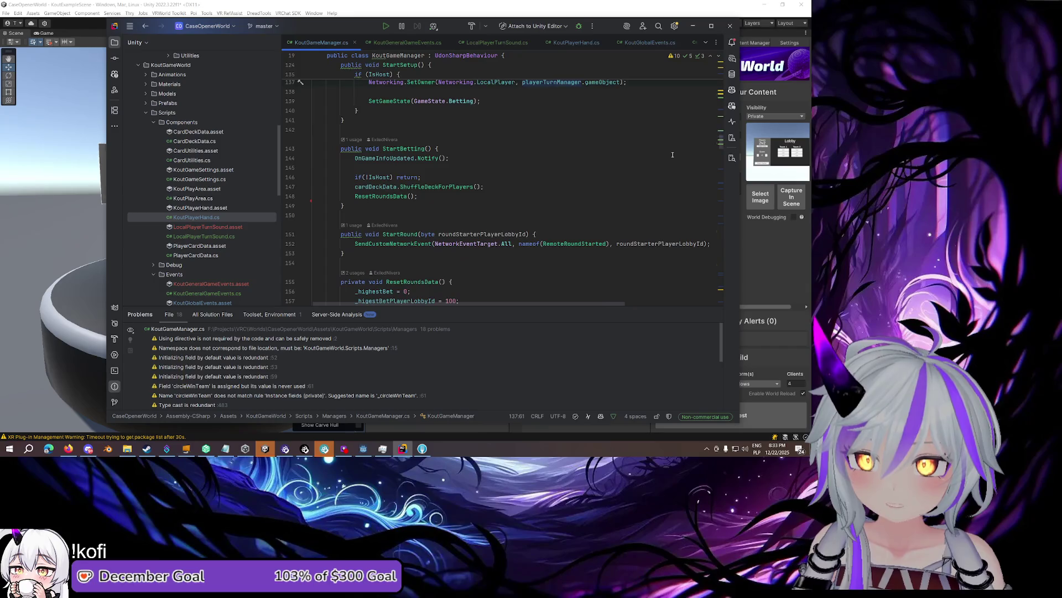
{"action": "scroll", "coordinate": [644, 162], "scroll_direction": "up", "scroll_amount": 2}
{"action": "double_click", "coordinate": [551, 139]}
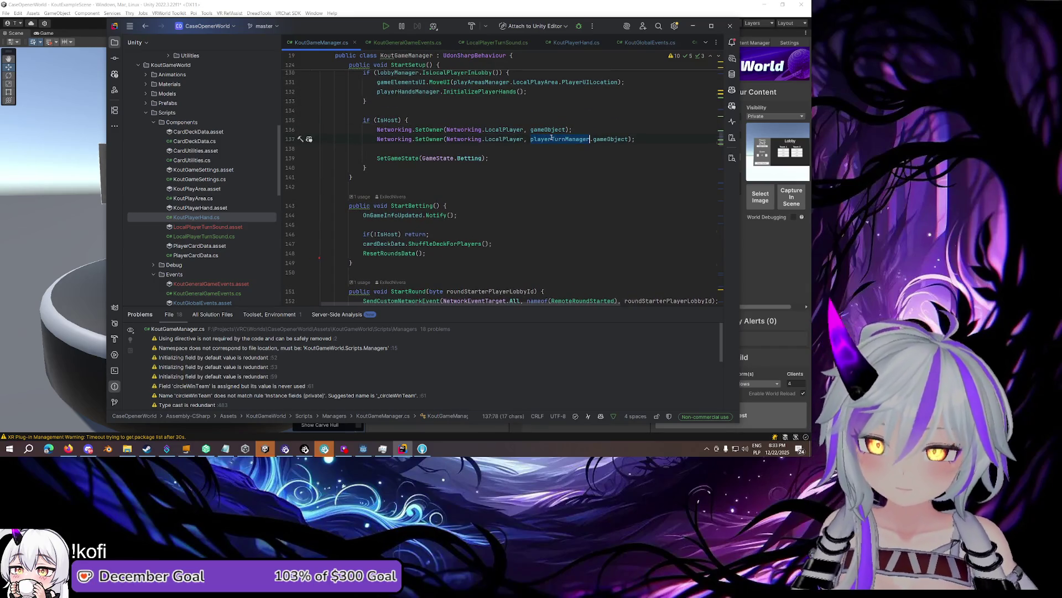
{"action": "key", "text": "ctrl+f"}
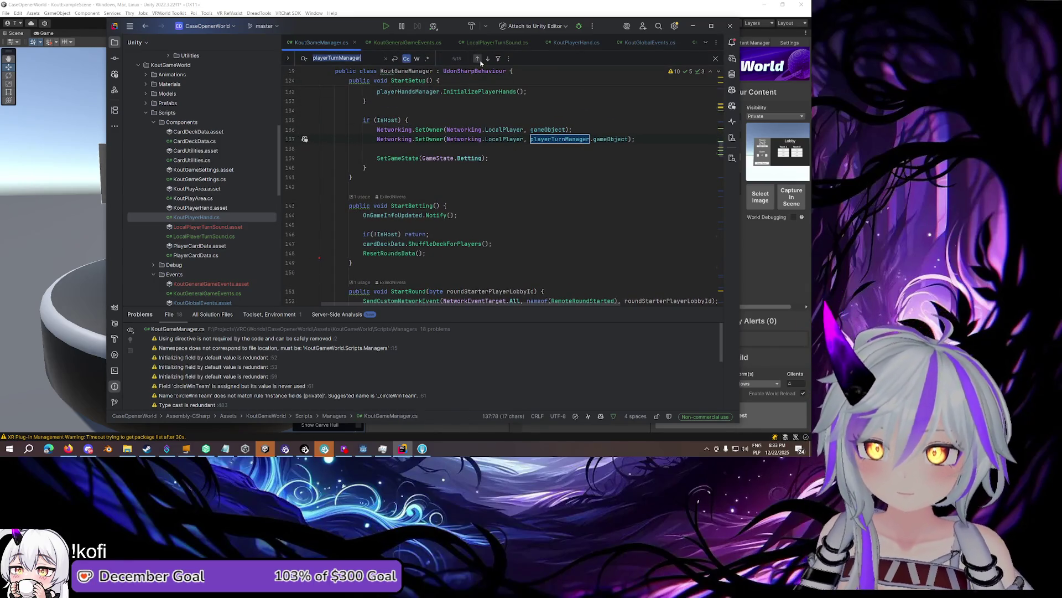
Step back and forth through every playerTurnManager match in KoutGameManager.cs
{"action": "left_click", "coordinate": [478, 59]}
{"action": "left_click", "coordinate": [478, 59]}
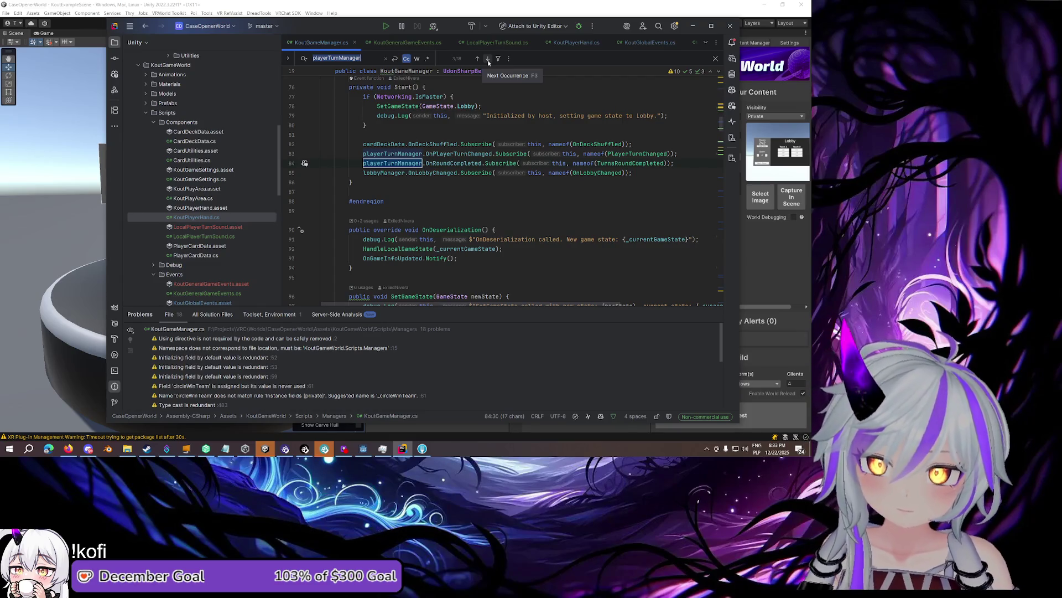
{"action": "left_click", "coordinate": [488, 58]}
{"action": "left_click", "coordinate": [488, 59]}
{"action": "left_click", "coordinate": [488, 59]}
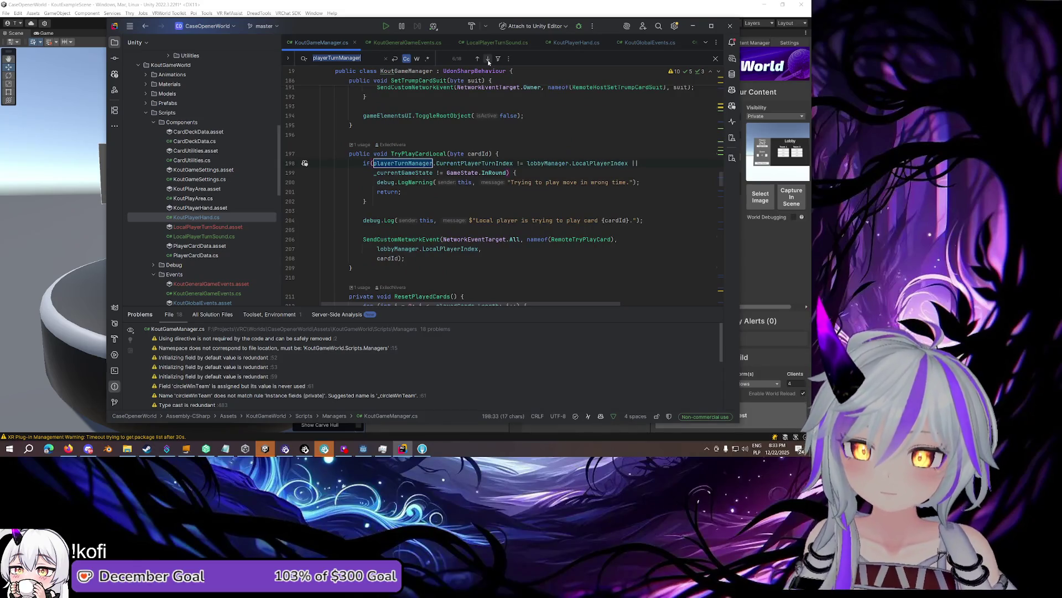
{"action": "left_click", "coordinate": [488, 58]}
{"action": "left_click", "coordinate": [488, 58]}
{"action": "left_click", "coordinate": [488, 59]}
{"action": "left_click", "coordinate": [476, 59]}
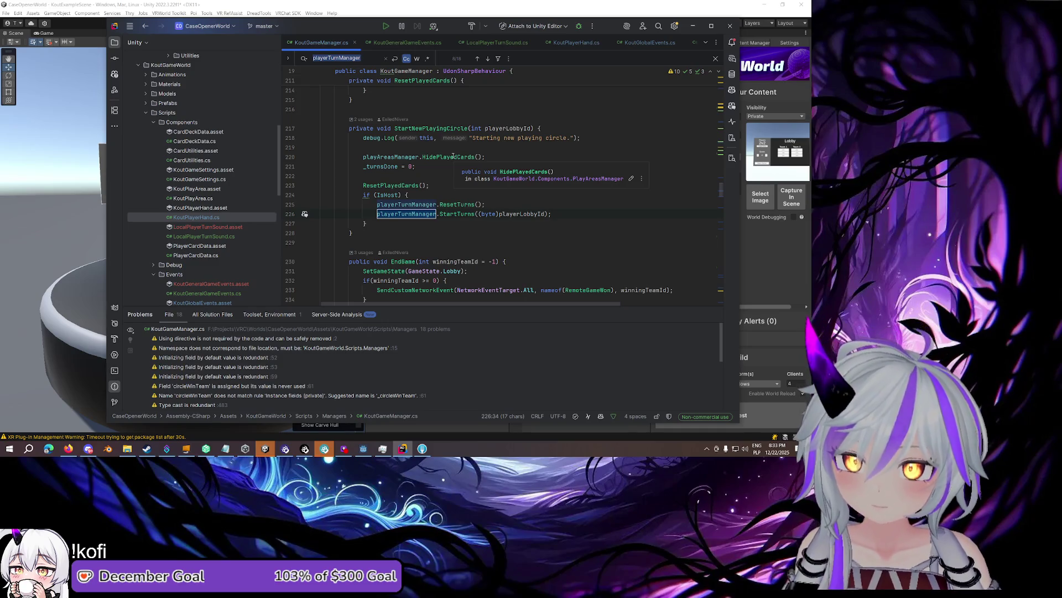
{"action": "left_click", "coordinate": [488, 57]}
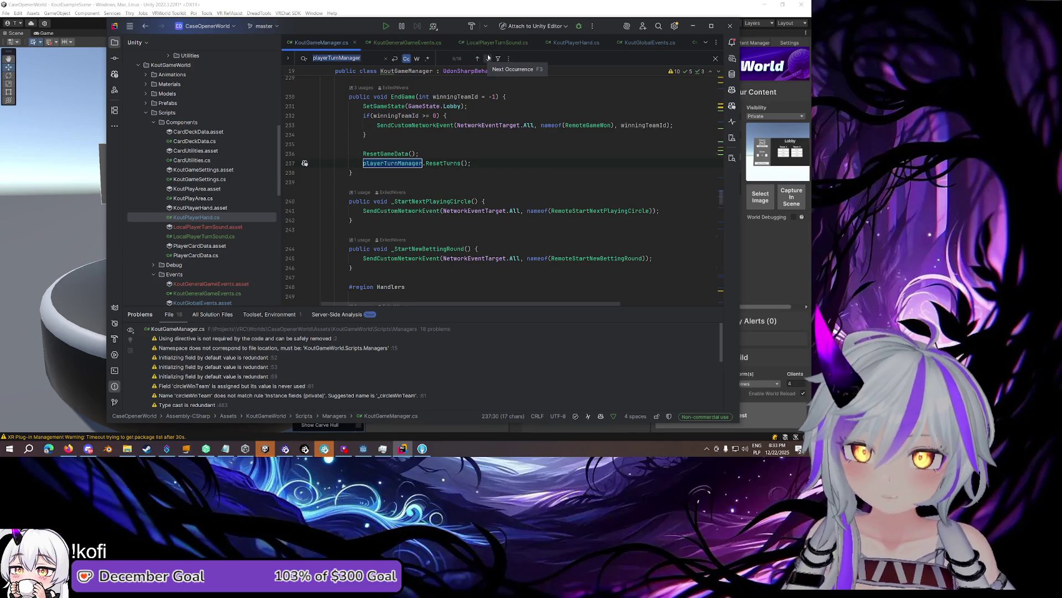
{"action": "left_click", "coordinate": [488, 57]}
{"action": "scroll", "coordinate": [503, 78], "scroll_direction": "up", "scroll_amount": 1}
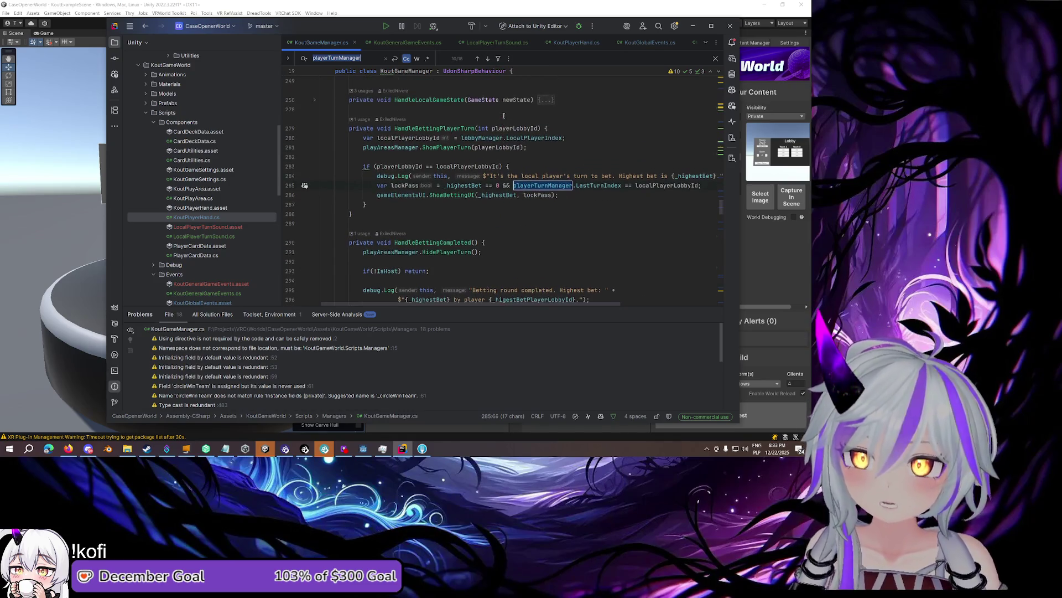
{"action": "left_click", "coordinate": [489, 58]}
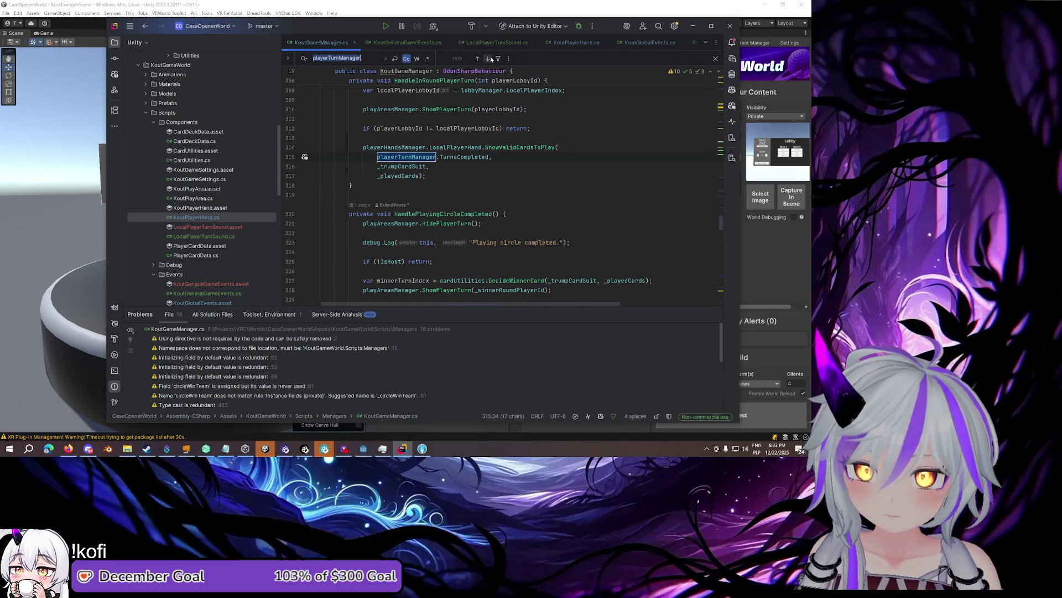
{"action": "left_click", "coordinate": [490, 57]}
{"action": "left_click", "coordinate": [491, 57]}
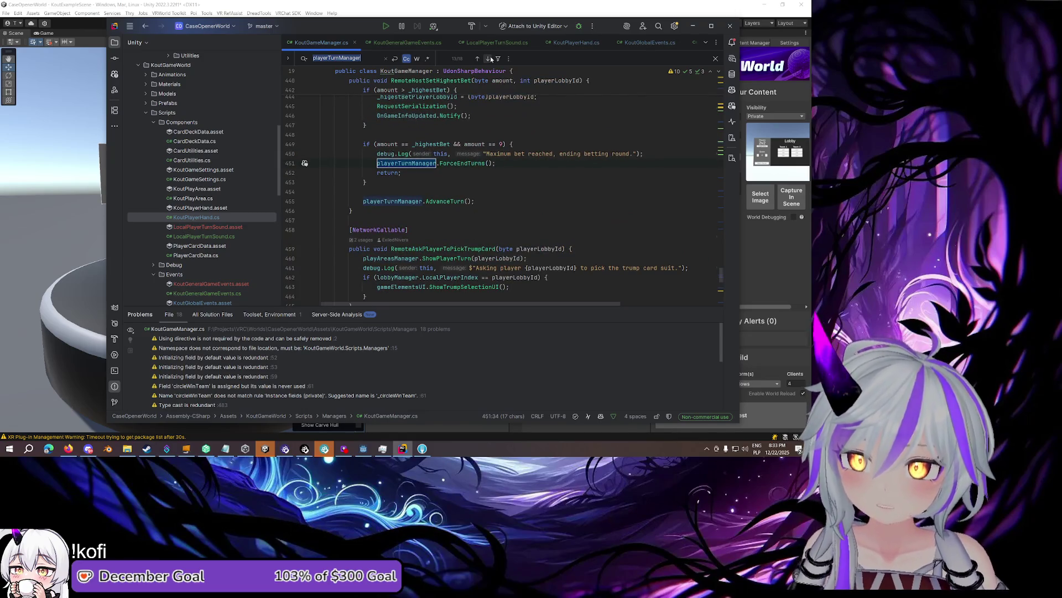
{"action": "left_click", "coordinate": [489, 58]}
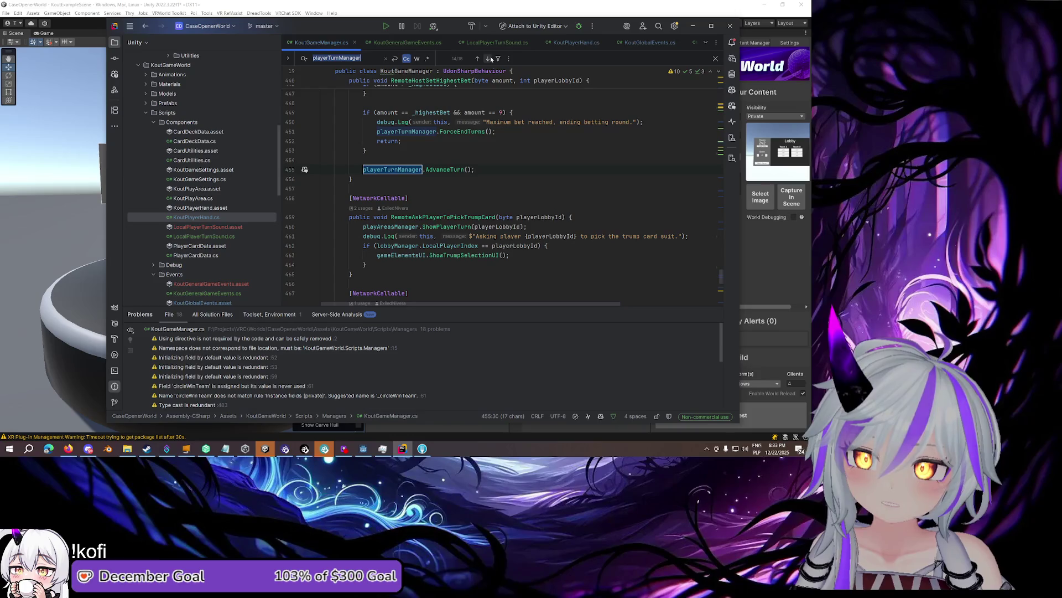
{"action": "left_click", "coordinate": [489, 58]}
{"action": "left_click", "coordinate": [489, 58]}
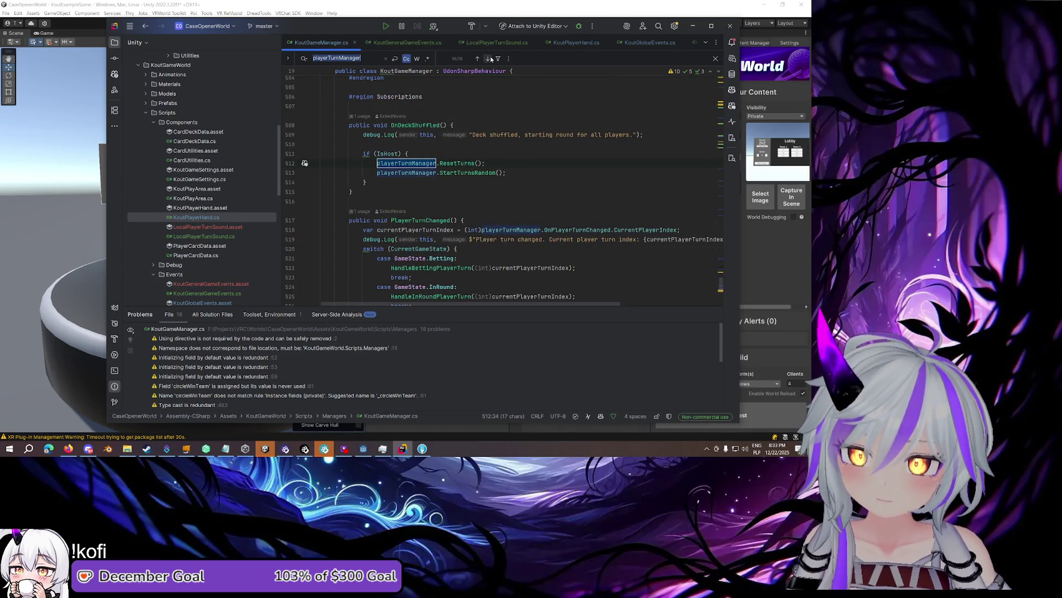
{"action": "scroll", "coordinate": [476, 94], "scroll_direction": "up", "scroll_amount": 1}
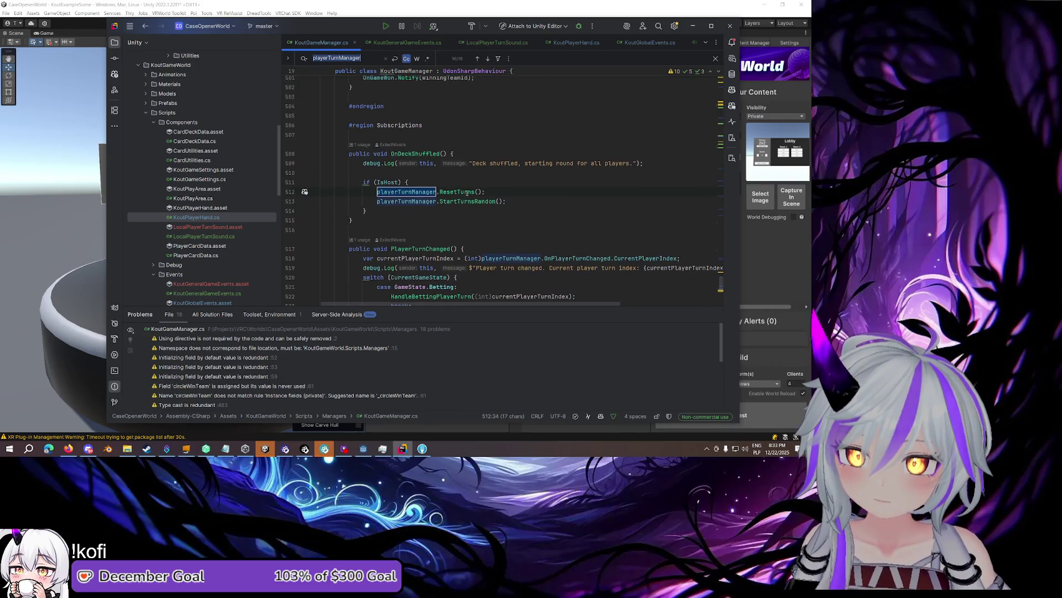
Open blank lines after playerTurnManager.ResetTurns() in OnDeckShuffled's host-only block
{"action": "left_click", "coordinate": [467, 201]}
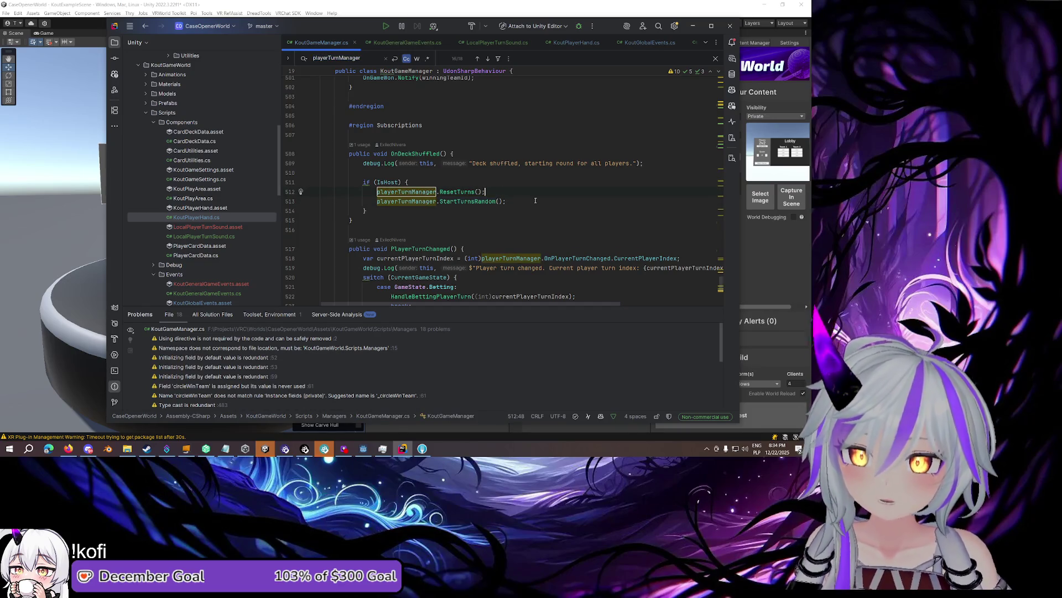
{"action": "key", "text": "Return"}
{"action": "key", "text": "Return"}
{"action": "key", "text": "Up"}
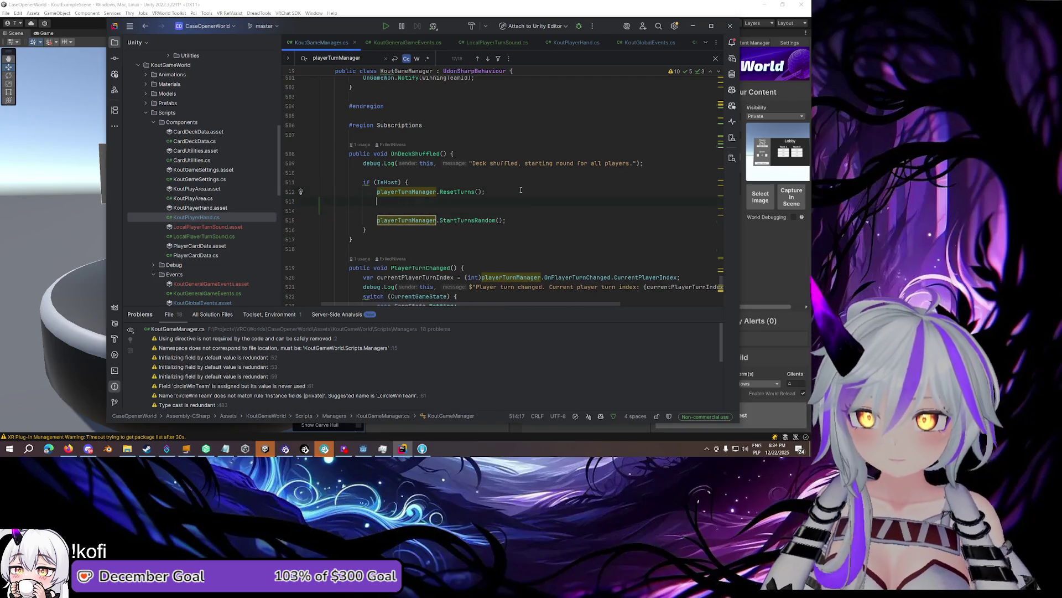
Add an if (circleWinTeam >= 0) branch and accept the suggested betting-round restart code
{"action": "key", "text": "Escape"}
{"action": "key", "text": "Down"}
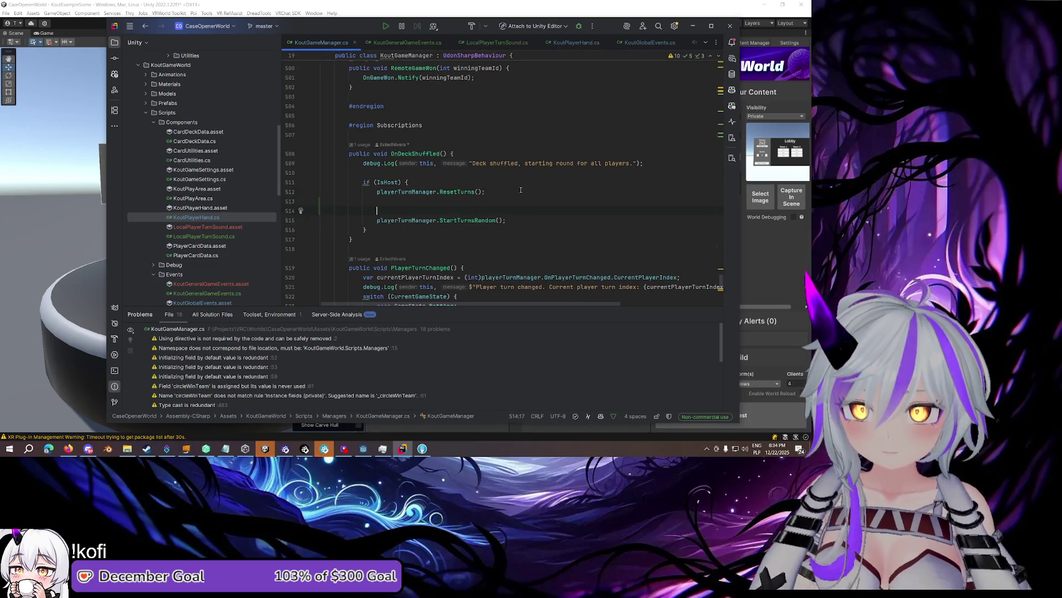
{"action": "type", "text": "if("}
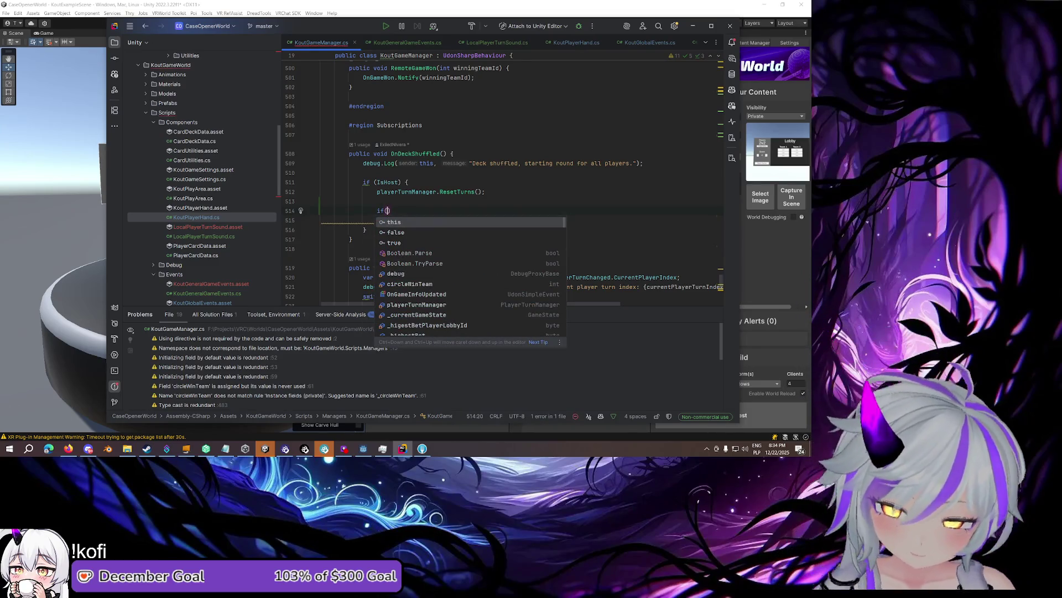
{"action": "type", "text": "winn"}
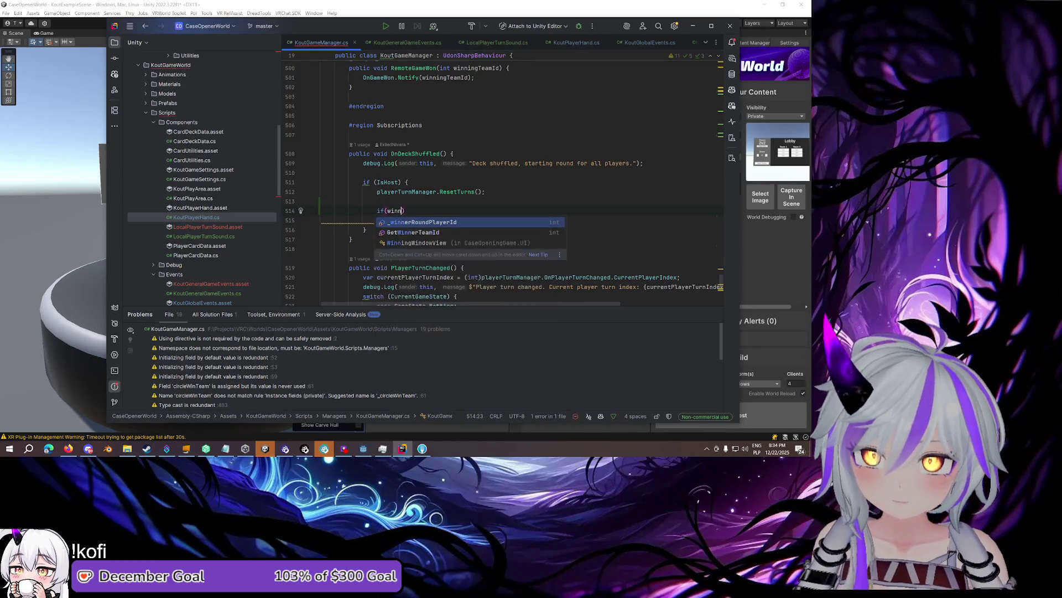
{"action": "key", "text": "BackSpace"}
{"action": "key", "text": "BackSpace"}
{"action": "key", "text": "BackSpace"}
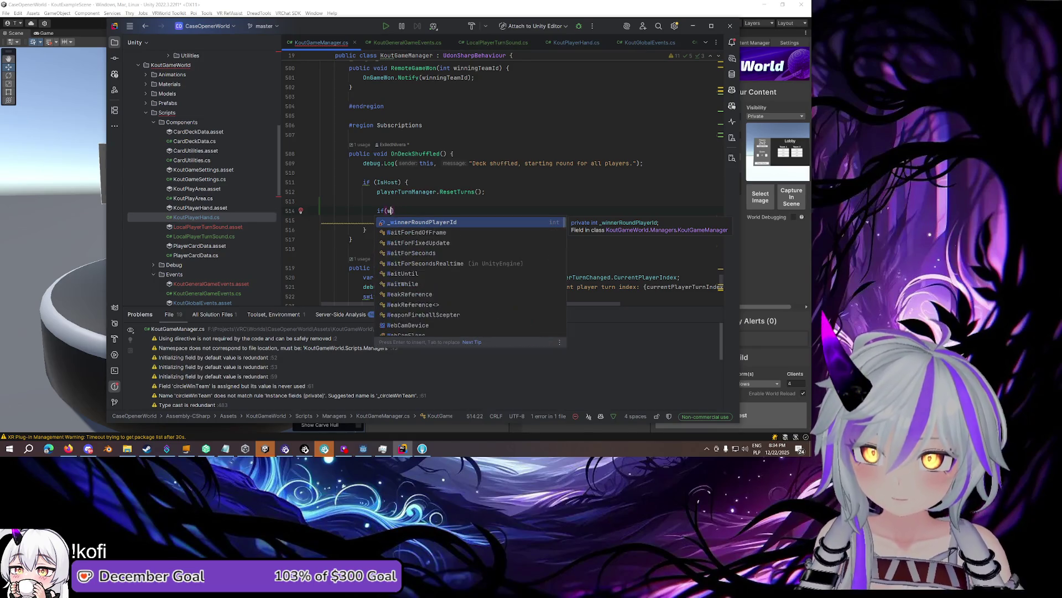
{"action": "type", "text": "ci"}
{"action": "key", "text": "Return"}
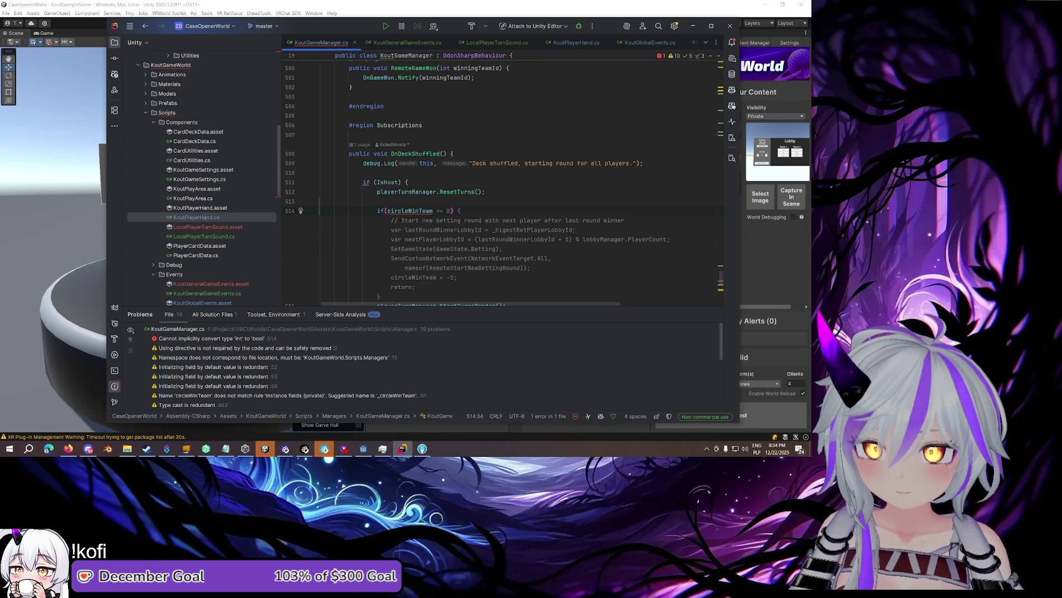
{"action": "type", "text": ">= 0"}
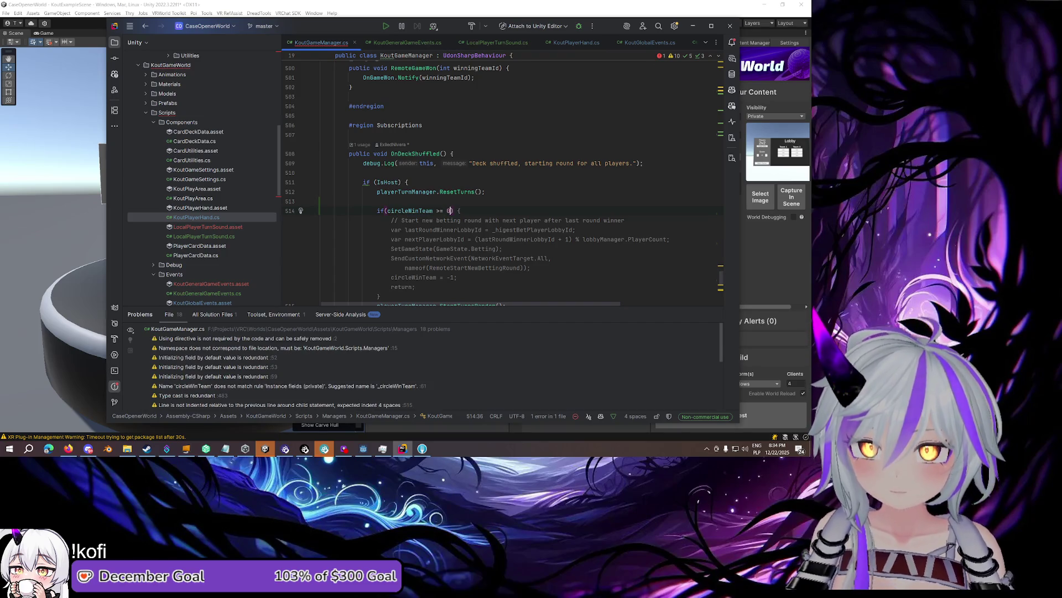
{"action": "left_click", "coordinate": [391, 220]}
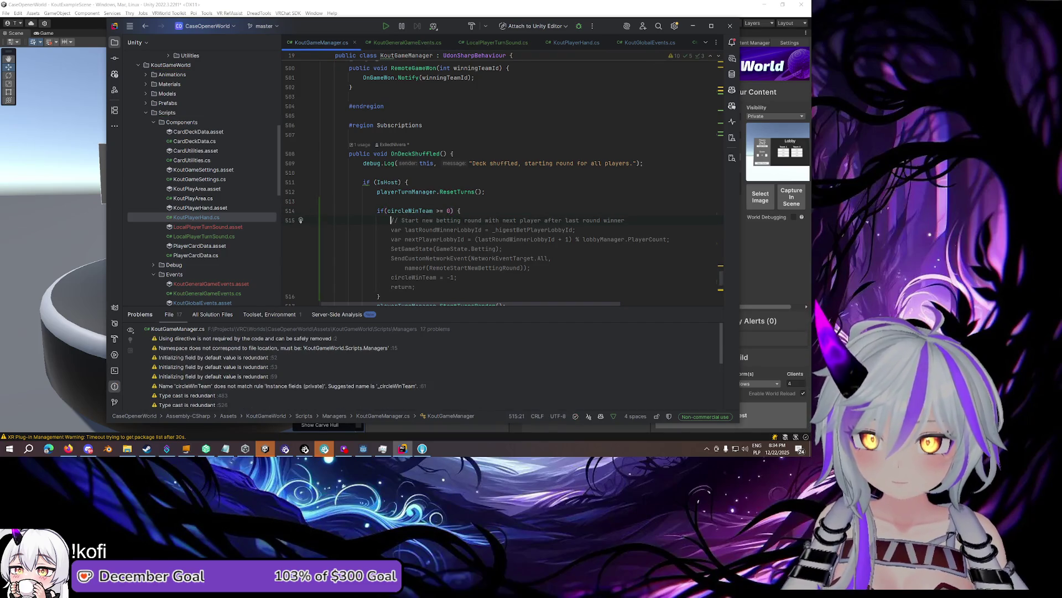
{"action": "scroll", "coordinate": [427, 182], "scroll_direction": "down", "scroll_amount": 2}
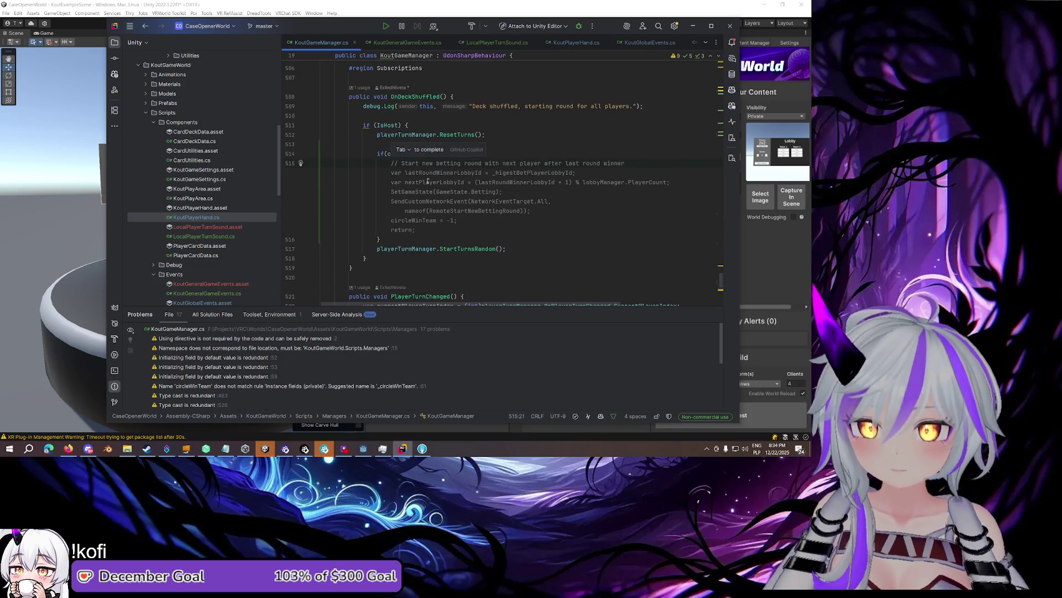
{"action": "key", "text": "Tab"}
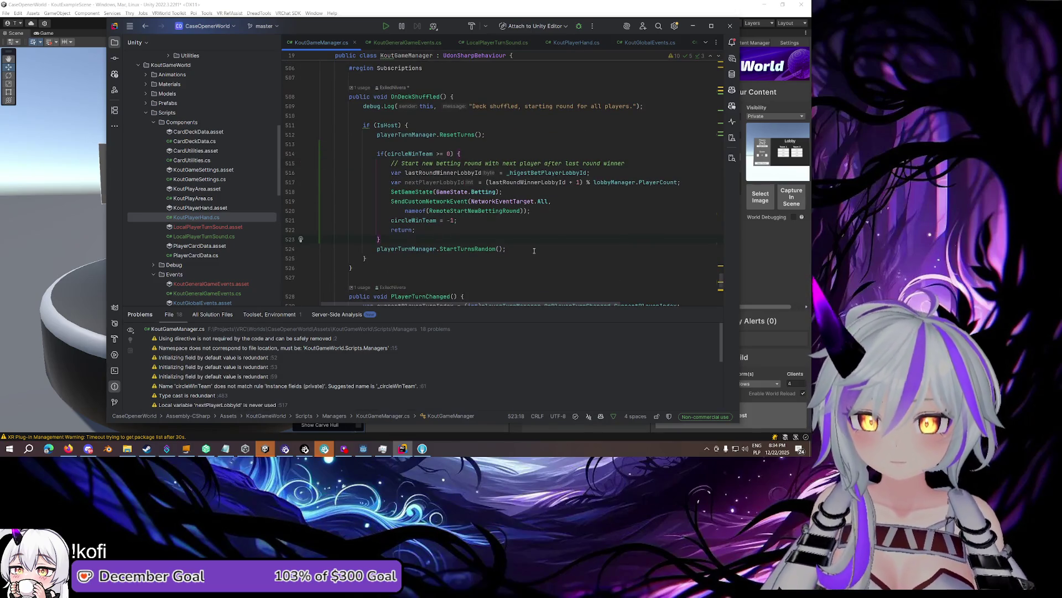
Add an else block and move the StartTurnsRandom() call into it
{"action": "left_click", "coordinate": [533, 249]}
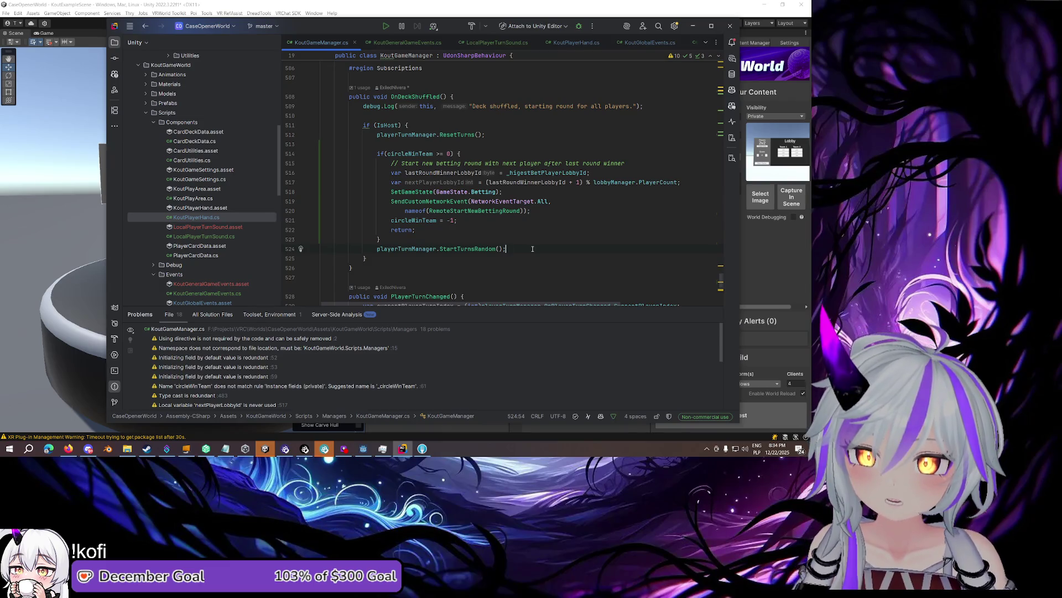
{"action": "key", "text": "Return"}
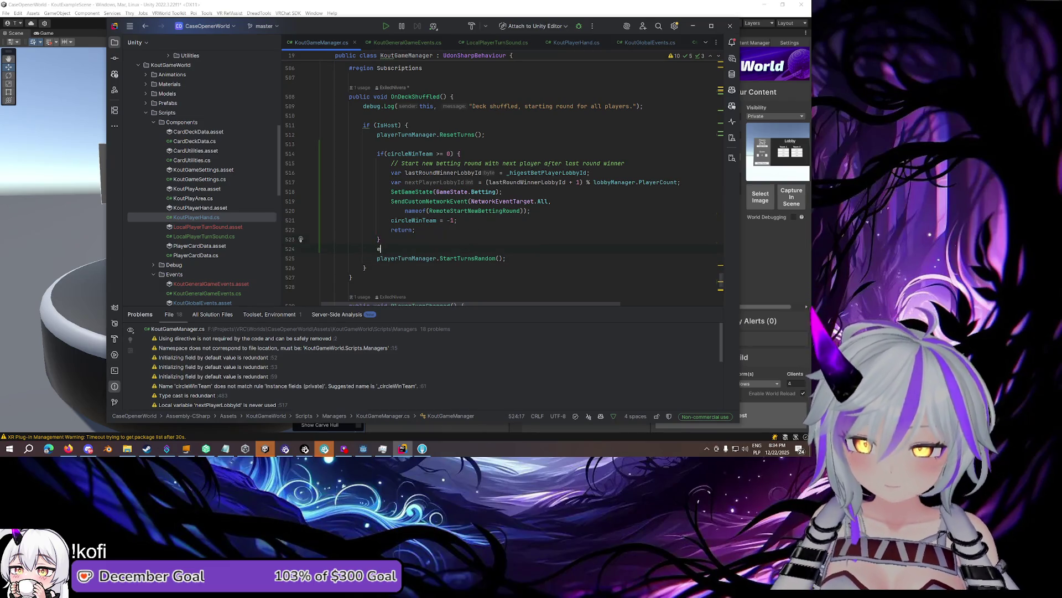
{"action": "type", "text": "else"}
{"action": "key", "text": "Return"}
{"action": "key", "text": "Down"}
{"action": "key", "text": "End"}
{"action": "key", "text": "shift+Down"}
{"action": "key", "text": "shift+End"}
{"action": "key", "text": "ctrl+x"}
{"action": "key", "text": "Up"}
{"action": "key", "text": "ctrl+v"}
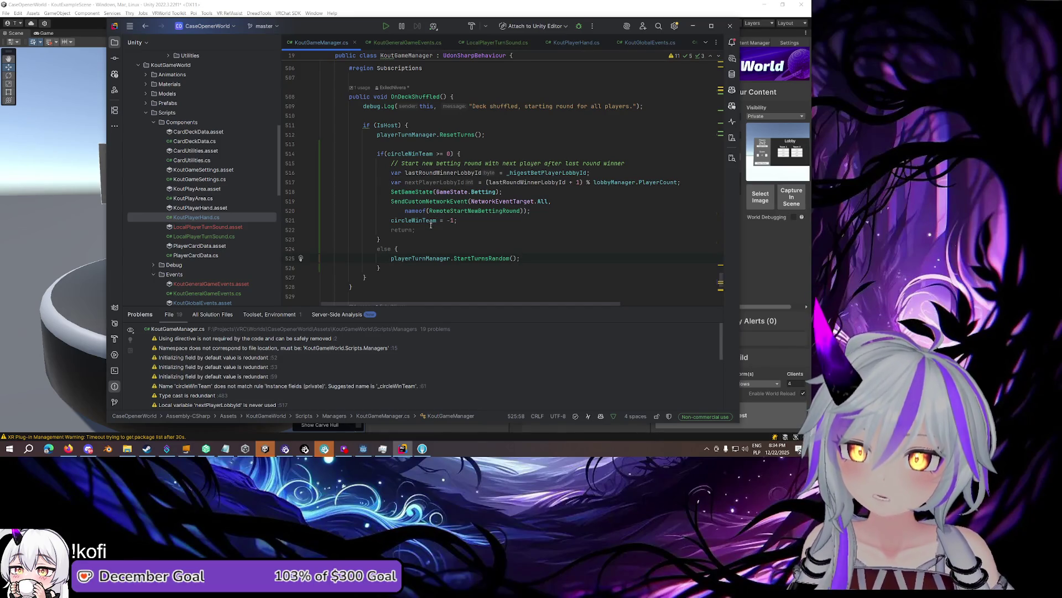
Inspect the RemoteStartNewBettingRound argument line and the lastRoundWinnerLobbyId declaration
{"action": "left_click_drag", "start_coordinate": [534, 211], "coordinate": [395, 204]}
{"action": "left_click", "coordinate": [530, 211]}
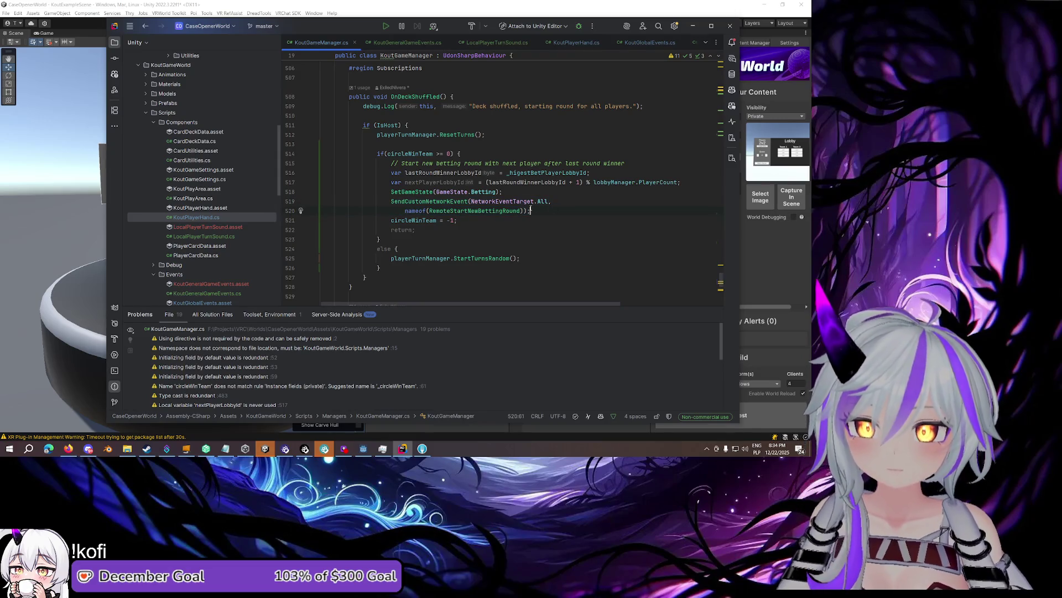
{"action": "left_click", "coordinate": [390, 172]}
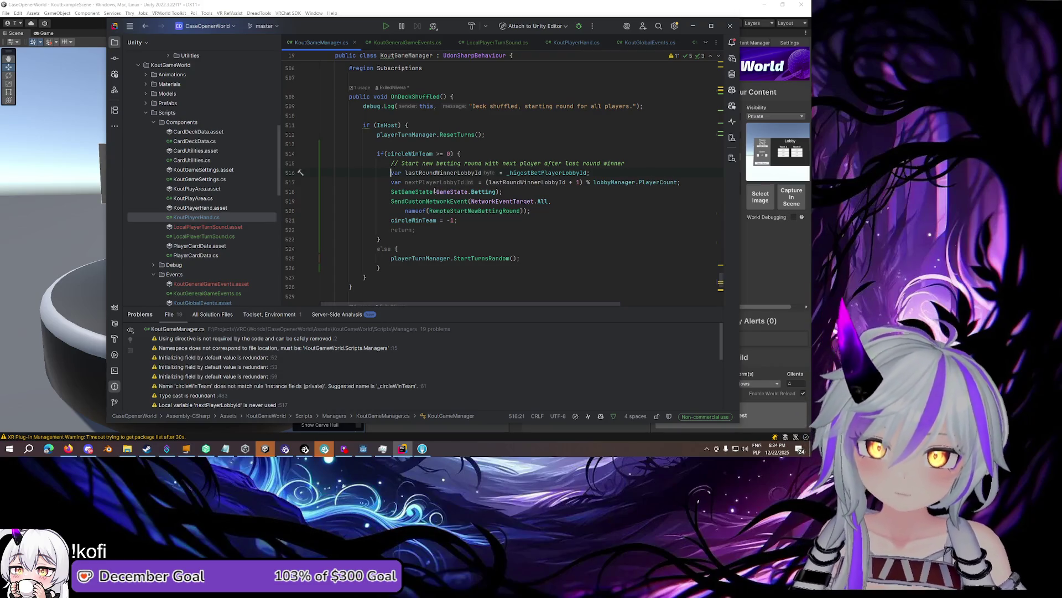
{"action": "mouse_move", "coordinate": [434, 190]}
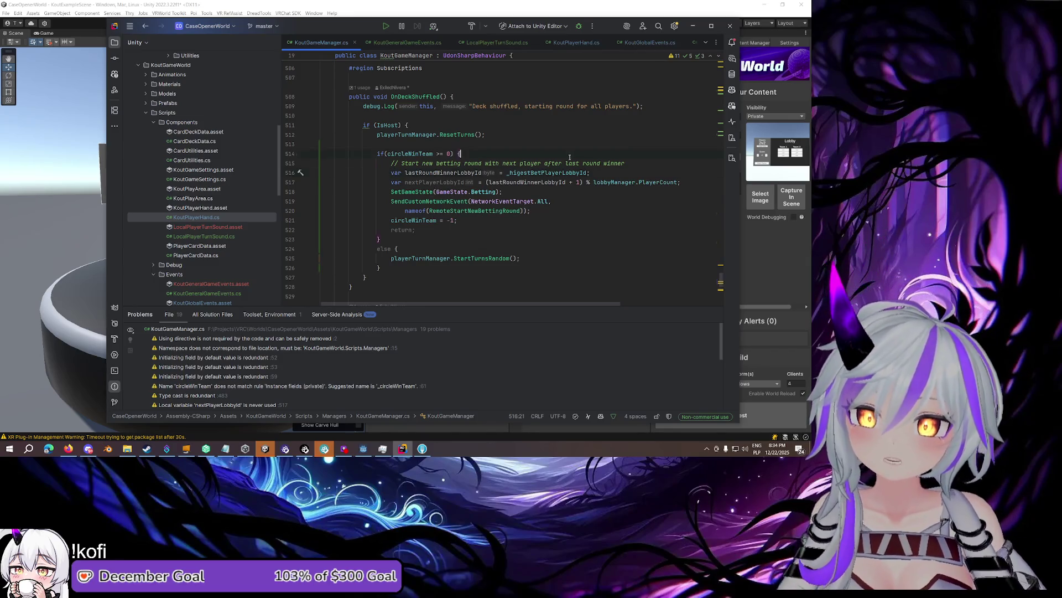
Begin the branch with 'var randomPlayerFromWinTeam = Random.' and try the Random type suggestions
{"action": "key", "text": "Return"}
{"action": "type", "text": "var rando"}
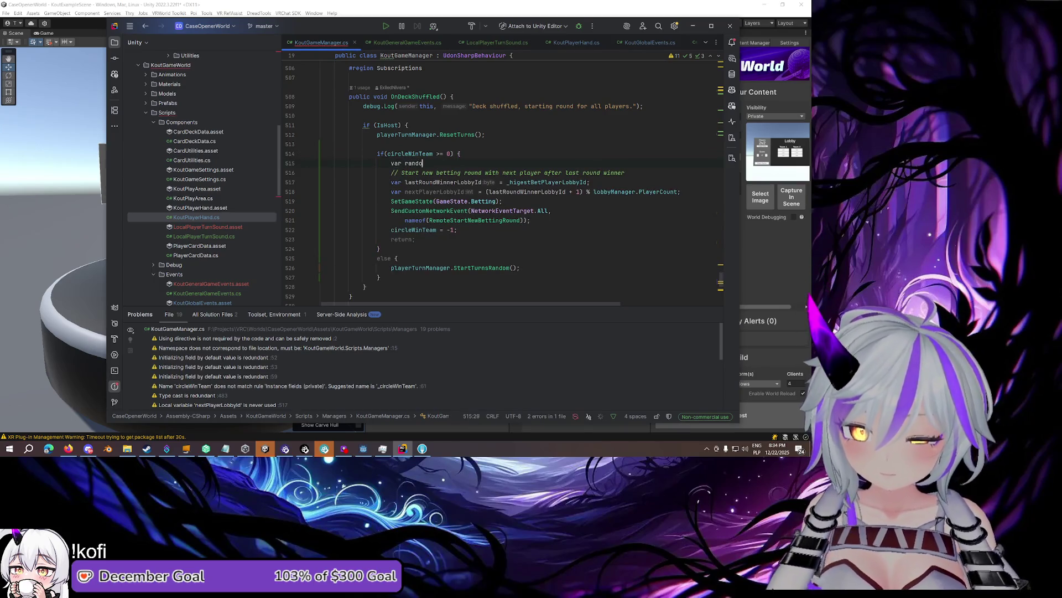
{"action": "type", "text": "mPlayerFrom"}
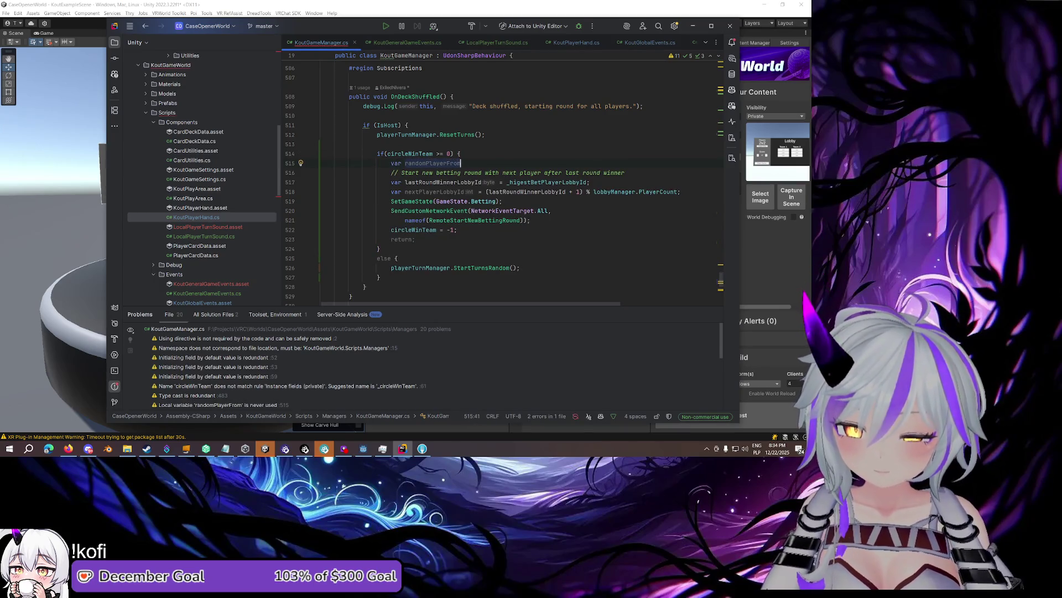
{"action": "type", "text": "WinTeam "}
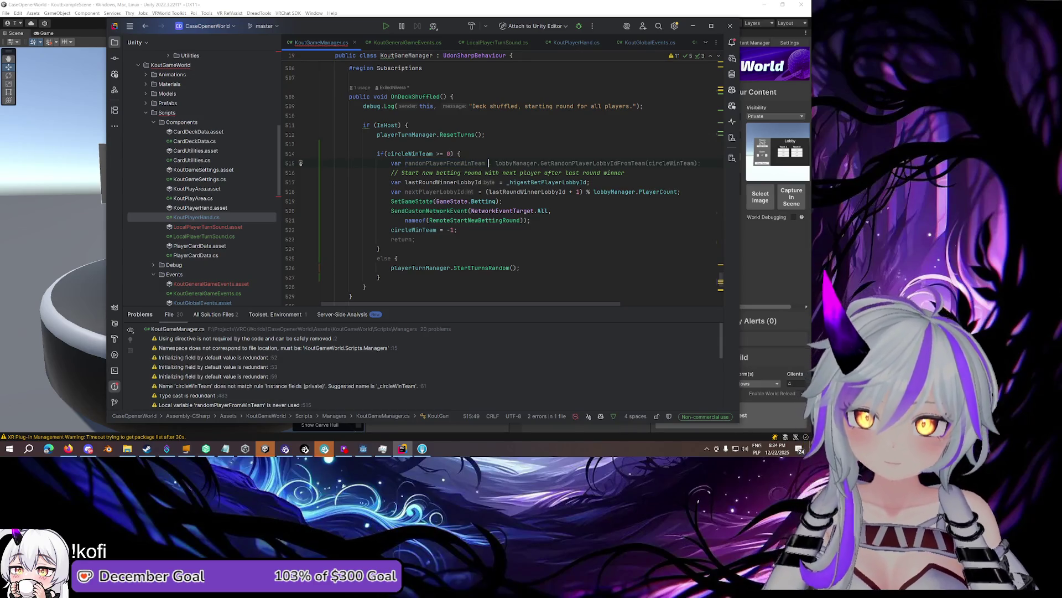
{"action": "type", "text": "= "}
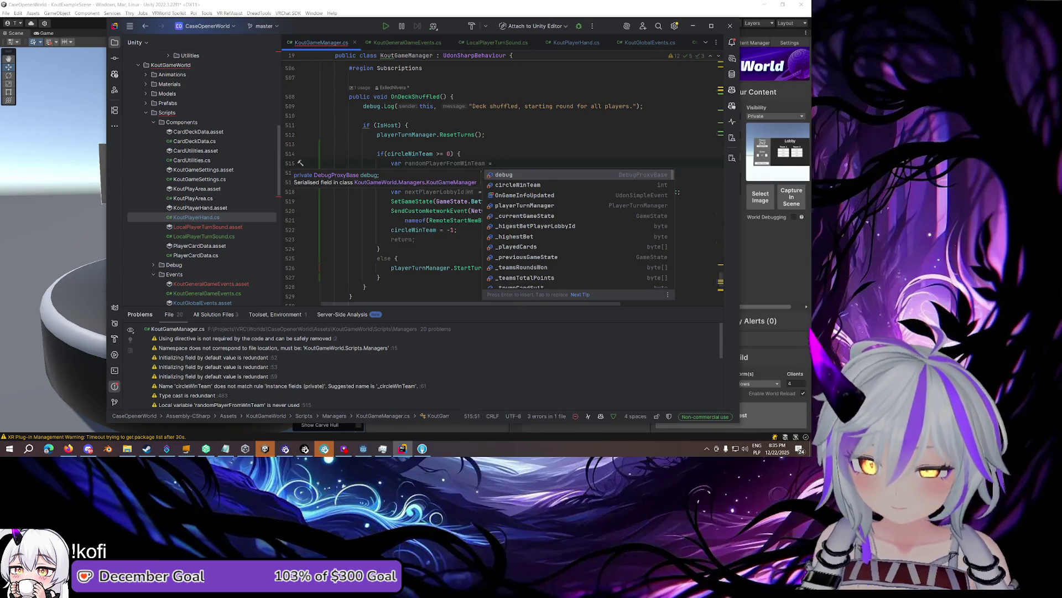
{"action": "type", "text": "Random."}
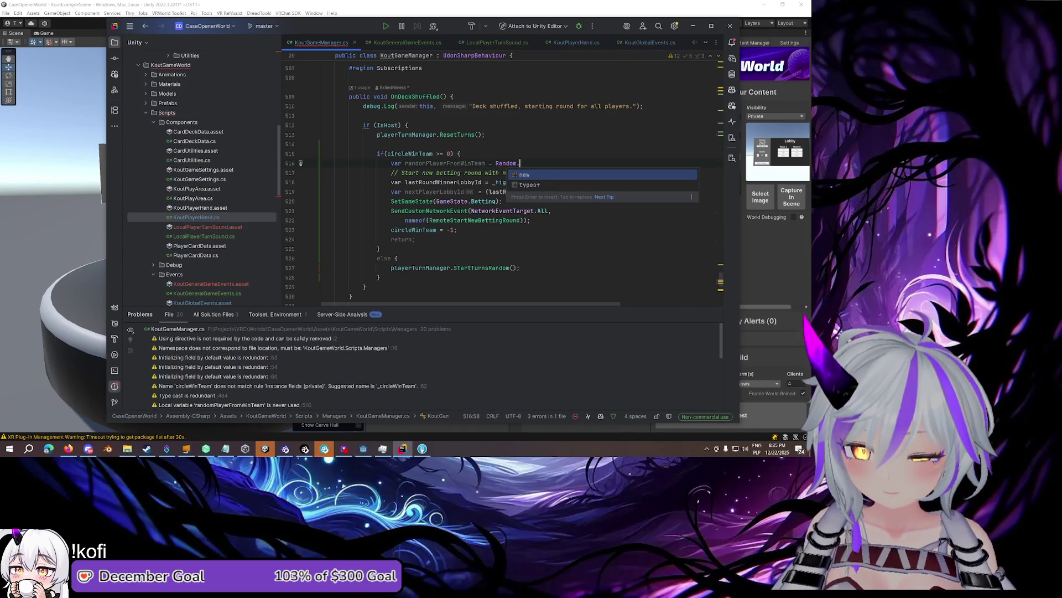
{"action": "key", "text": "Escape"}
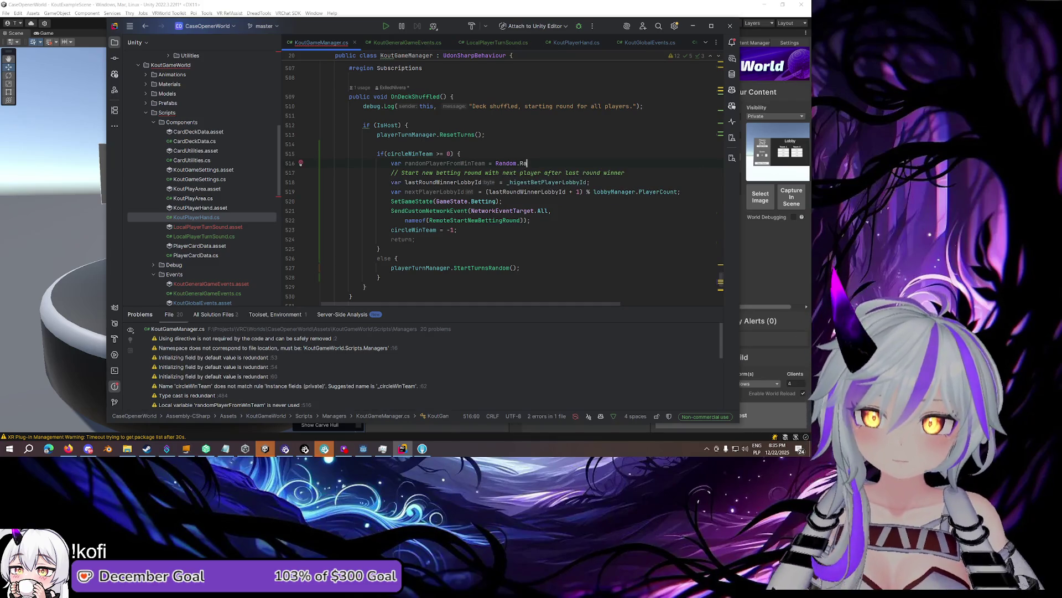
{"action": "key", "text": "BackSpace"}
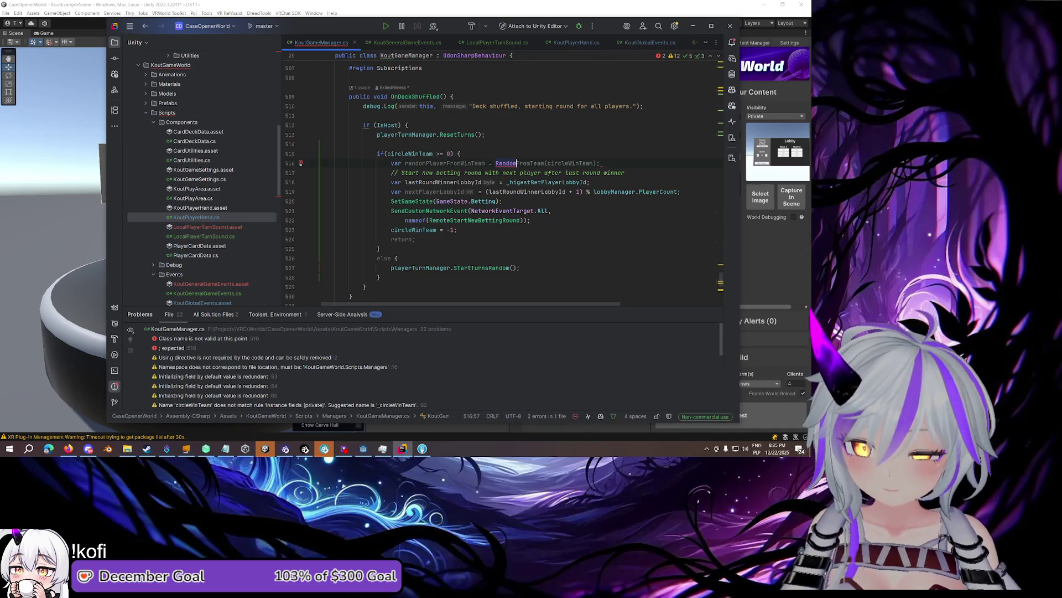
{"action": "type", "text": ".Ra"}
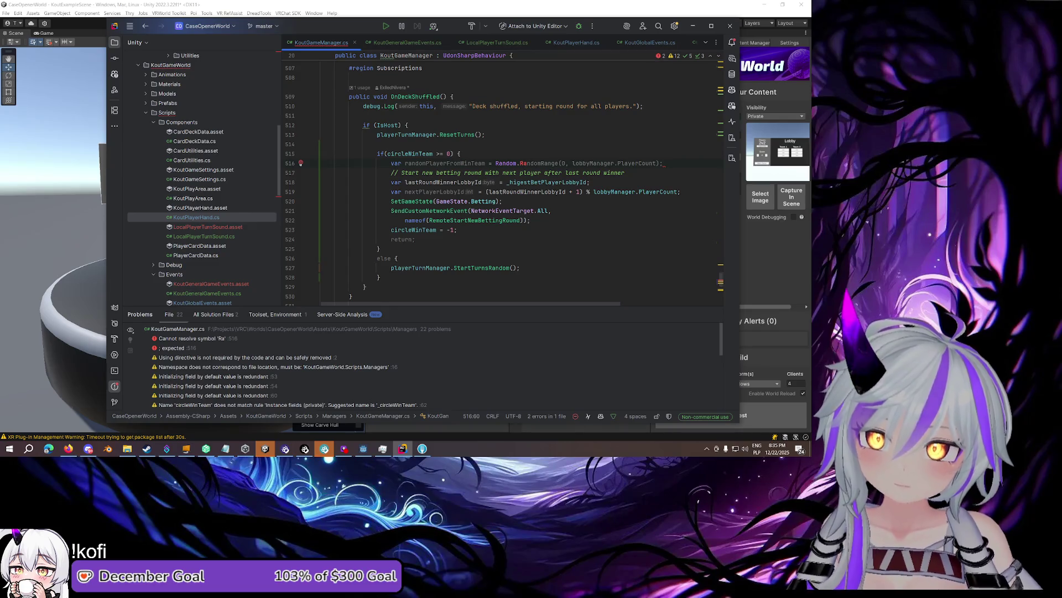
{"action": "key", "text": "BackSpace"}
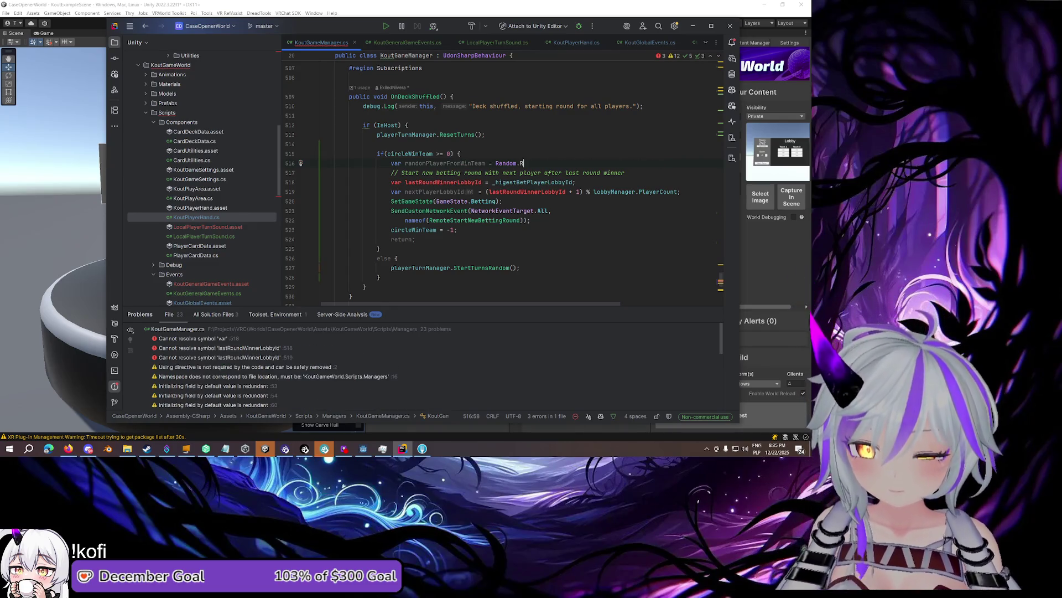
{"action": "type", "text": "ange"}
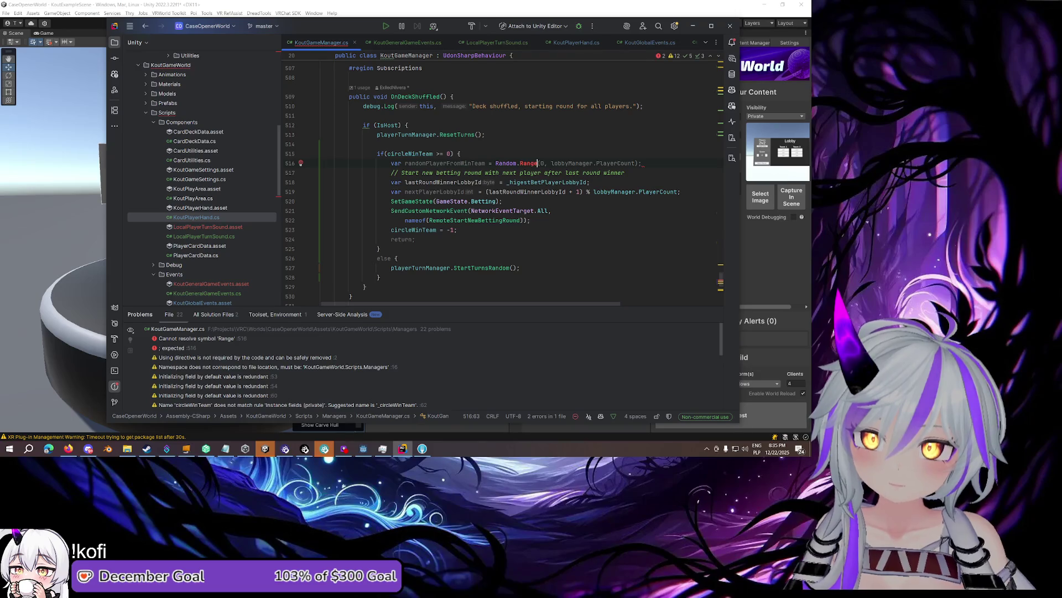
{"action": "key", "text": "BackSpace"}
{"action": "key", "text": "BackSpace"}
{"action": "key", "text": "BackSpace"}
{"action": "key", "text": "BackSpace"}
{"action": "key", "text": "BackSpace"}
{"action": "key", "text": "BackSpace"}
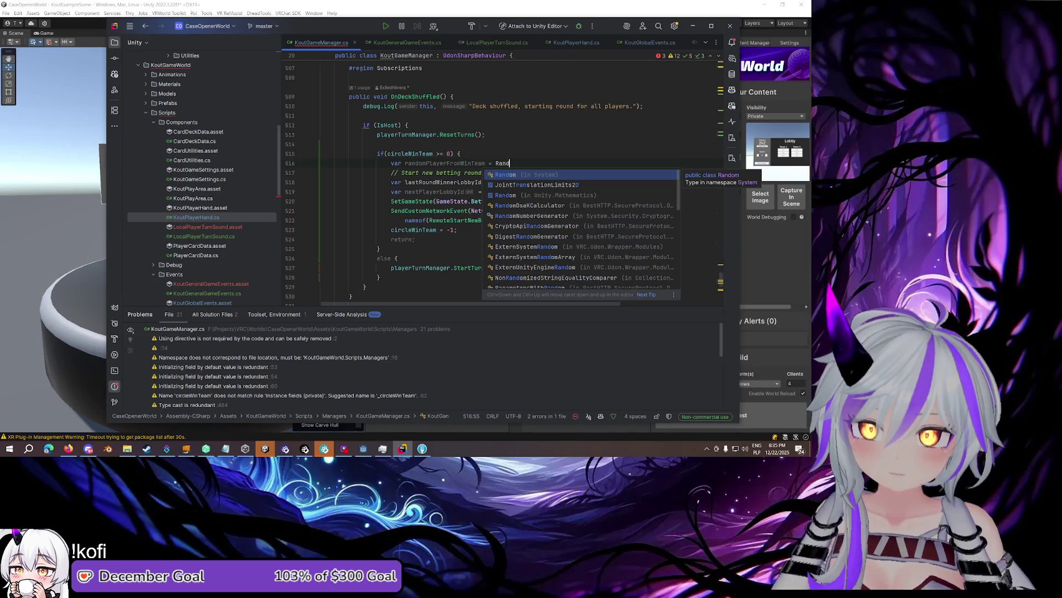
{"action": "key", "text": "Down"}
{"action": "key", "text": "Down"}
{"action": "key", "text": "Down"}
{"action": "key", "text": "Up"}
{"action": "key", "text": "Down"}
{"action": "key", "text": "Down"}
{"action": "key", "text": "Down"}
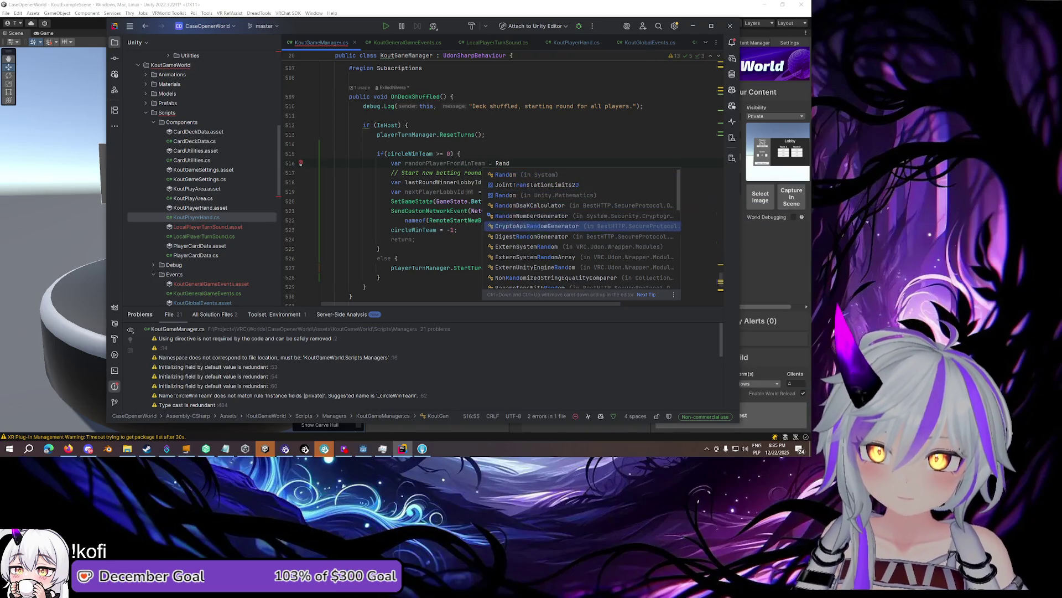
{"action": "key", "text": "Up"}
{"action": "key", "text": "Up"}
{"action": "key", "text": "Up"}
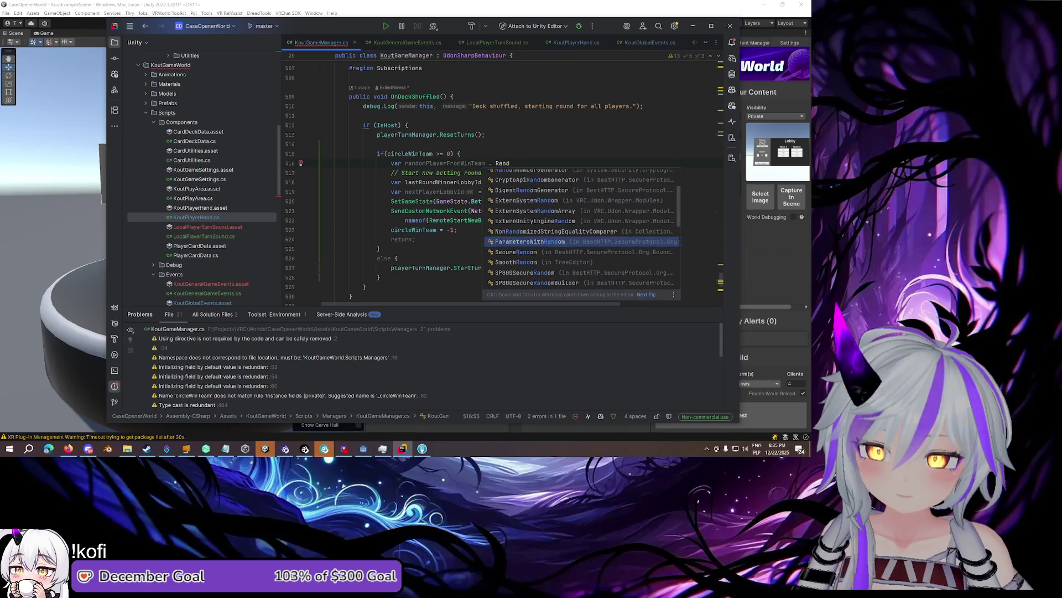
{"action": "key", "text": "Return"}
{"action": "type", "text": ".Mathematics."}
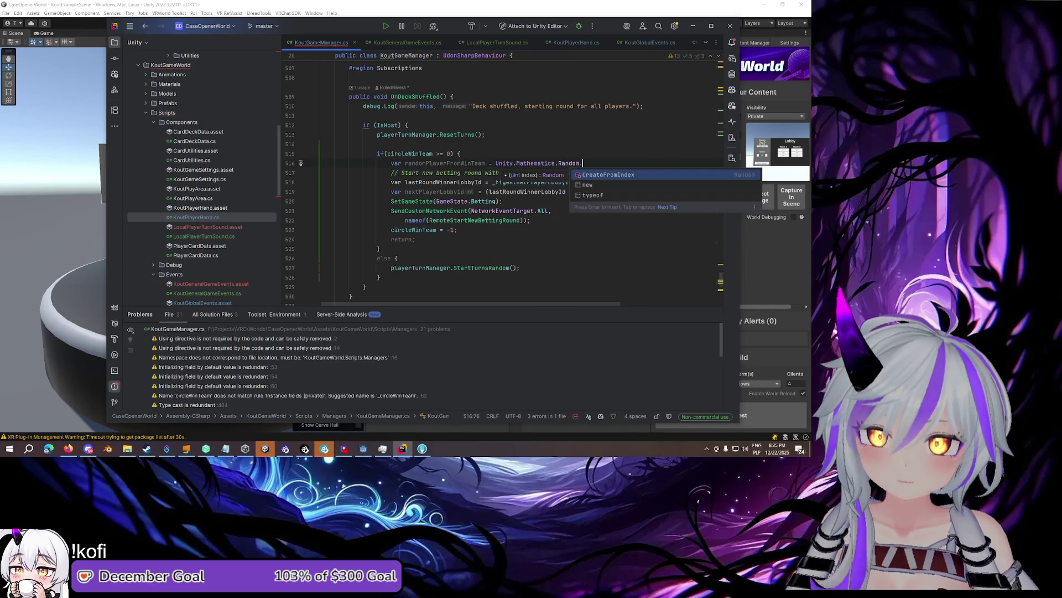
{"action": "key", "text": "ctrl+z"}
{"action": "key", "text": "ctrl+z"}
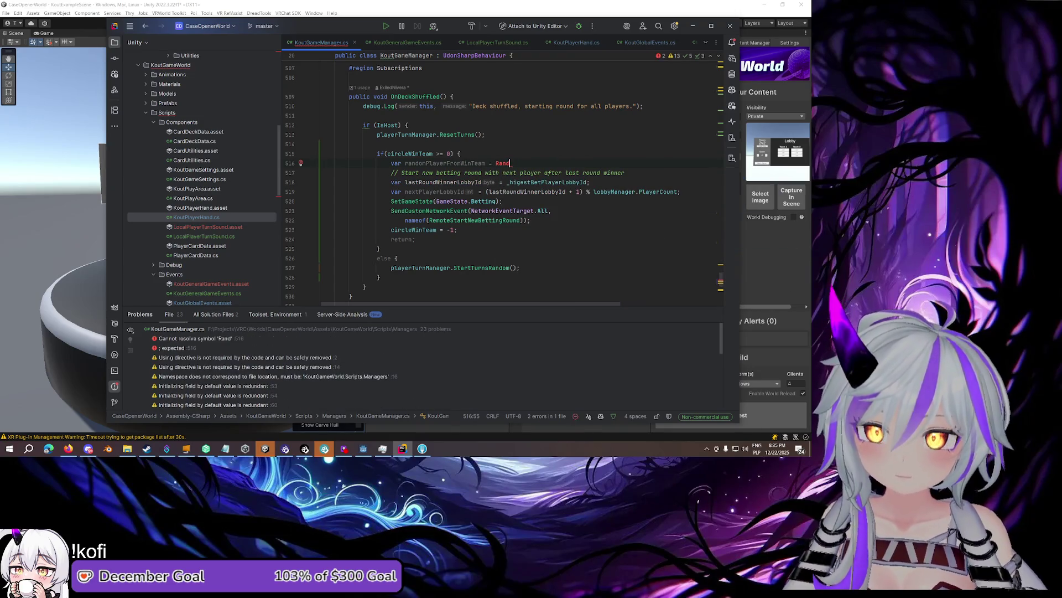
{"action": "type", "text": "om"}
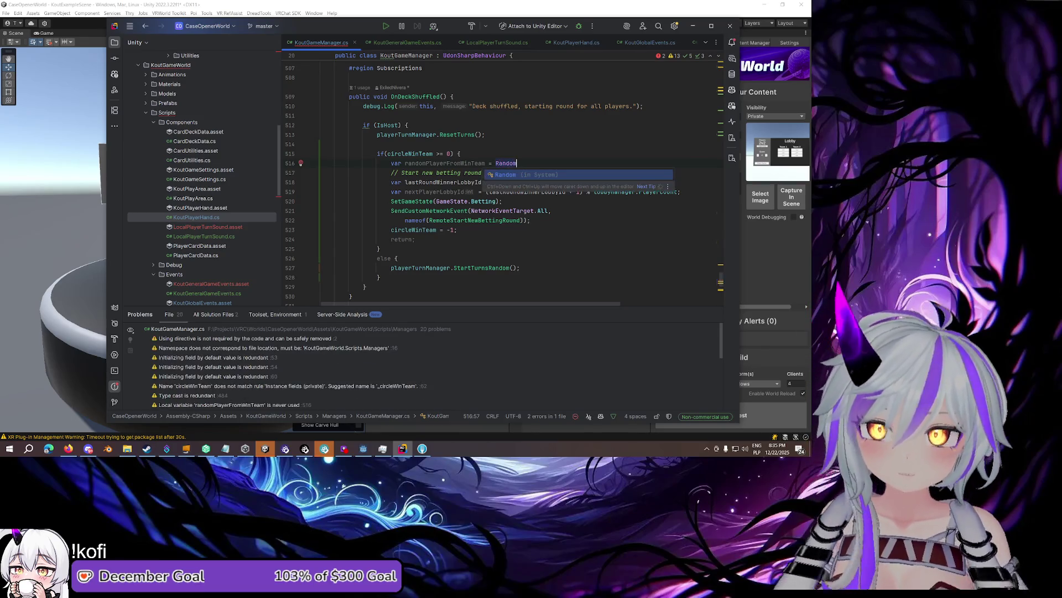
Undo the Mathf.Ra attempt and clear everything after 'var randomPlayerFromWinTeam ='
{"action": "scroll", "coordinate": [536, 217], "scroll_direction": "down", "scroll_amount": 3}
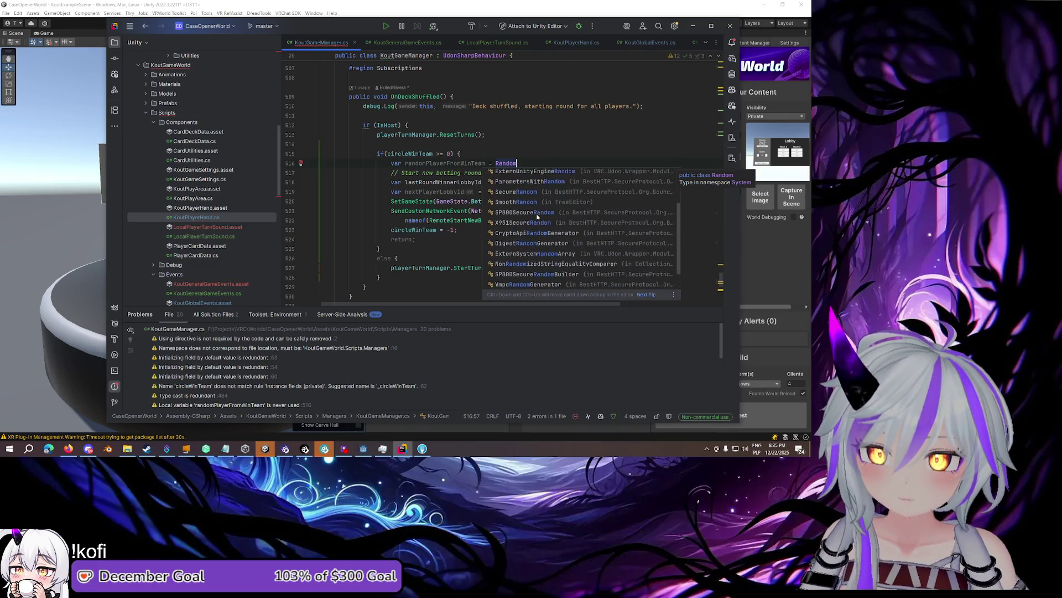
{"action": "scroll", "coordinate": [537, 217], "scroll_direction": "up", "scroll_amount": 3}
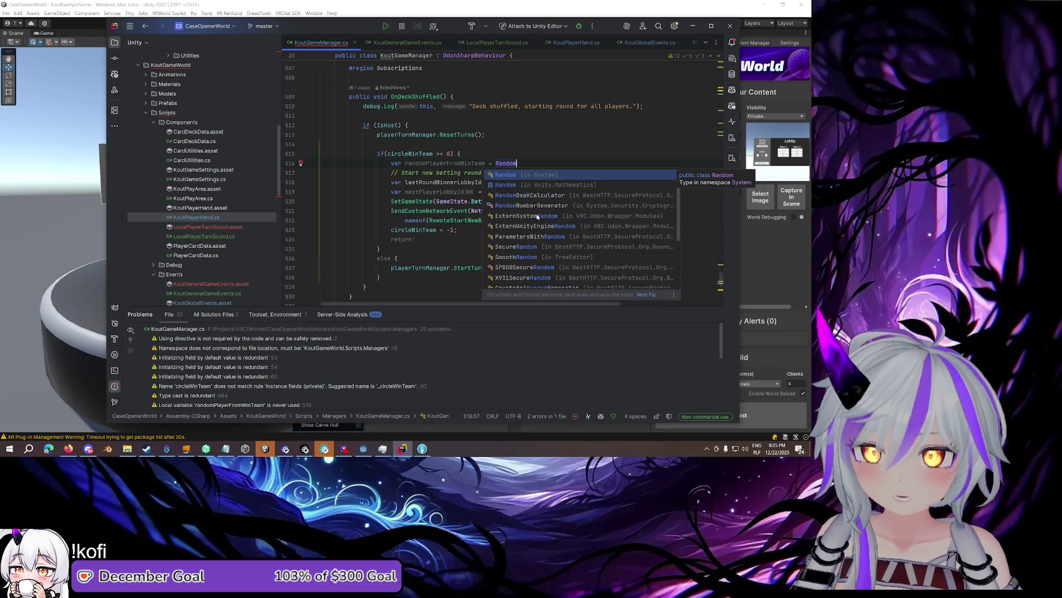
{"action": "key", "text": "ctrl+BackSpace"}
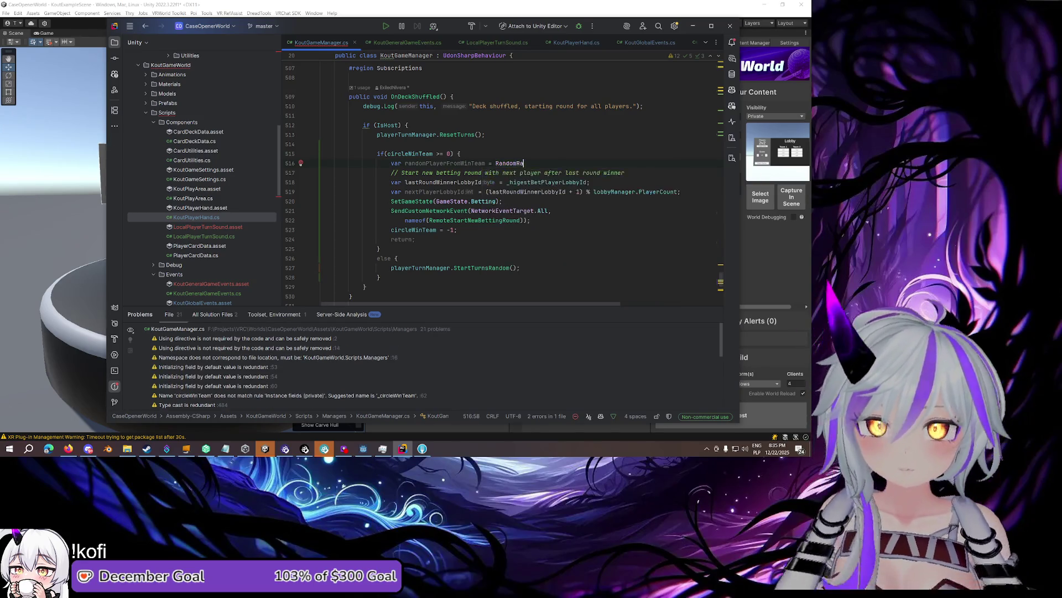
{"action": "type", "text": "Mathf.Ra"}
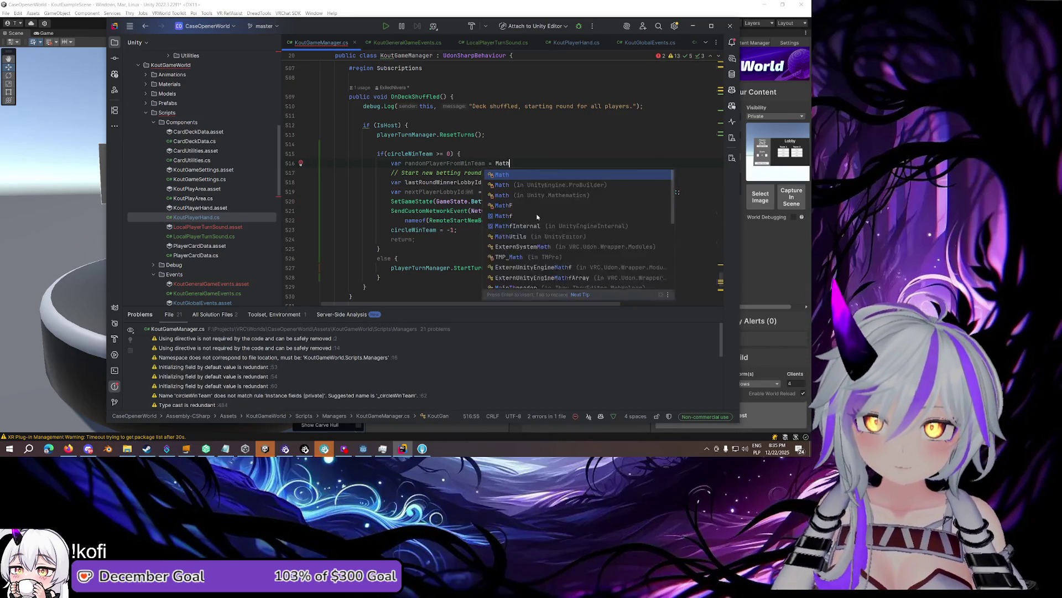
{"action": "key", "text": "BackSpace"}
{"action": "key", "text": "BackSpace"}
{"action": "key", "text": "BackSpace"}
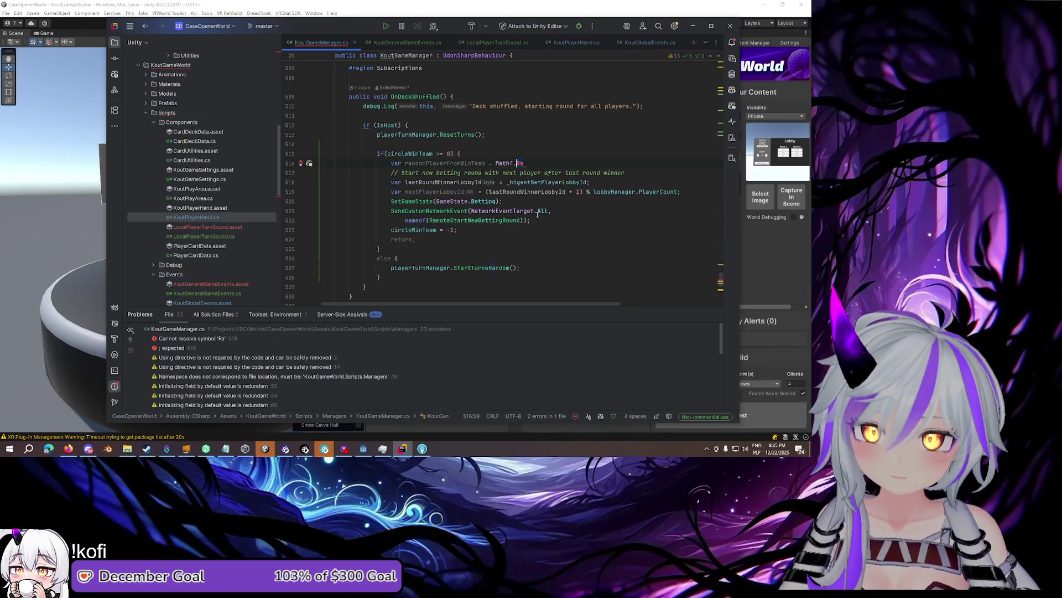
{"action": "key", "text": "ctrl+z"}
{"action": "key", "text": "ctrl+z"}
{"action": "key", "text": "ctrl+z"}
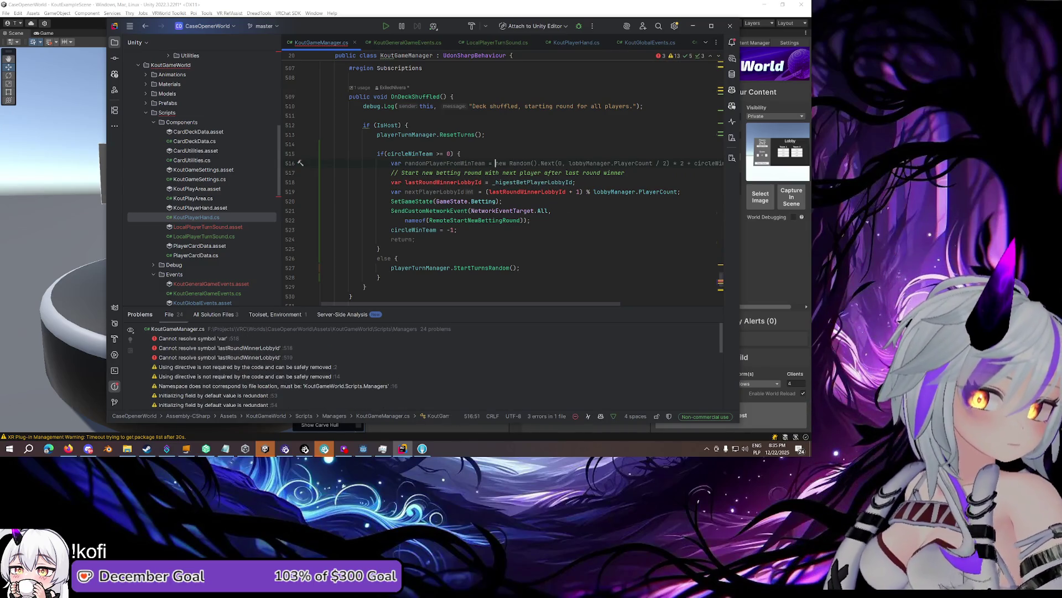
{"action": "key", "text": "alt+Tab"}
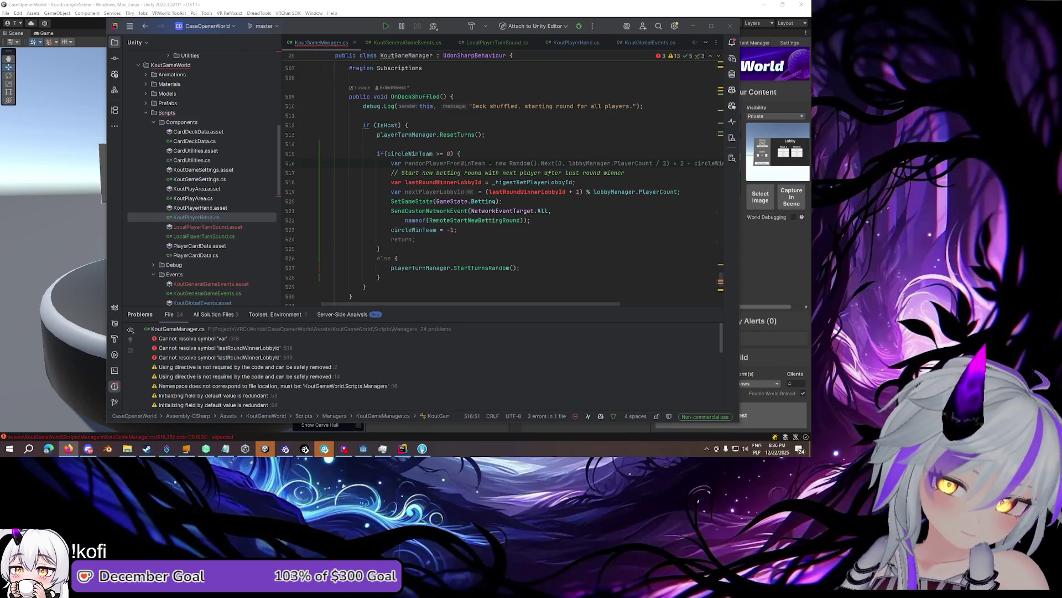
{"action": "key", "text": "shift+End"}
{"action": "key", "text": "Delete"}
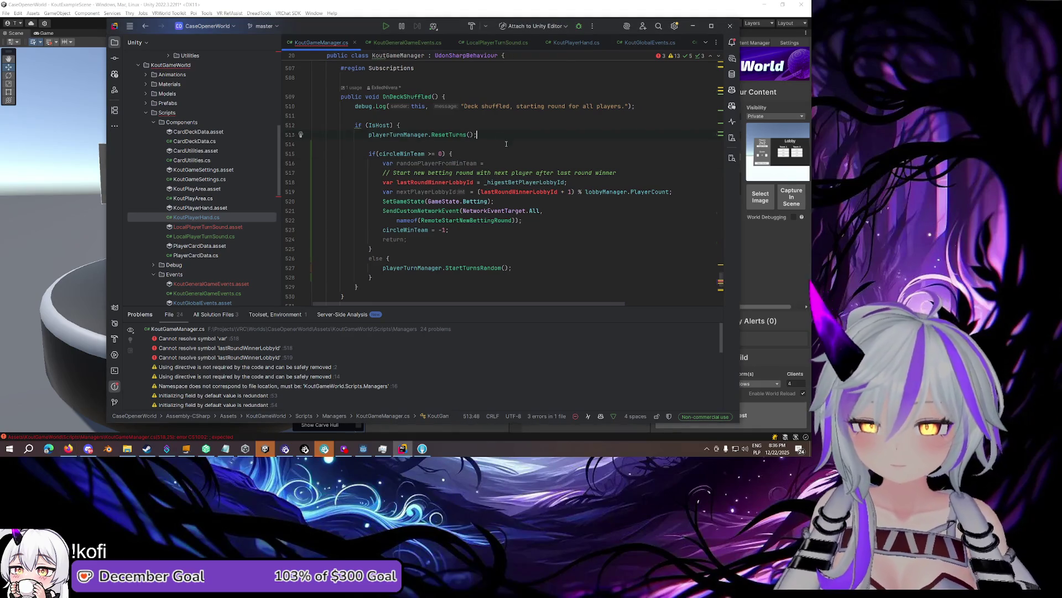
Assign randomPlayerFromWinTeam = UnityEngine.Random.Range(0, 2); using autocomplete
{"action": "type", "text": " Uni"}
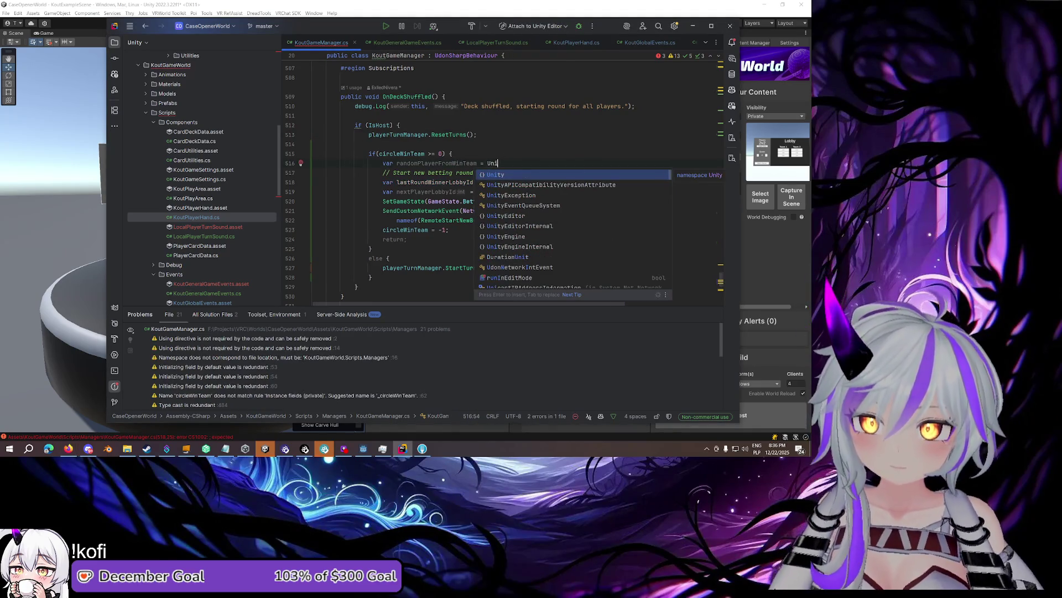
{"action": "key", "text": "Down"}
{"action": "key", "text": "Down"}
{"action": "key", "text": "Down"}
{"action": "key", "text": "Down"}
{"action": "key", "text": "Return"}
{"action": "type", "text": ".R"}
{"action": "key", "text": "Return"}
{"action": "type", "text": ".Ra"}
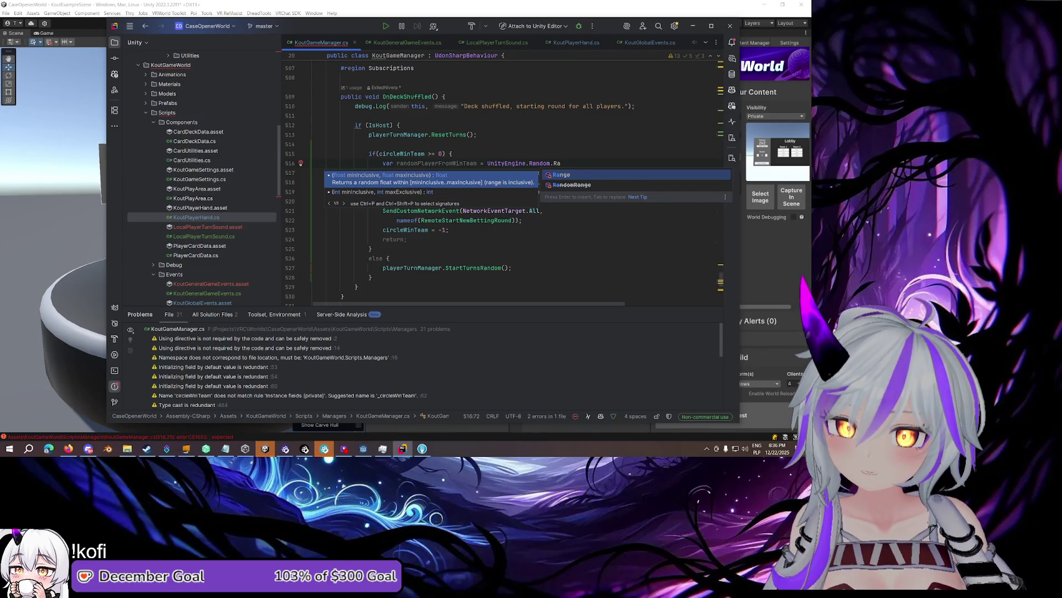
{"action": "key", "text": "Return"}
{"action": "type", "text": "0"}
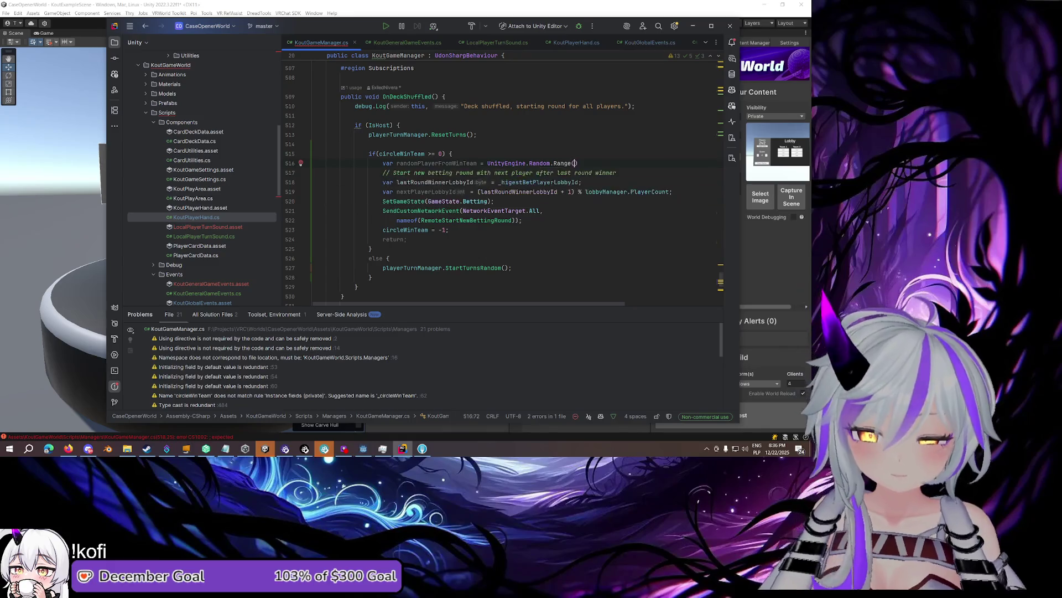
{"action": "type", "text": ", 2);"}
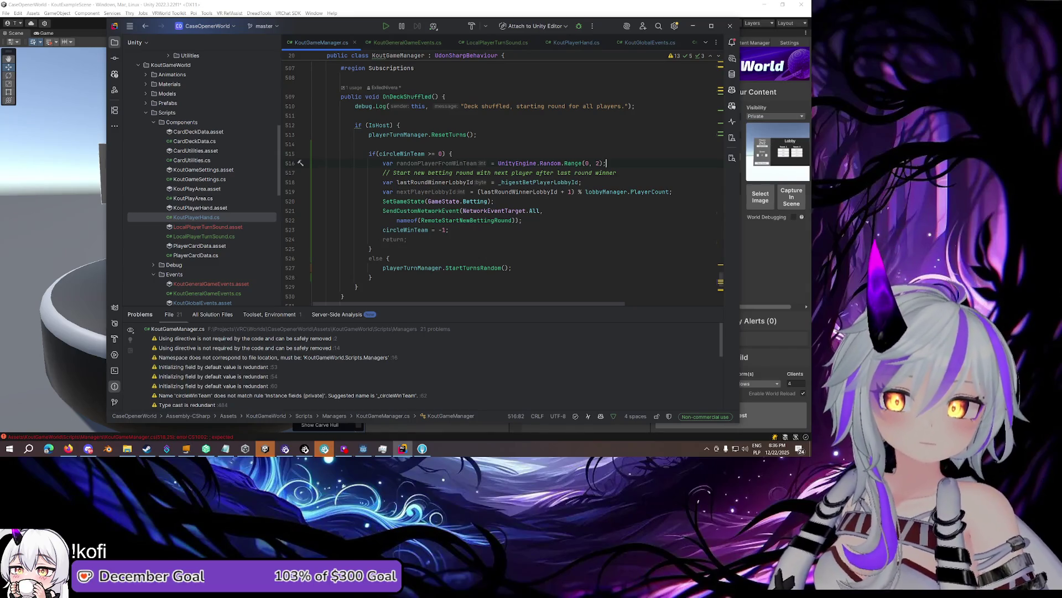
Add a new line below line 516 and begin typing 'var startingPlayer'
{"action": "key", "text": "alt+Tab"}
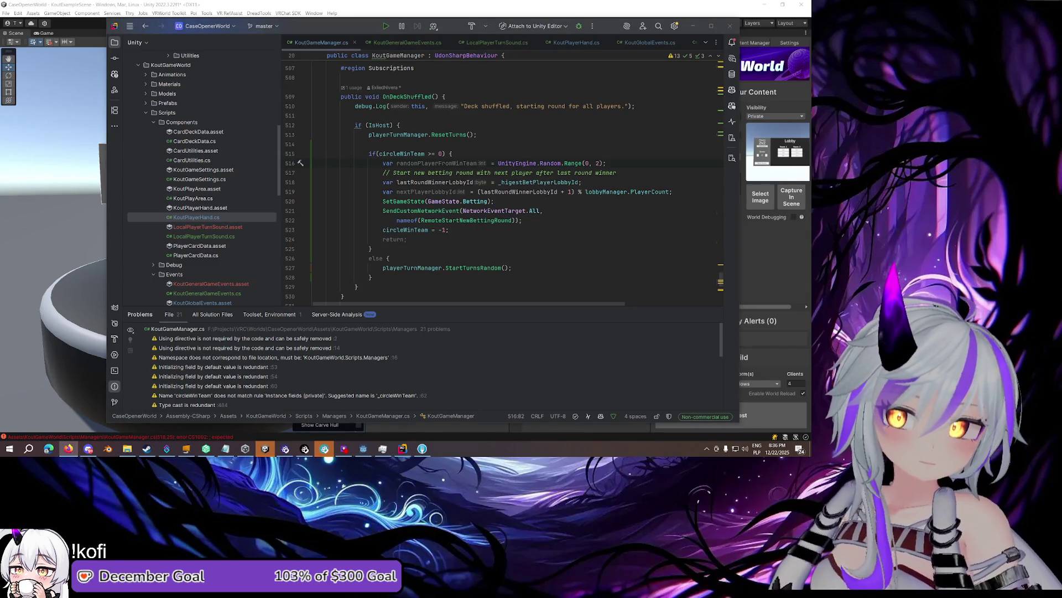
{"action": "left_click", "coordinate": [626, 164]}
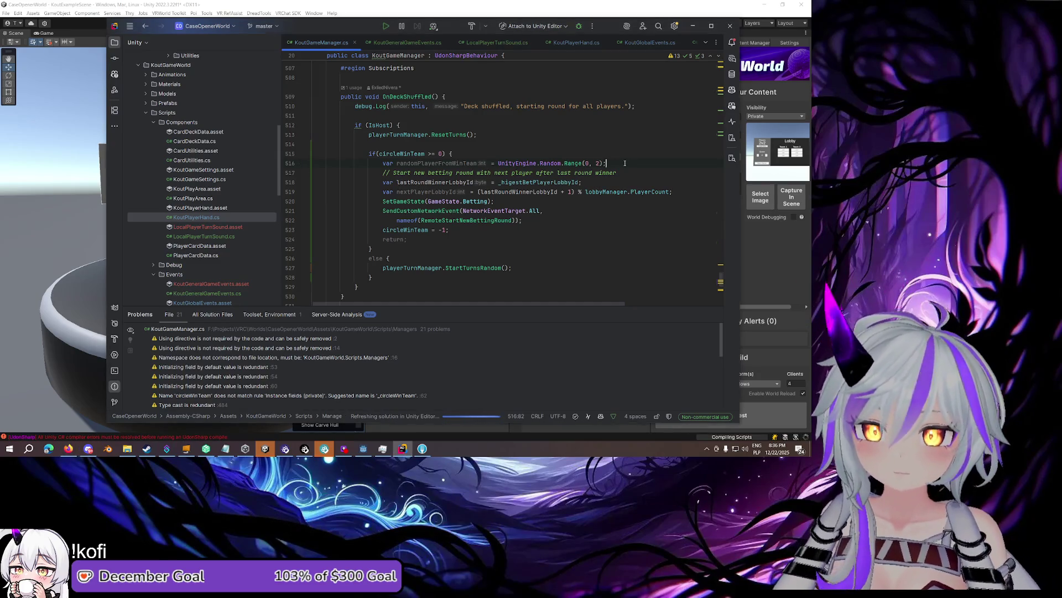
{"action": "key", "text": "Return"}
{"action": "key", "text": "Return"}
{"action": "key", "text": "Up"}
{"action": "type", "text": "var "}
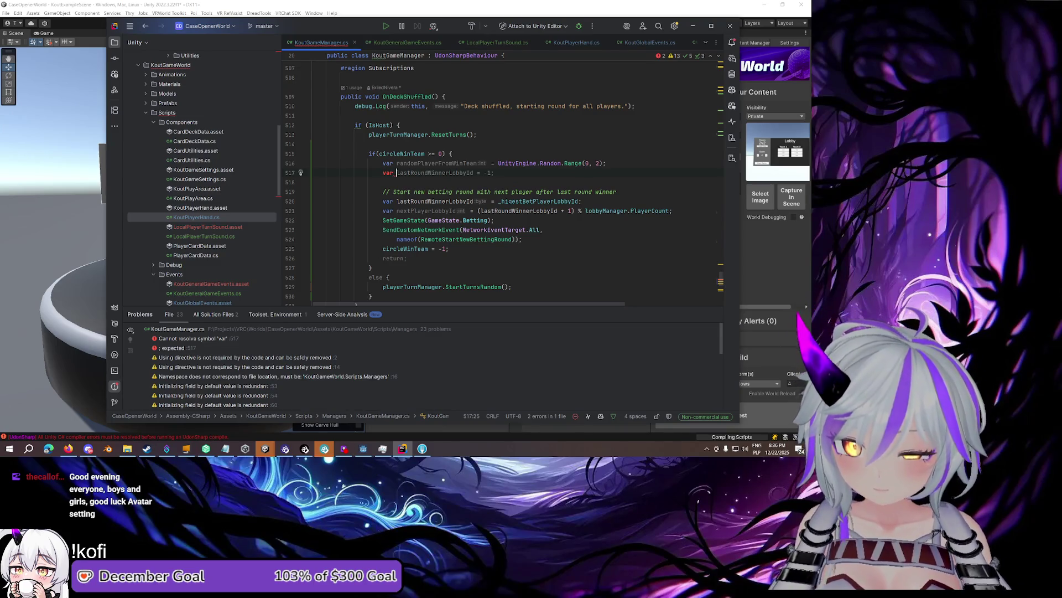
{"action": "type", "text": "startingPlayer"}
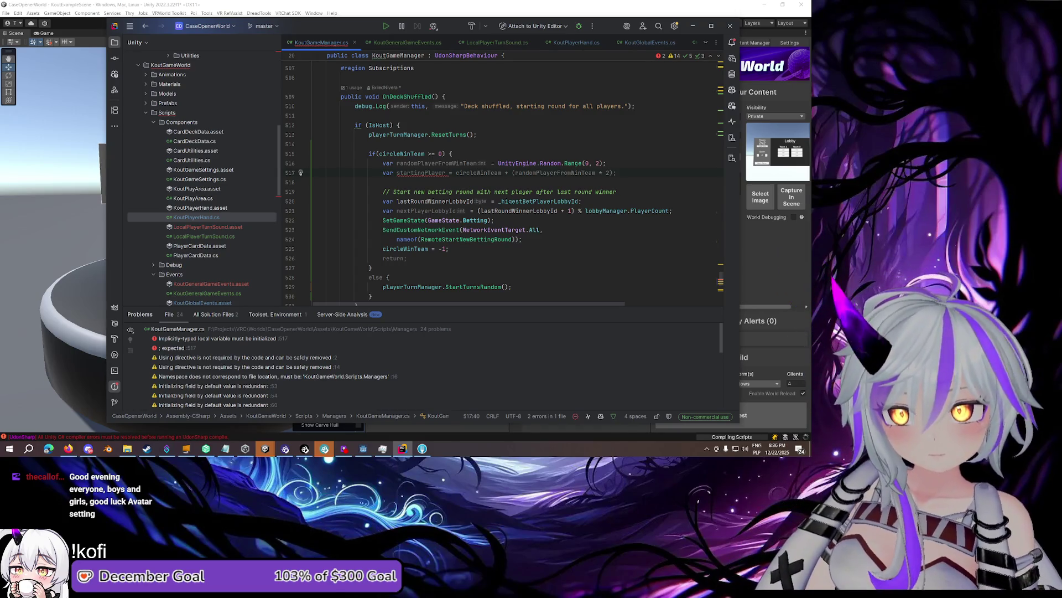
Accept startingPlayer = circleWinTeam + (randomPlayerFromWinTeam * 2), check it, and select lines 519–525
{"action": "key", "text": "Tab"}
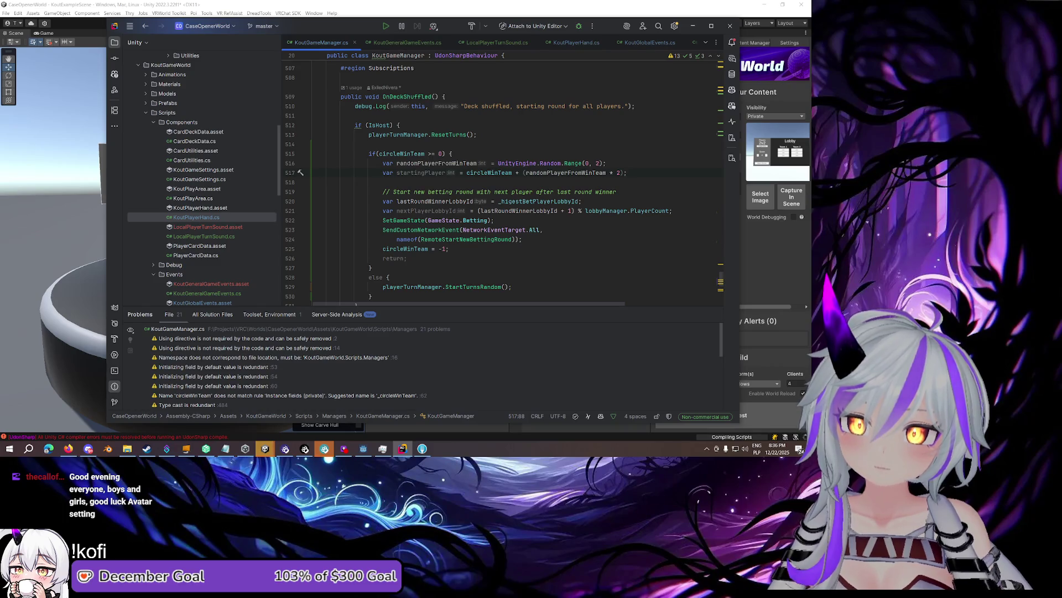
{"action": "mouse_move", "coordinate": [497, 174]}
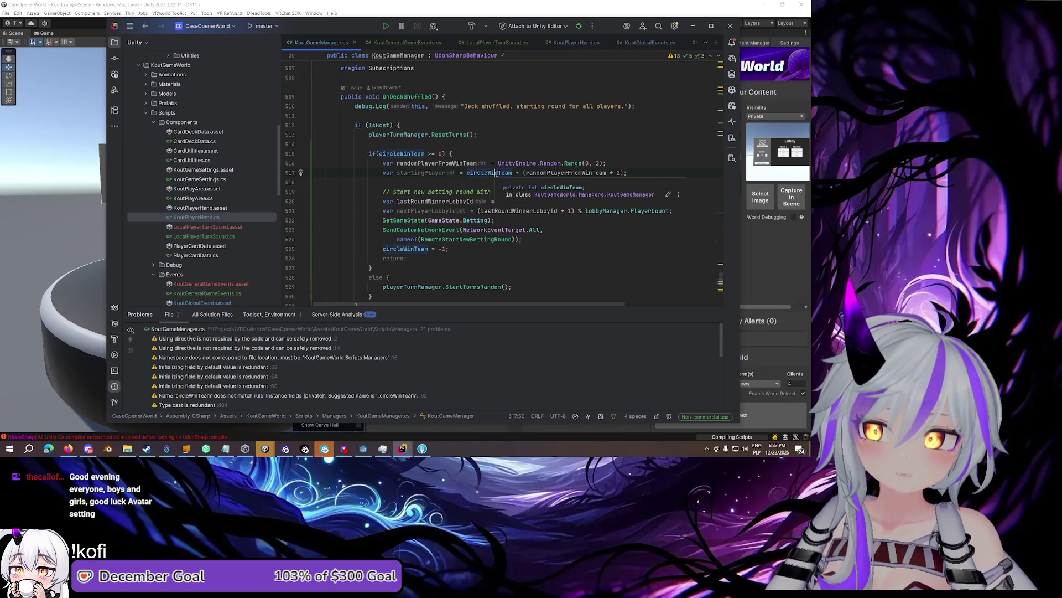
{"action": "left_click", "coordinate": [545, 172]}
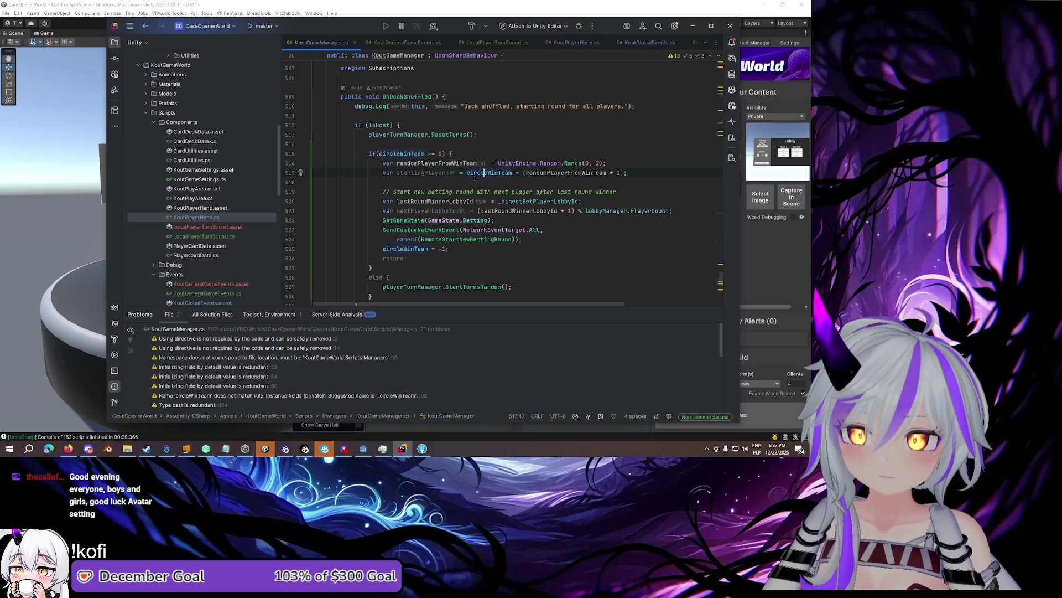
{"action": "left_click", "coordinate": [557, 172]}
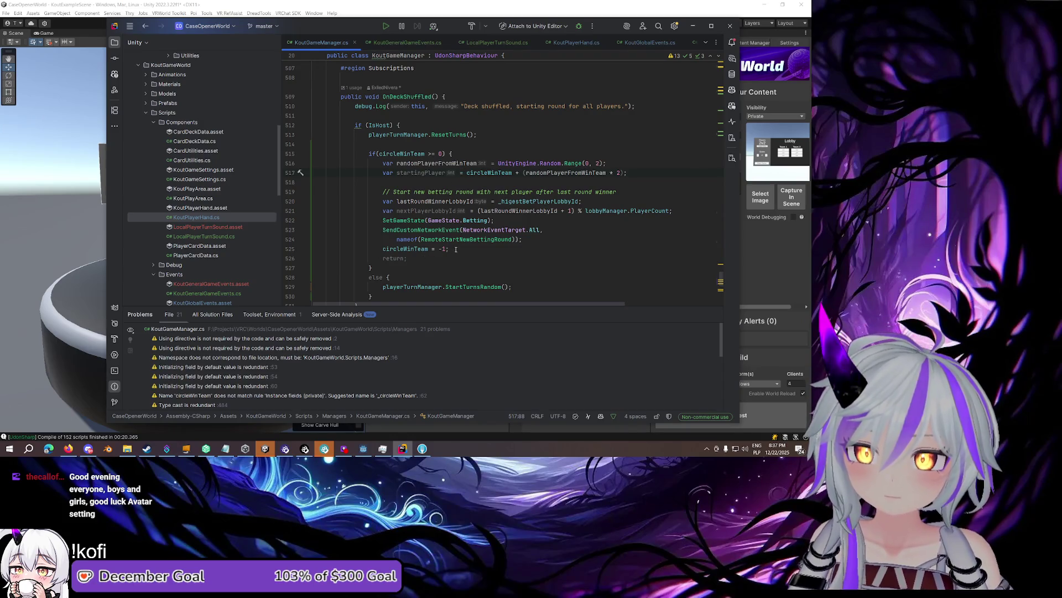
{"action": "left_click_drag", "start_coordinate": [455, 249], "coordinate": [391, 192]}
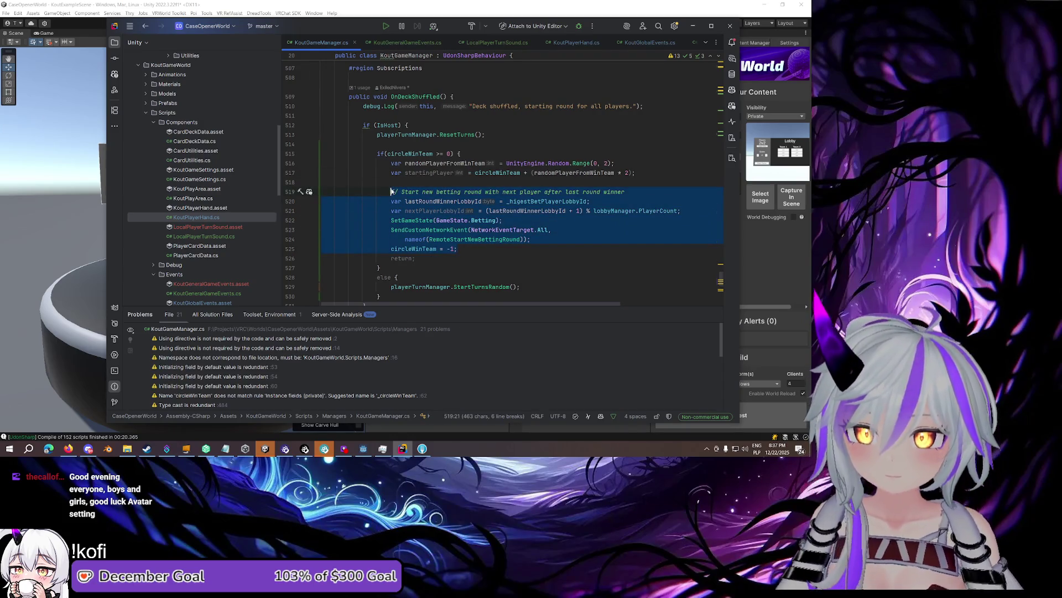
Replace the old betting-round block with playerTurnManager.StartTurns((byte)startingPlayer)
{"action": "key", "text": "BackSpace"}
{"action": "key", "text": "BackSpace"}
{"action": "key", "text": "BackSpace"}
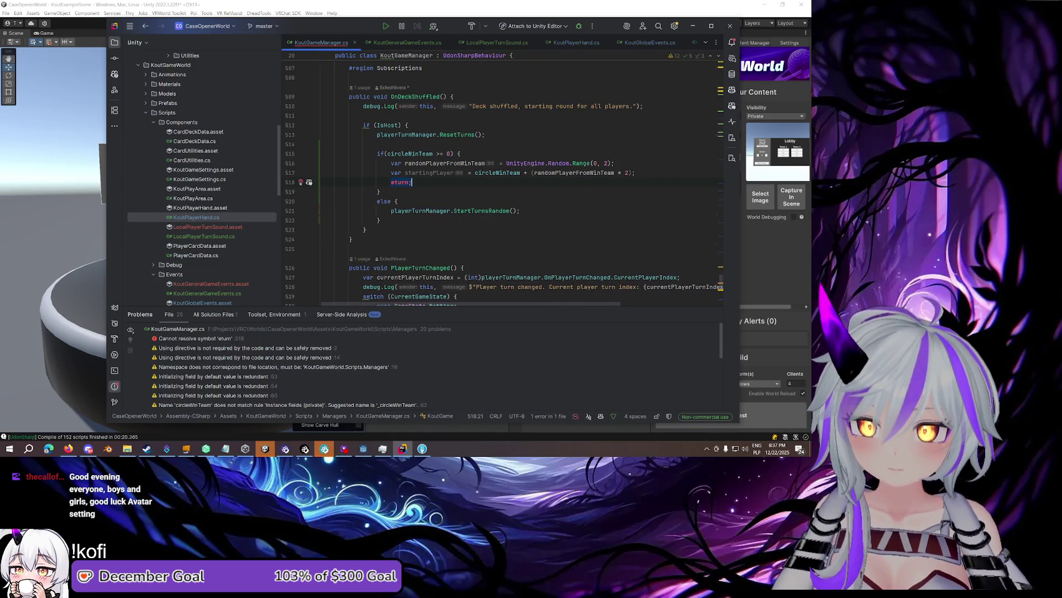
{"action": "key", "text": "BackSpace"}
{"action": "key", "text": "BackSpace"}
{"action": "key", "text": "BackSpace"}
{"action": "type", "text": "player"}
{"action": "key", "text": "Return"}
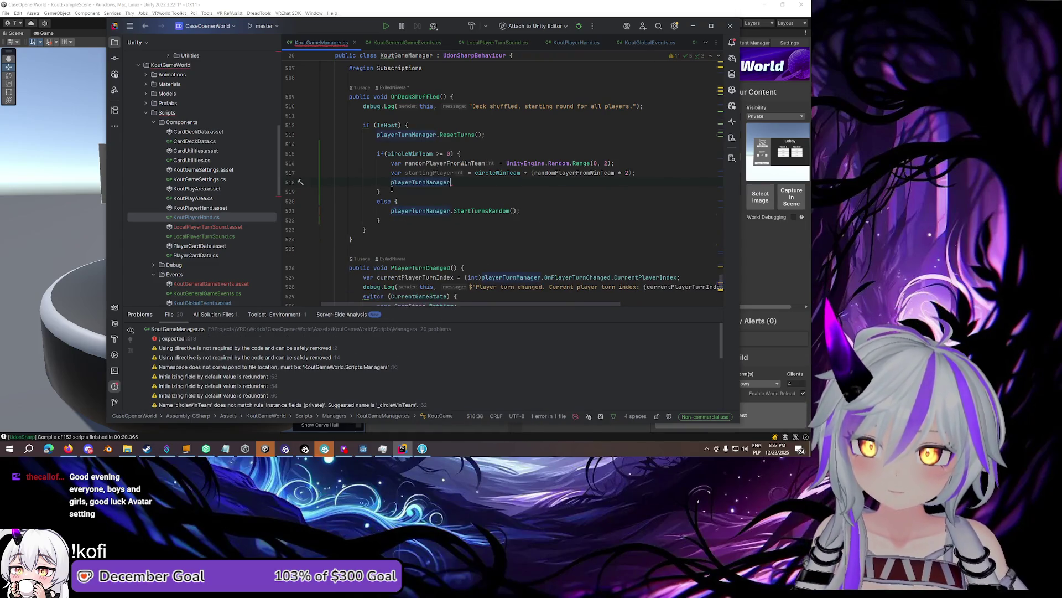
{"action": "type", "text": ".Sta"}
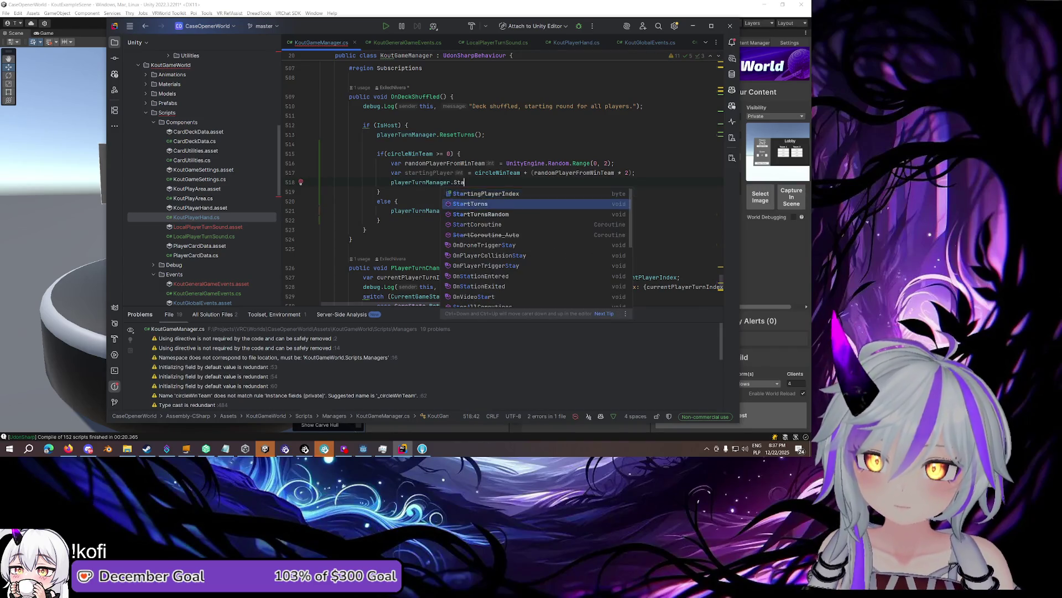
{"action": "key", "text": "Return"}
{"action": "type", "text": "s(startingPlayer);"}
{"action": "key", "text": "Return"}
{"action": "key", "text": "End"}
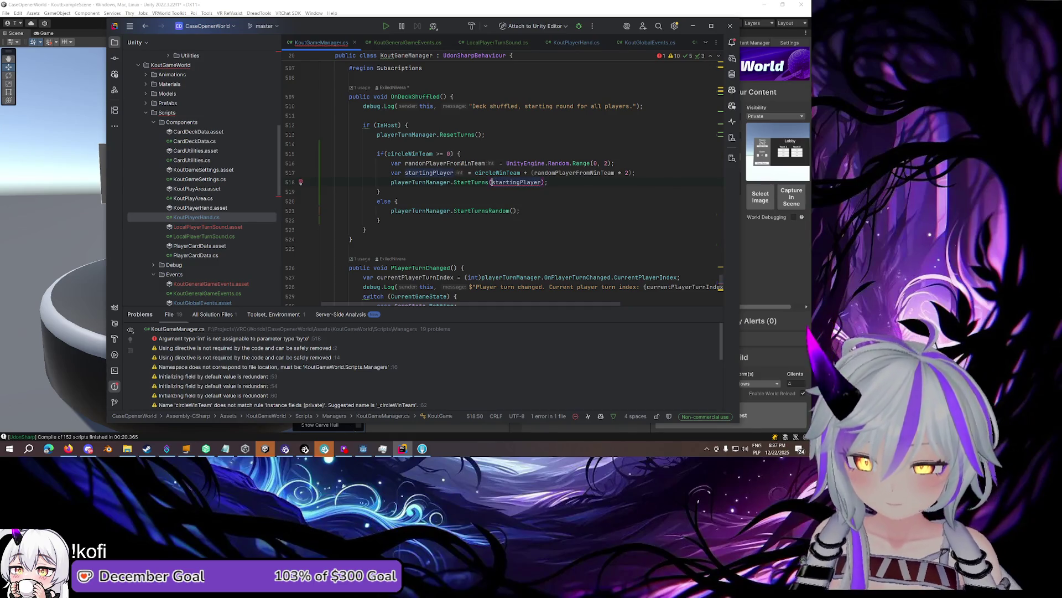
{"action": "type", "text": "(byte"}
{"action": "key", "text": "Escape"}
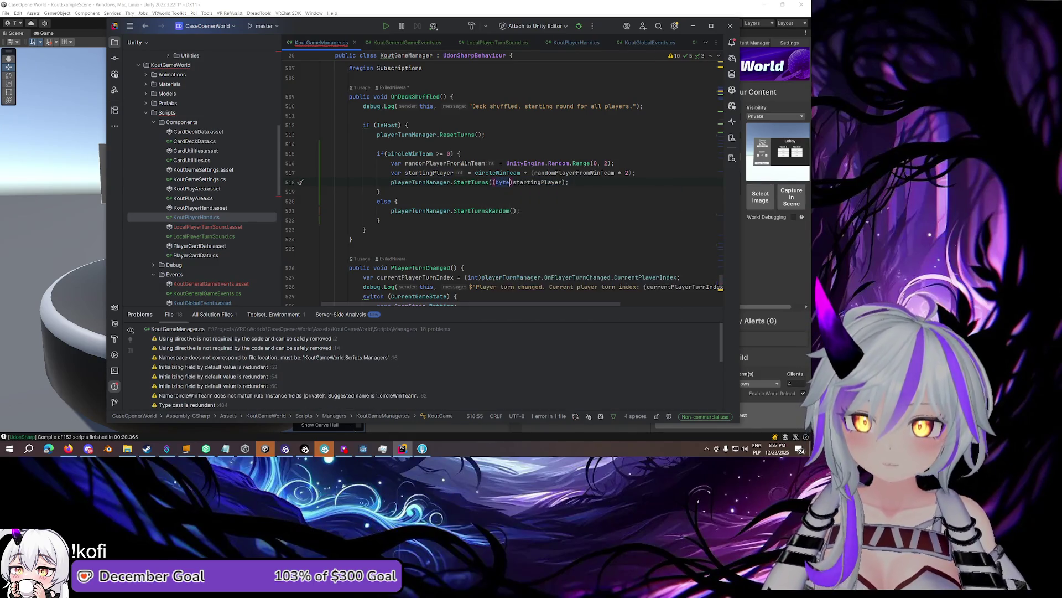
{"action": "scroll", "coordinate": [542, 199], "scroll_direction": "up", "scroll_amount": 1}
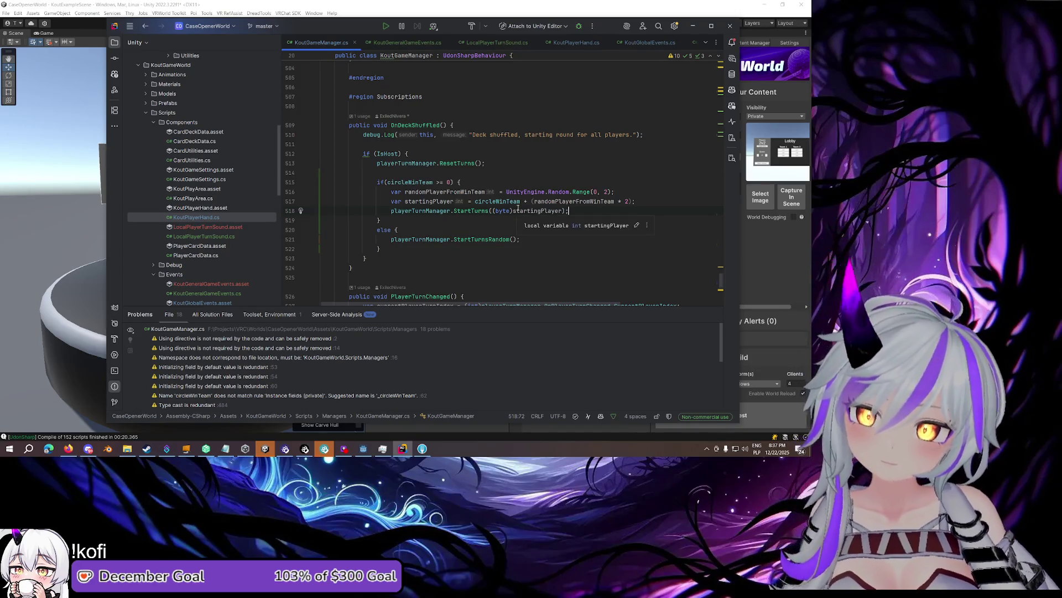
Add 'circleWinTeam = -1;' after the StartTurns call
{"action": "double_click", "coordinate": [475, 212]}
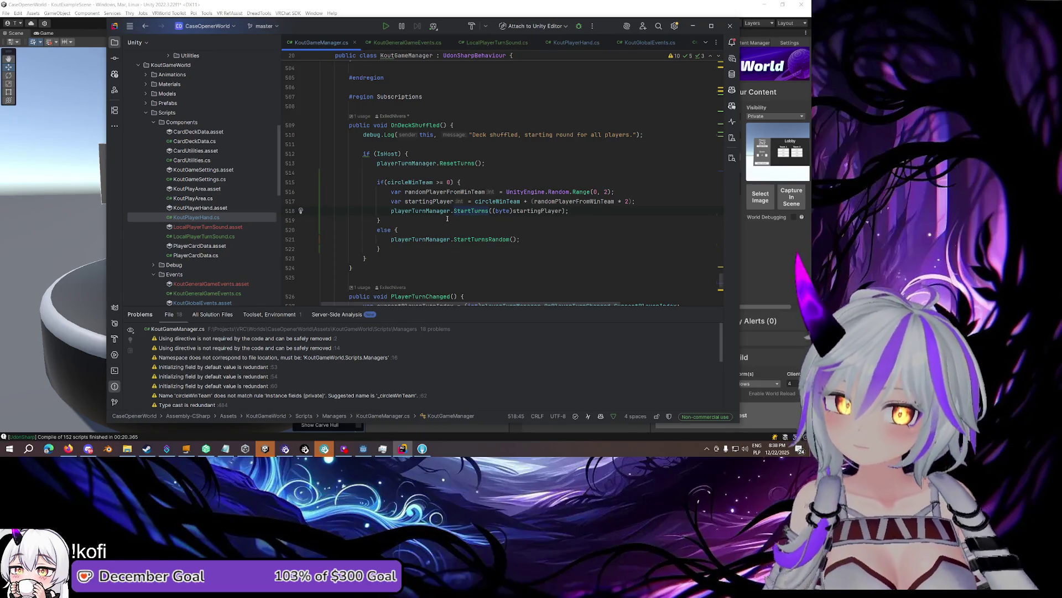
{"action": "left_click", "coordinate": [573, 210]}
{"action": "key", "text": "Return"}
{"action": "type", "text": "ci"}
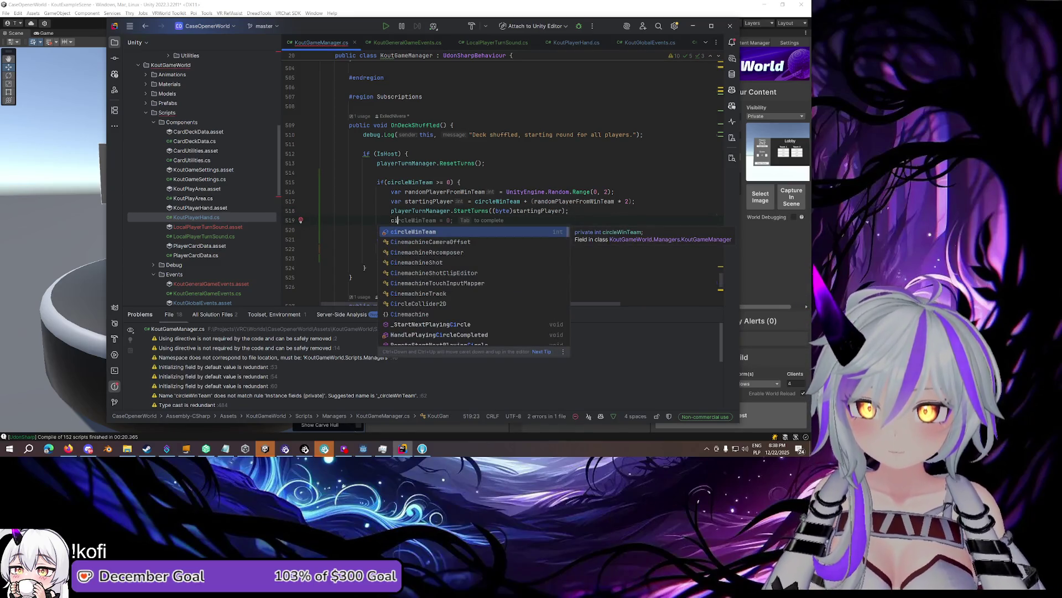
{"action": "key", "text": "Return"}
{"action": "type", "text": "= -1;"}
{"action": "key", "text": "Left"}
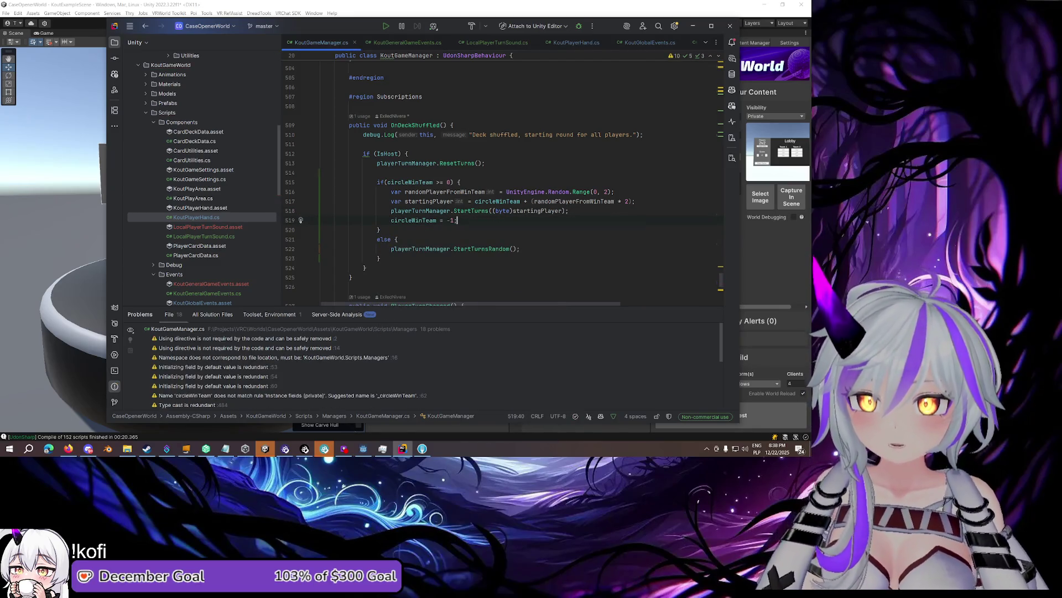
{"action": "left_click", "coordinate": [518, 229]}
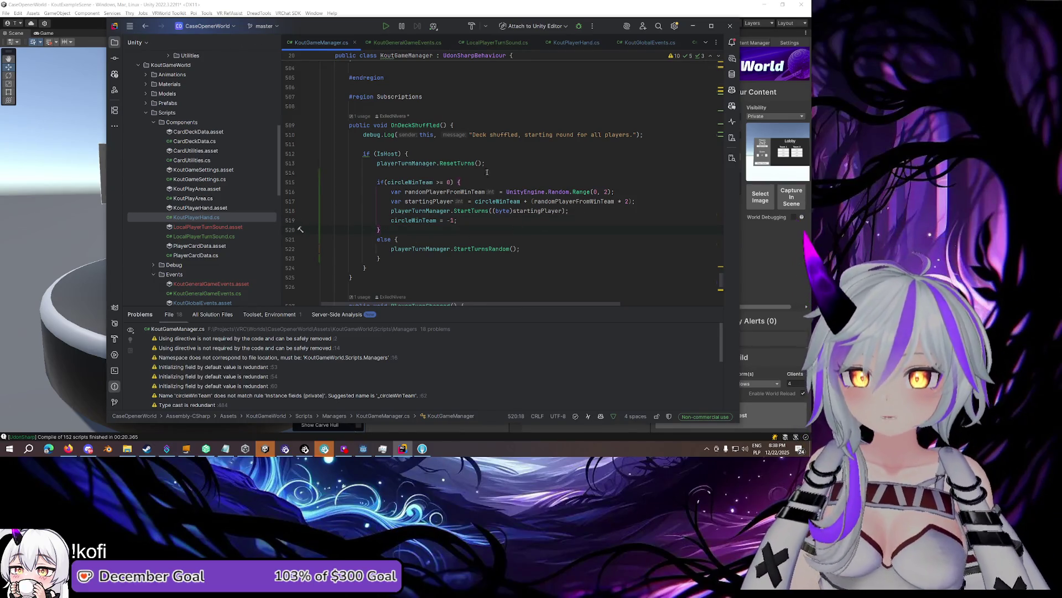
{"action": "key", "text": "Up"}
{"action": "key", "text": "Up"}
{"action": "key", "text": "Up"}
{"action": "key", "text": "End"}
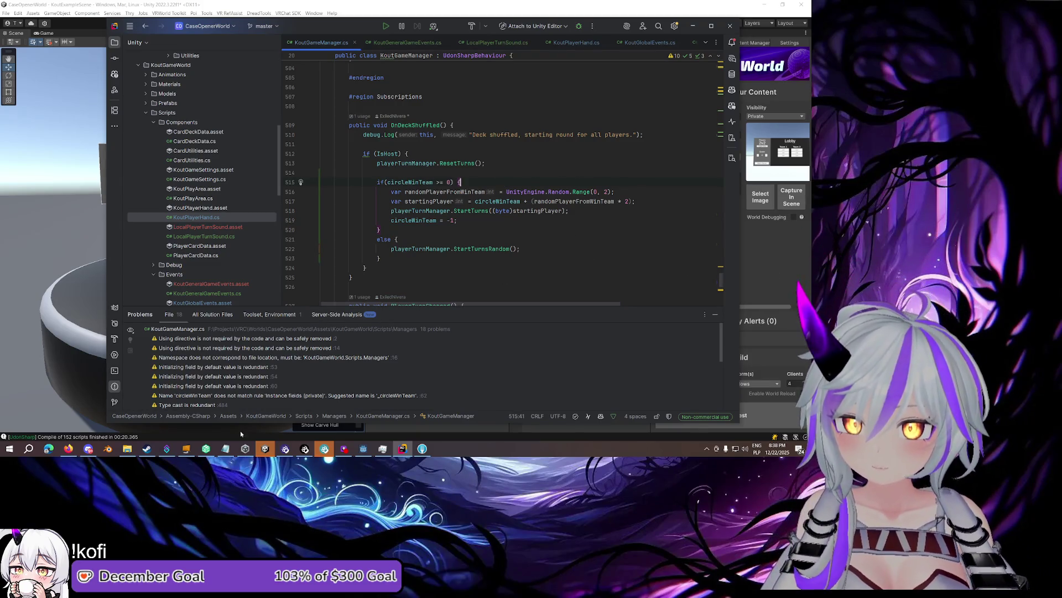
Switch to the Notepad bug list and select the two newest entries
{"action": "left_click", "coordinate": [225, 449]}
{"action": "key", "text": "shift+Up"}
{"action": "key", "text": "shift+Home"}
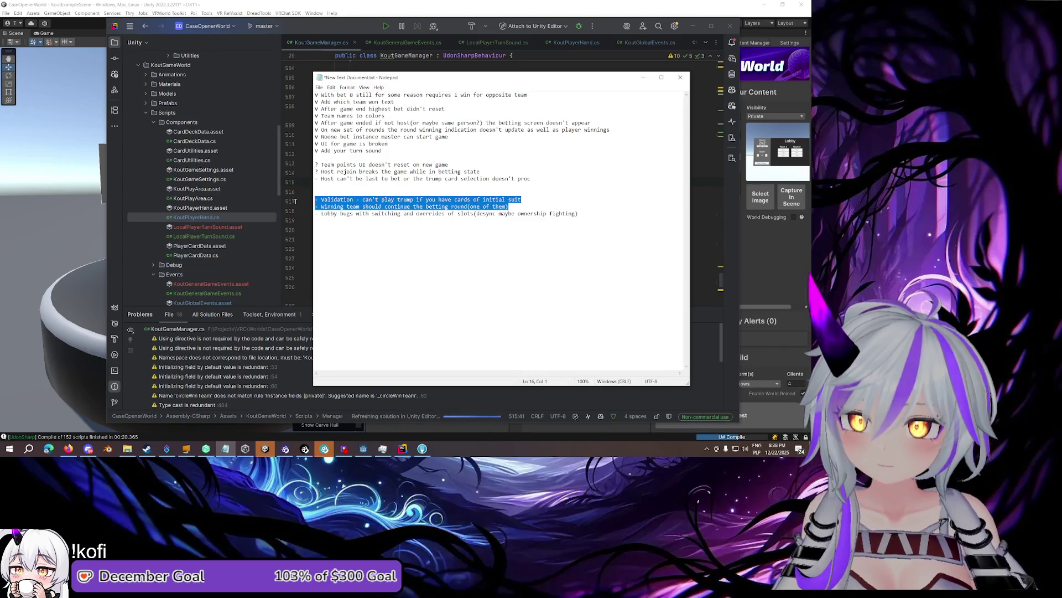
Review bug entries on lines 16–17 in Notepad, then return to the Unity editor
{"action": "left_click", "coordinate": [525, 203]}
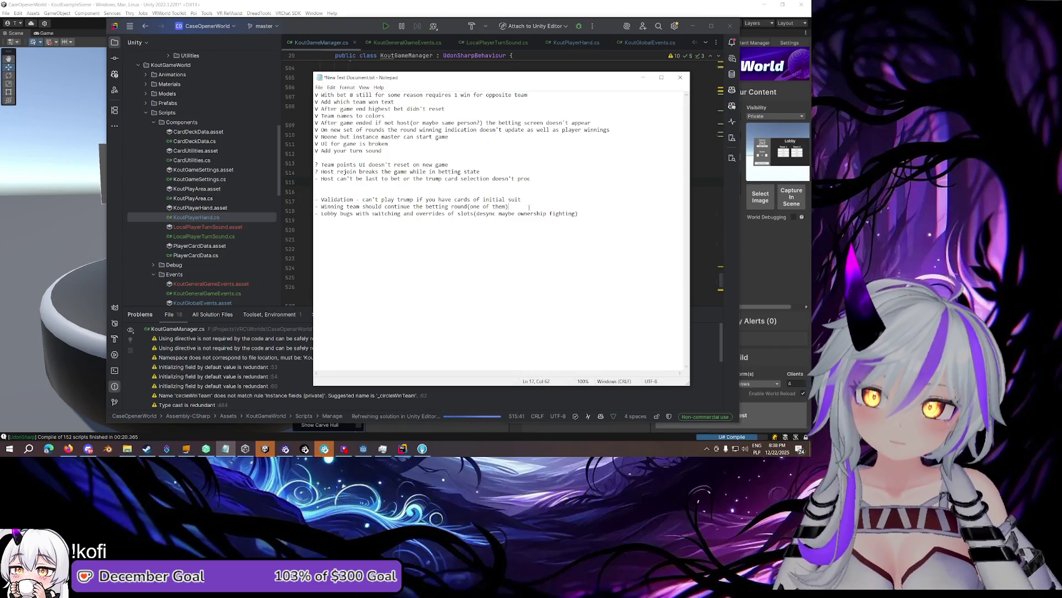
{"action": "key", "text": "Home"}
{"action": "key", "text": "shift+Down"}
{"action": "key", "text": "shift+End"}
{"action": "left_click", "coordinate": [530, 206]}
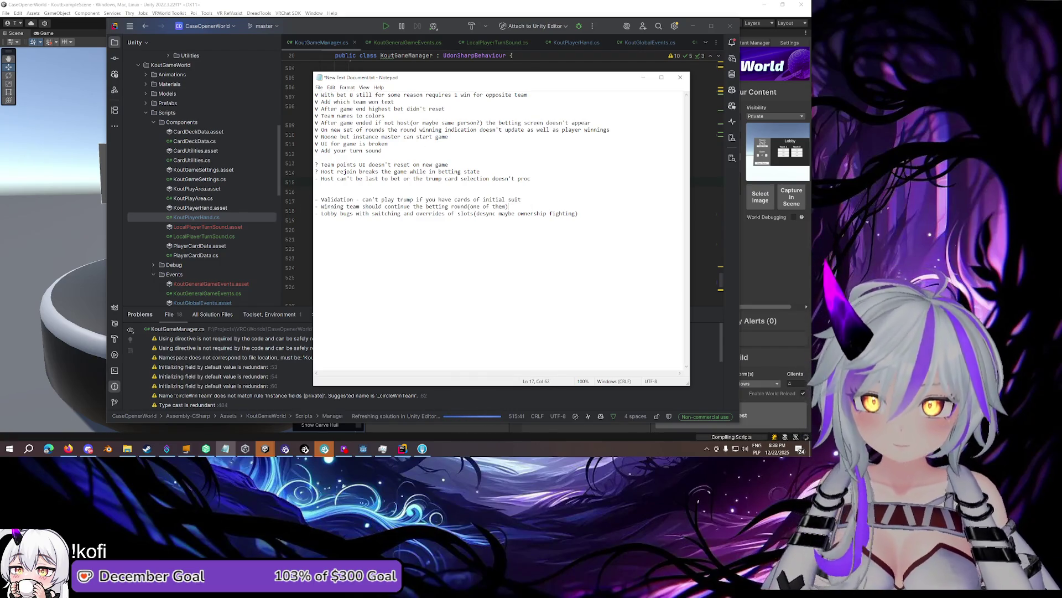
{"action": "left_click", "coordinate": [511, 7]}
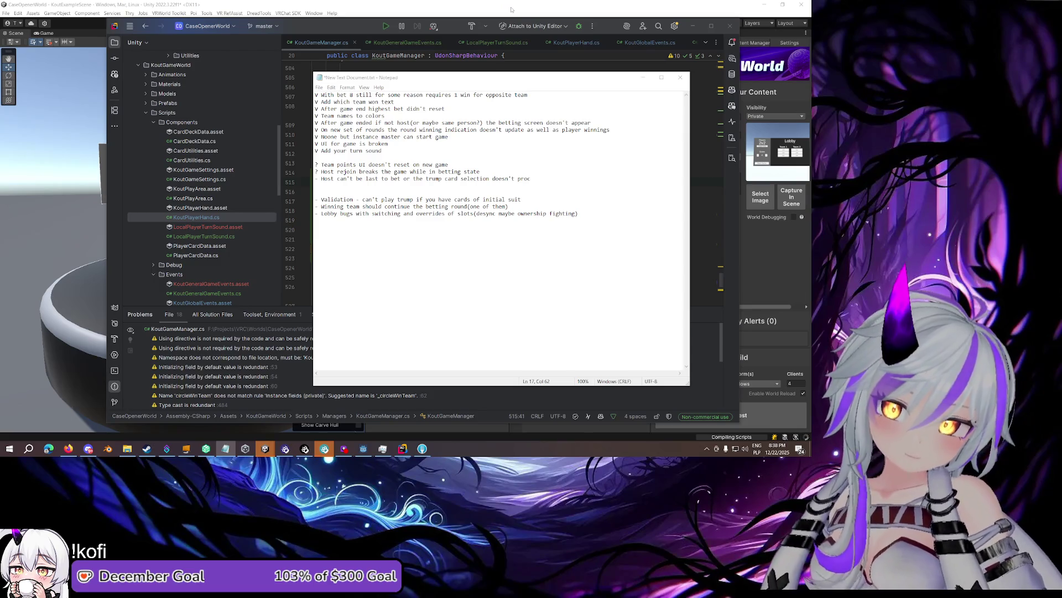
{"action": "left_click", "coordinate": [512, 10]}
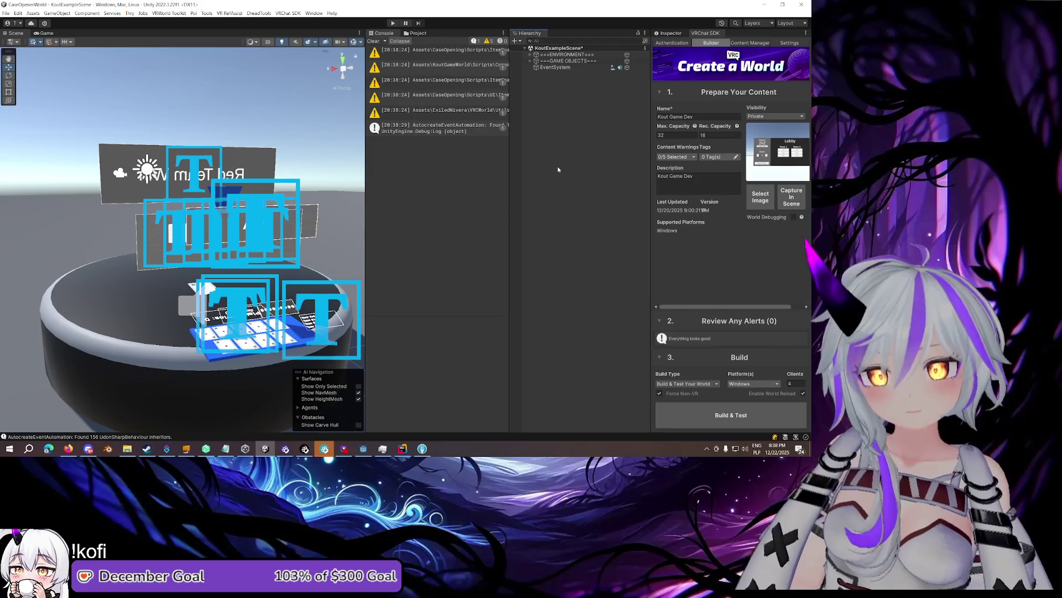
Save the Kout example scene and start Build & Test in the VRChat SDK Builder
{"action": "key", "text": "ctrl+s"}
{"action": "key", "text": "alt+Tab"}
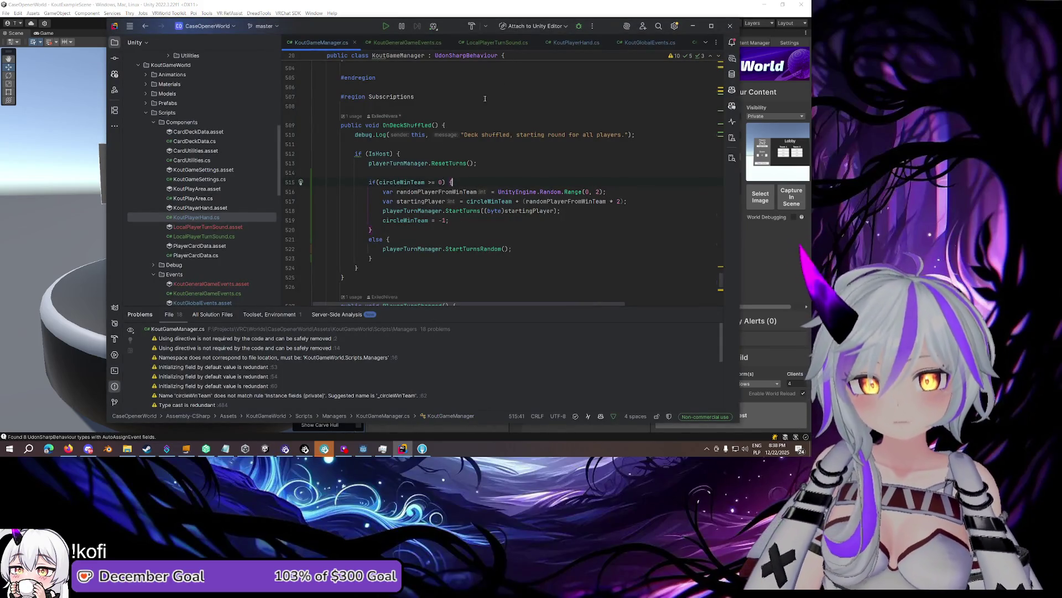
{"action": "left_click", "coordinate": [602, 7]}
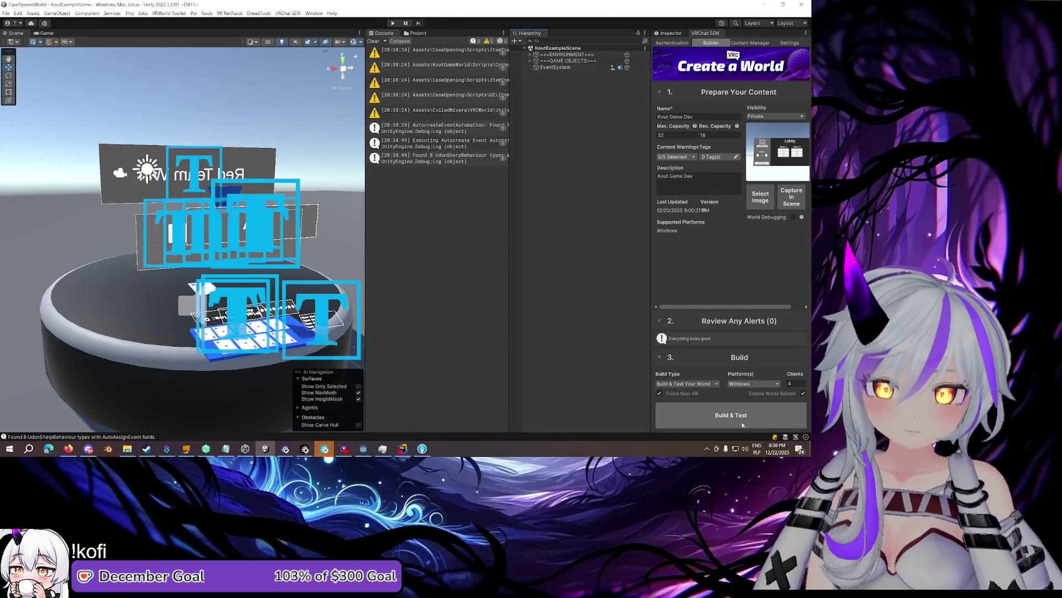
{"action": "left_click", "coordinate": [745, 419]}
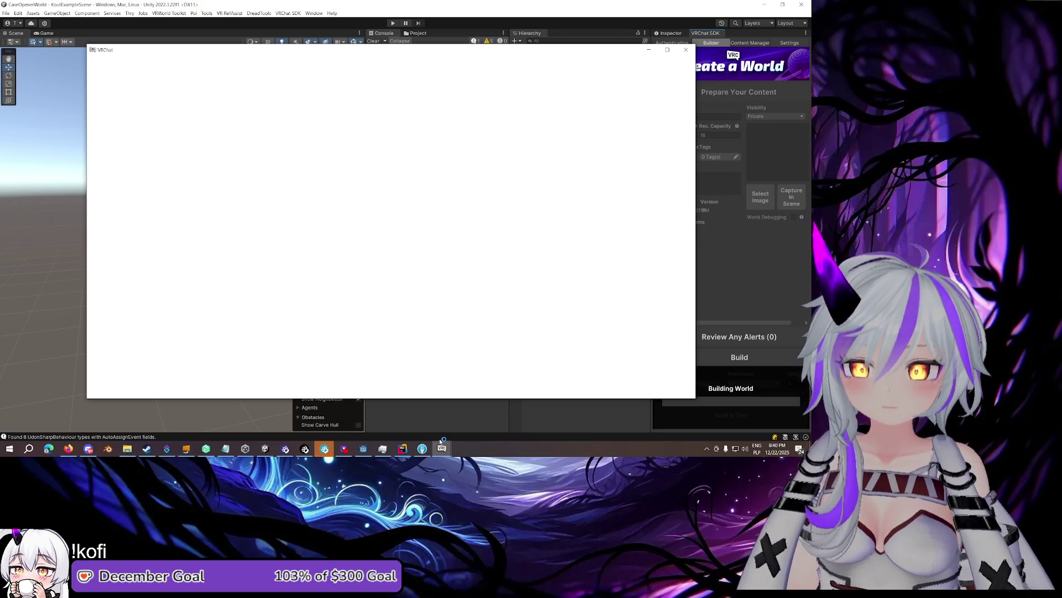
Watch the VRChat test clients load the Kout table, then dismiss the Build Succeeded notice
{"action": "mouse_move", "coordinate": [441, 450]}
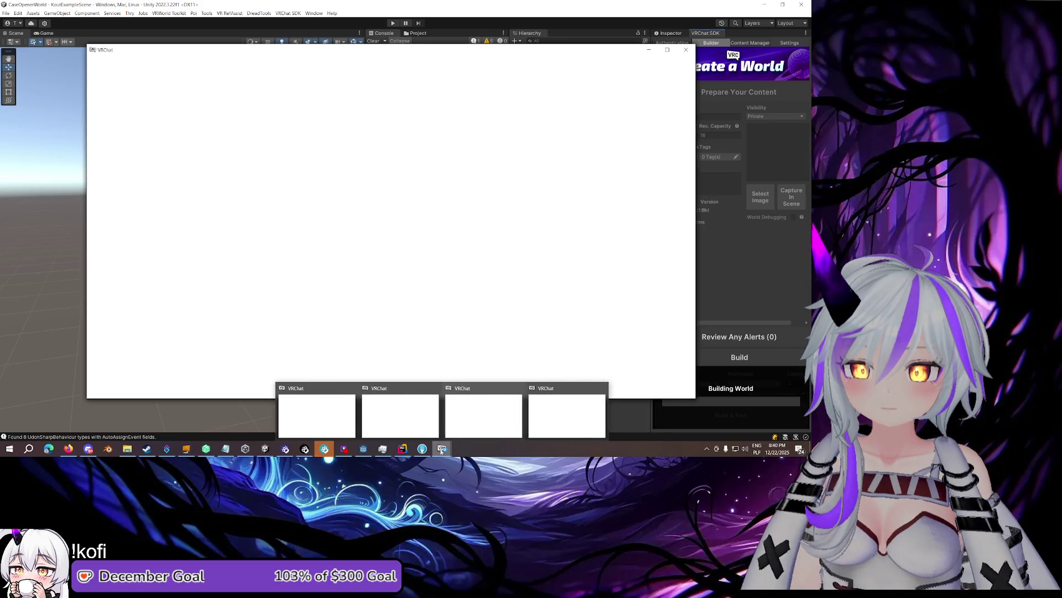
{"action": "left_click", "coordinate": [331, 423]}
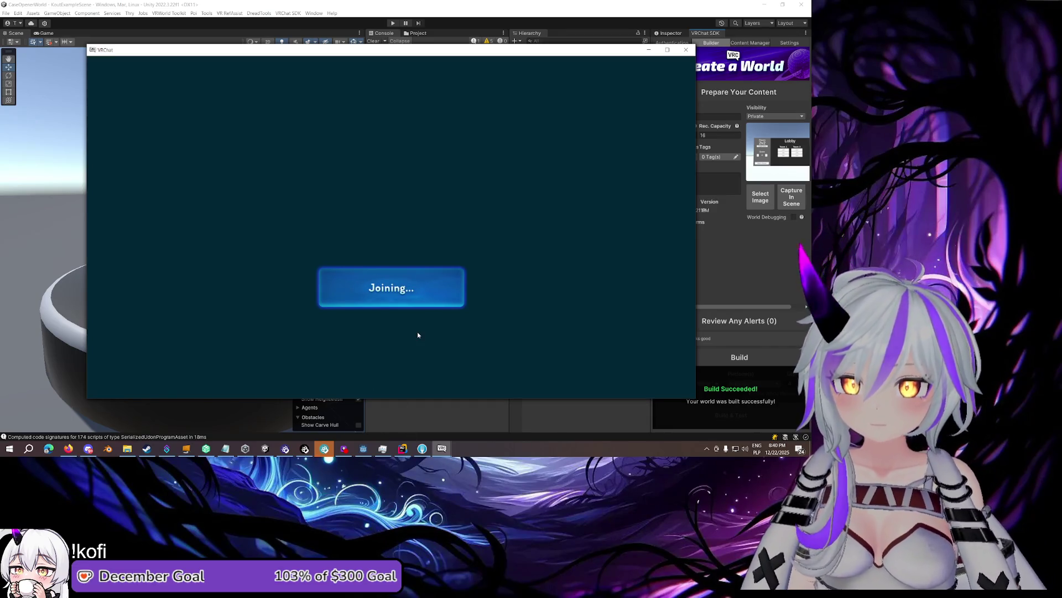
{"action": "left_click", "coordinate": [443, 453]}
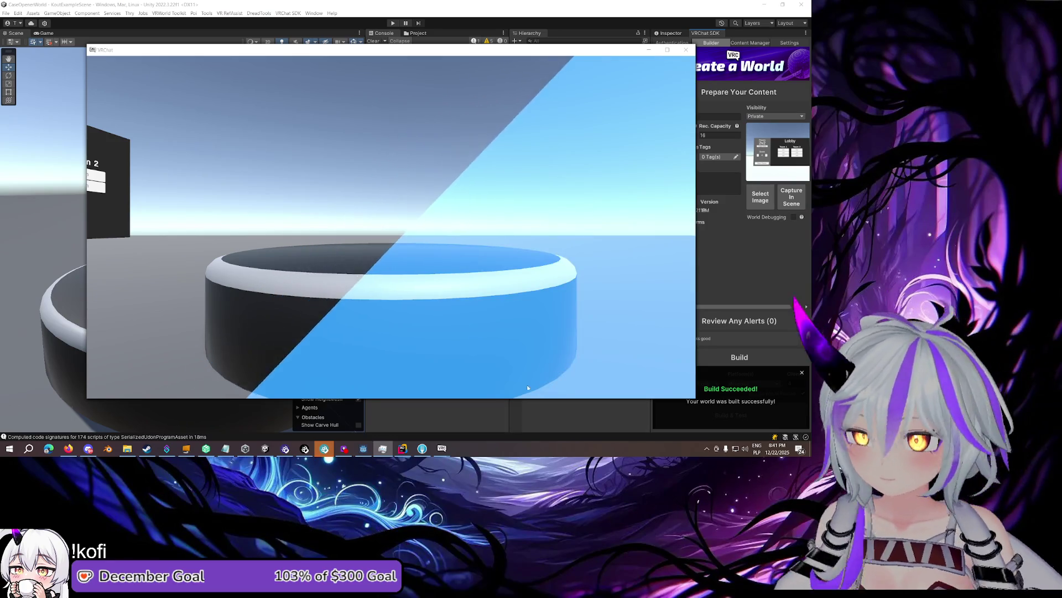
{"action": "mouse_move", "coordinate": [442, 450]}
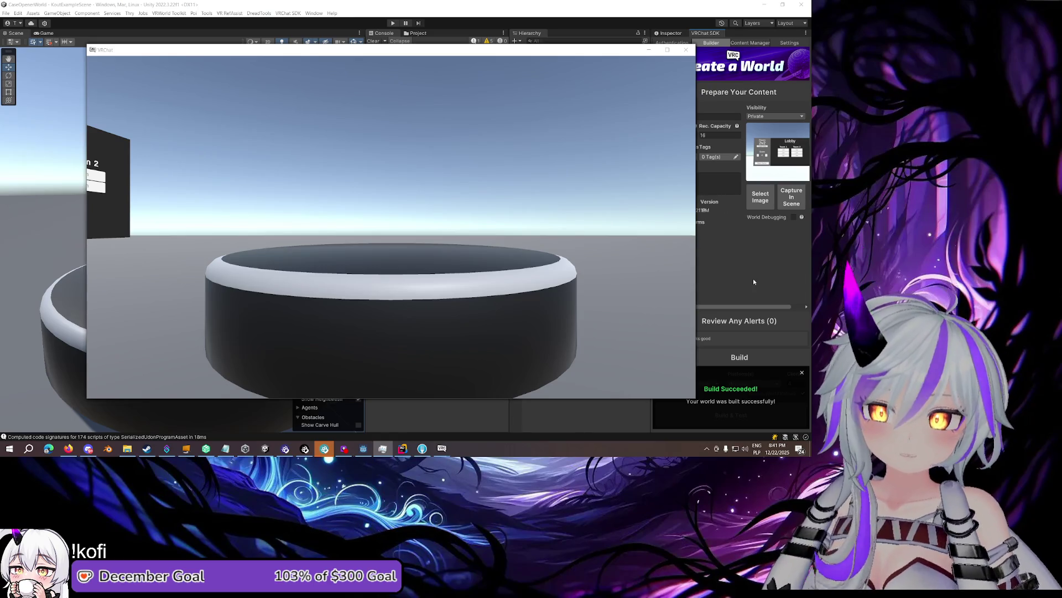
{"action": "left_click", "coordinate": [800, 372]}
{"action": "left_click", "coordinate": [701, 384]}
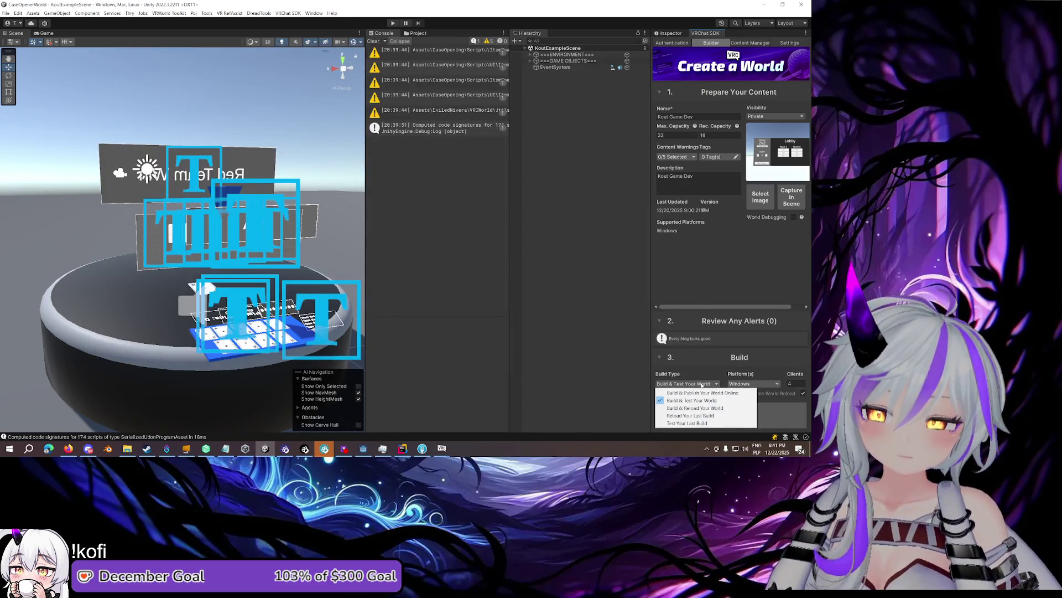
Set Build Type to Test Your Last Build and launch Test Last Build
{"action": "left_click", "coordinate": [687, 423]}
{"action": "left_click", "coordinate": [791, 384]}
{"action": "left_click", "coordinate": [687, 384]}
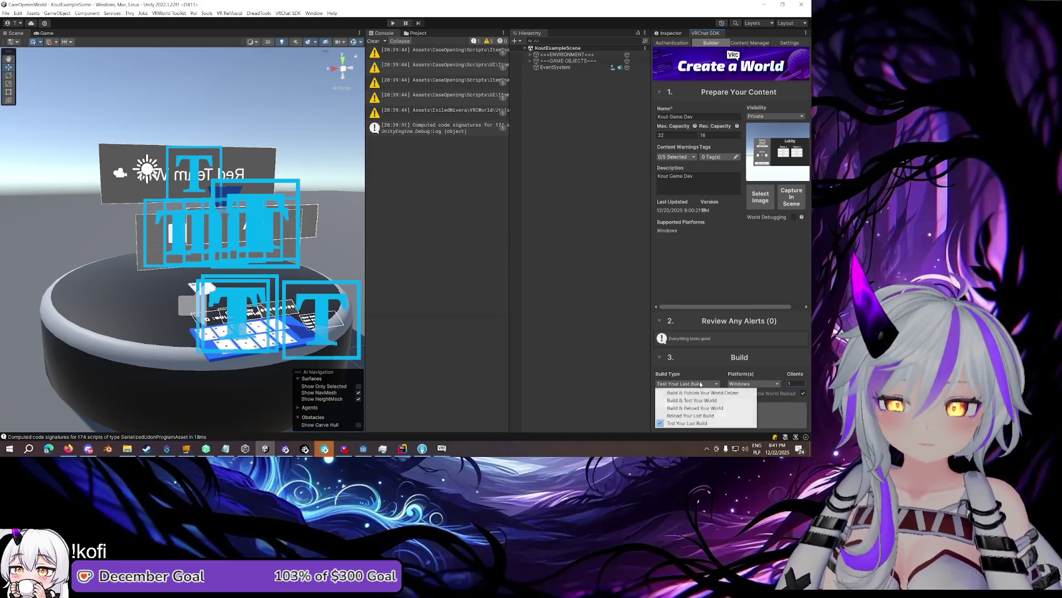
{"action": "left_click", "coordinate": [686, 422]}
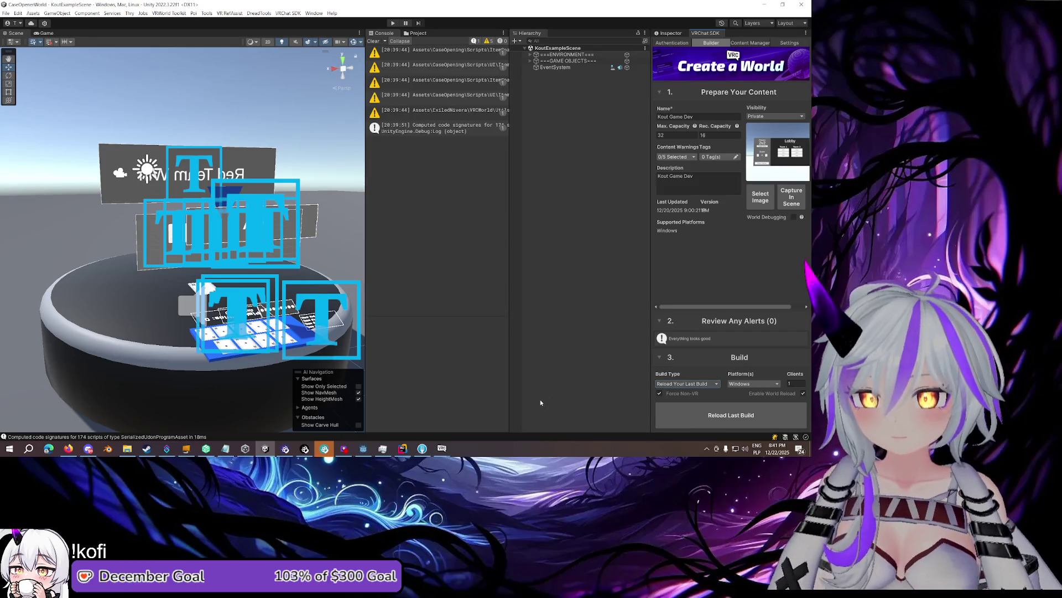
{"action": "left_click", "coordinate": [687, 383]}
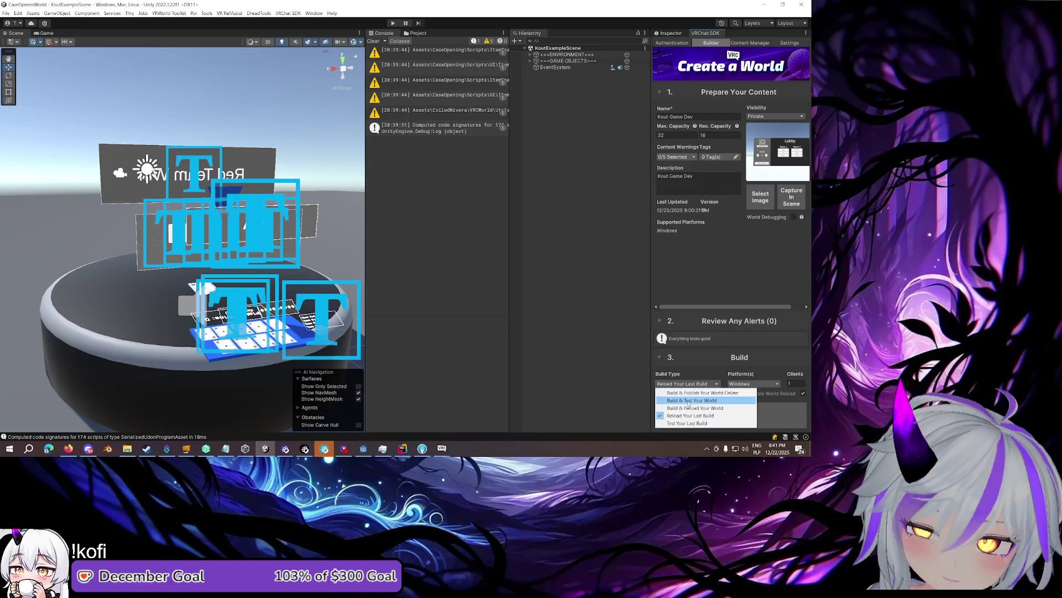
{"action": "left_click", "coordinate": [689, 401]}
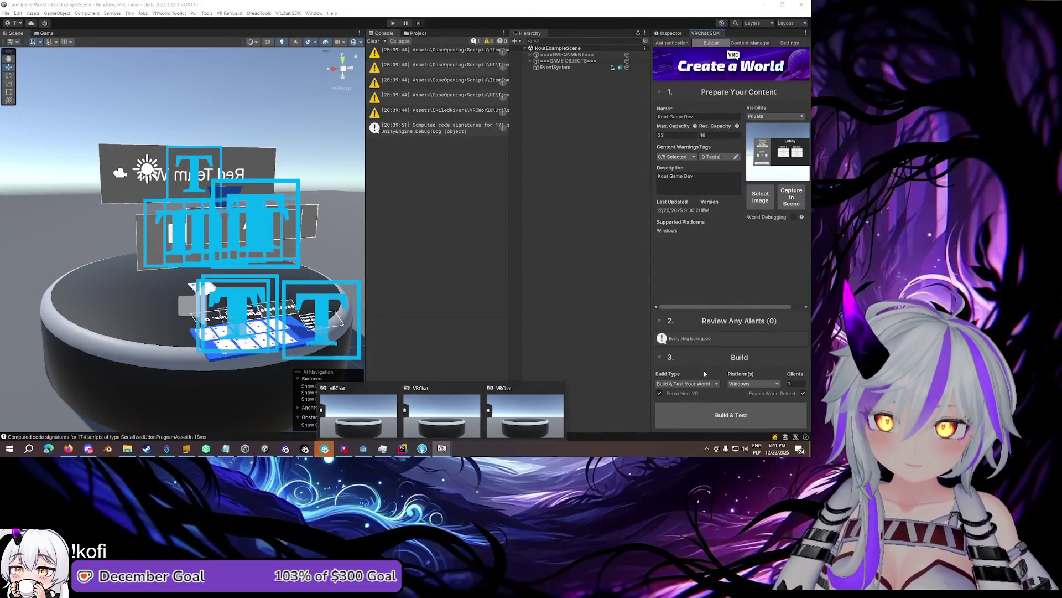
{"action": "left_click", "coordinate": [687, 383]}
{"action": "left_click", "coordinate": [692, 423]}
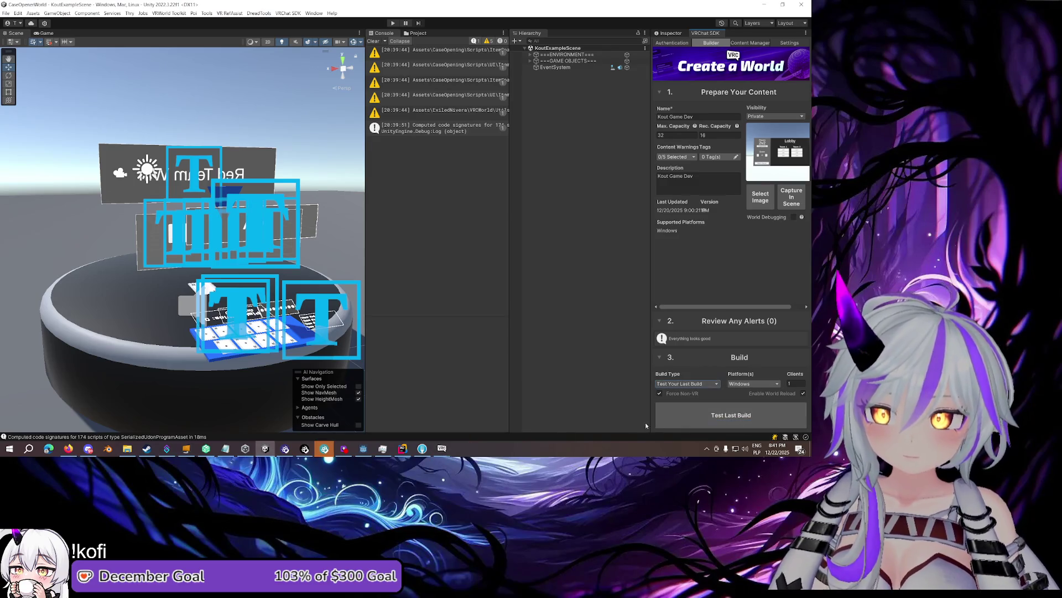
{"action": "left_click", "coordinate": [714, 410]}
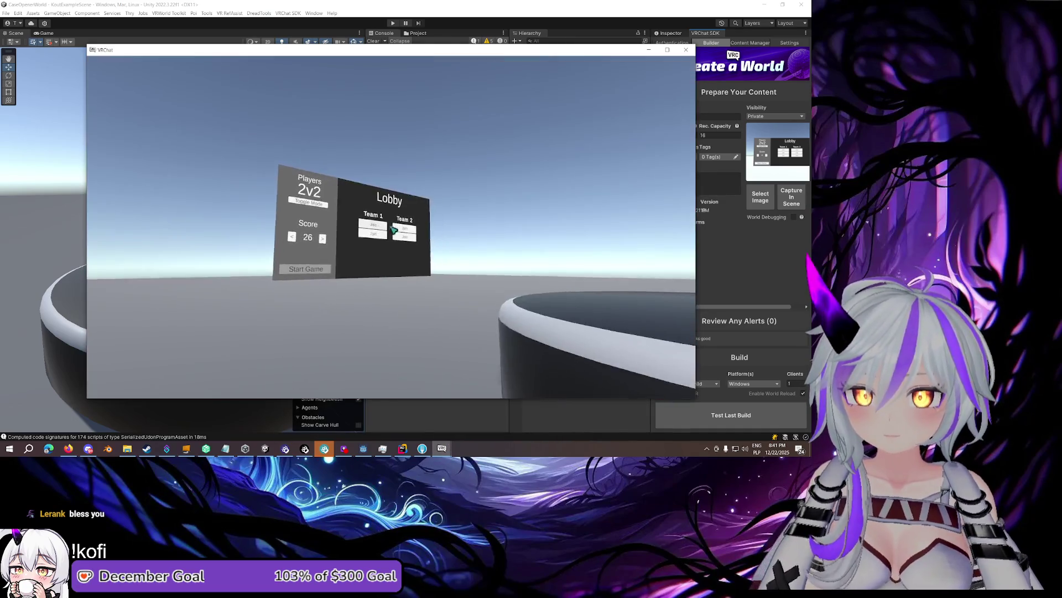
Cycle through the test client windows to find the one showing the lobby board
{"action": "key", "text": "Escape"}
{"action": "mouse_move", "coordinate": [441, 443]}
{"action": "left_click", "coordinate": [400, 415]}
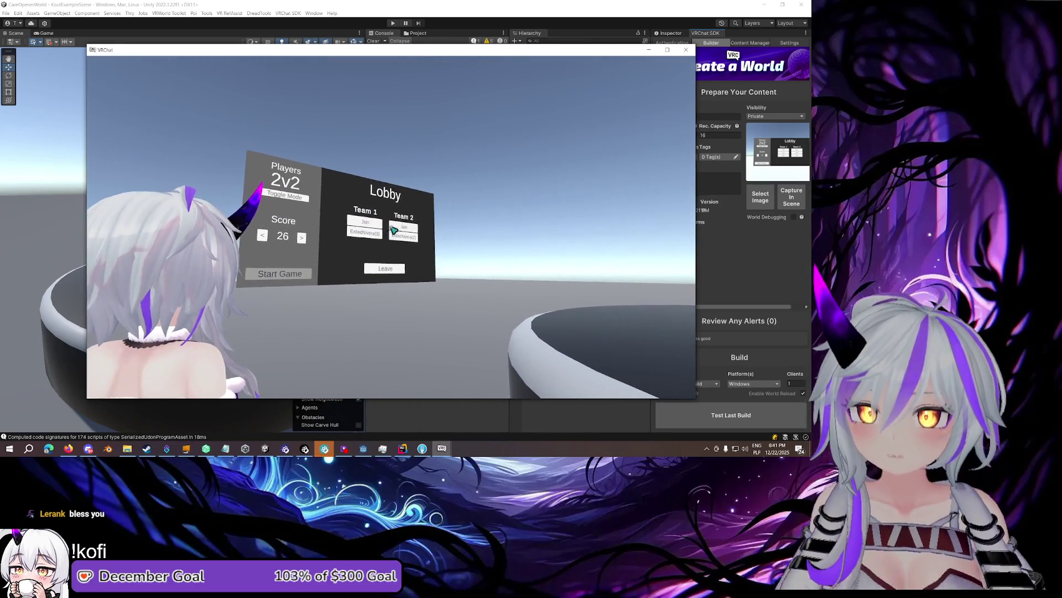
{"action": "key", "text": "Escape"}
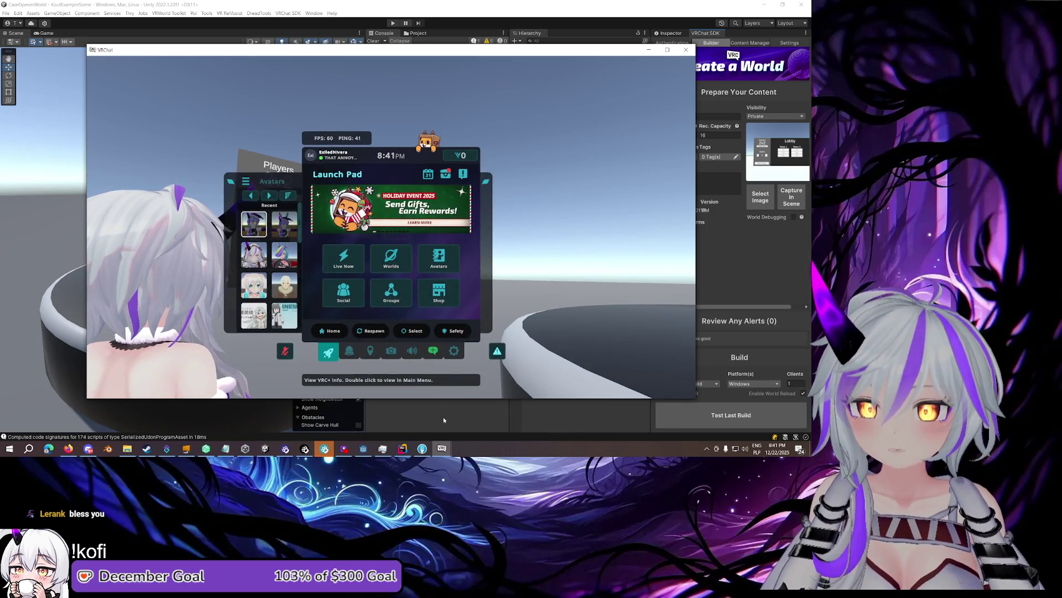
{"action": "mouse_move", "coordinate": [441, 449]}
{"action": "left_click", "coordinate": [318, 415]}
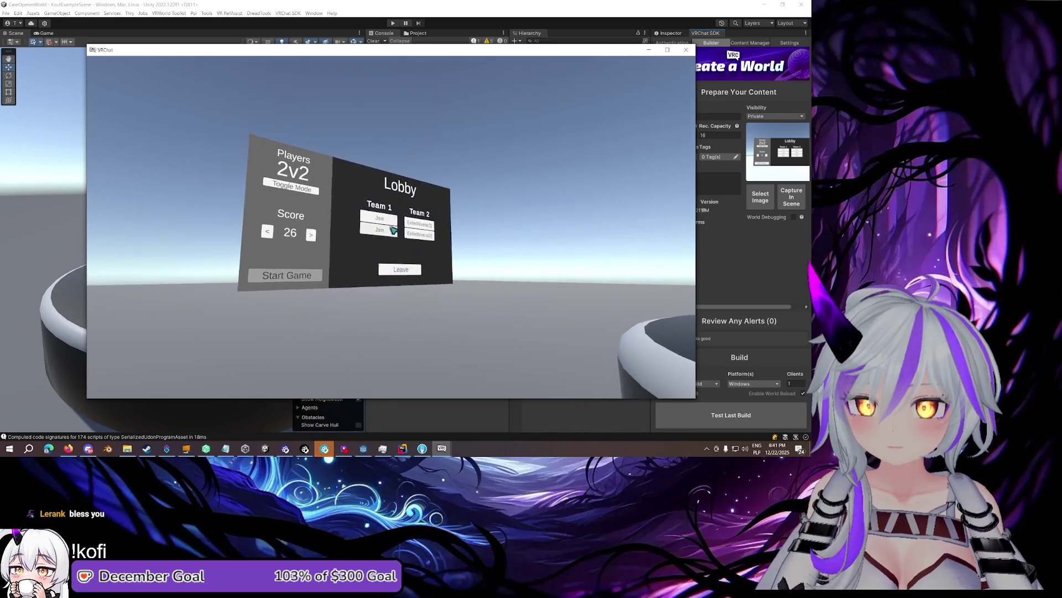
{"action": "mouse_move", "coordinate": [441, 449]}
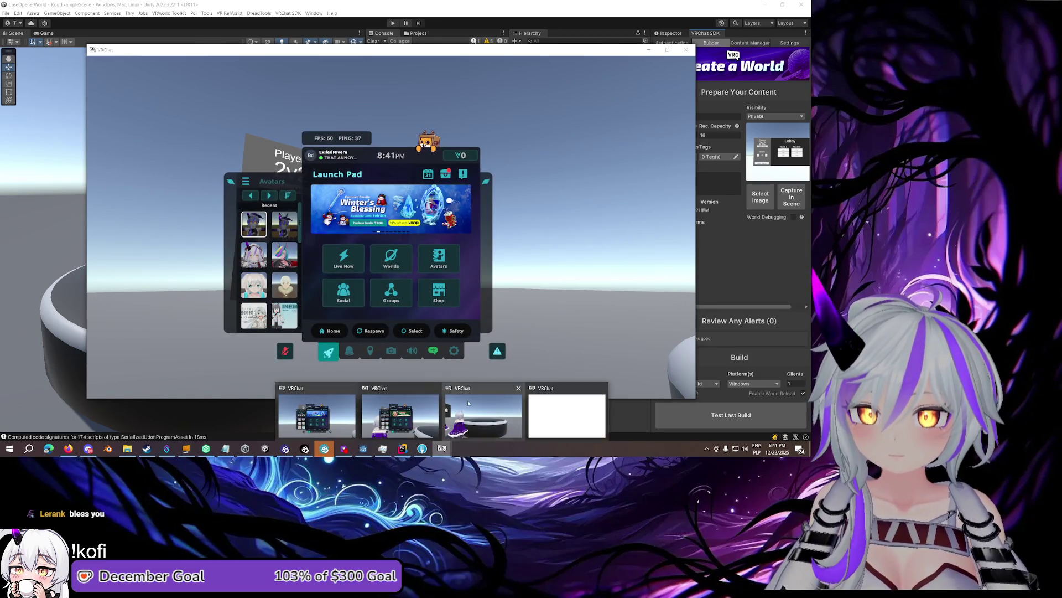
{"action": "left_click", "coordinate": [469, 403]}
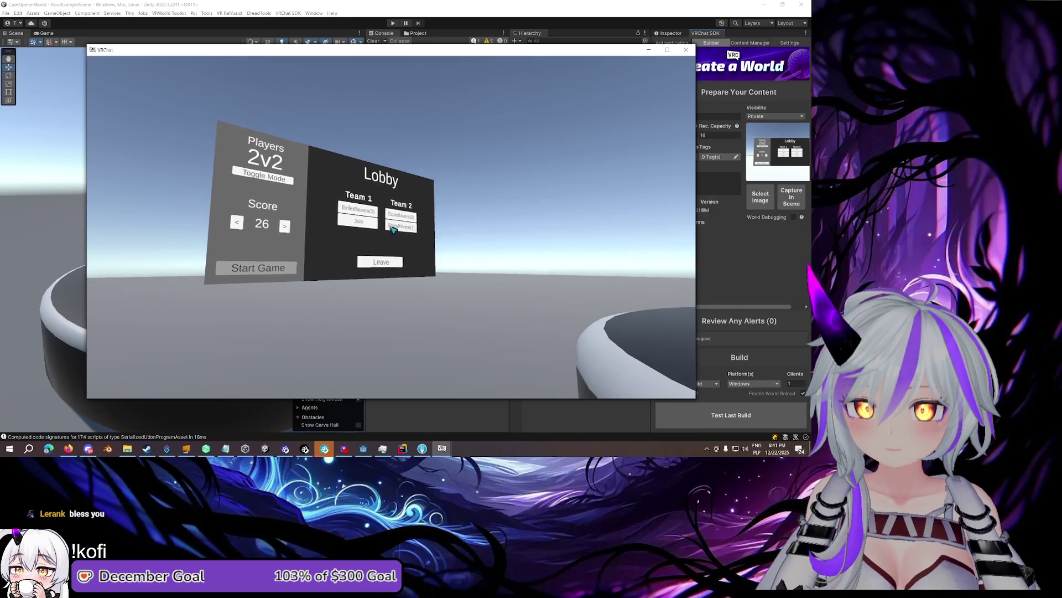
{"action": "key", "text": "Escape"}
{"action": "mouse_move", "coordinate": [442, 450]}
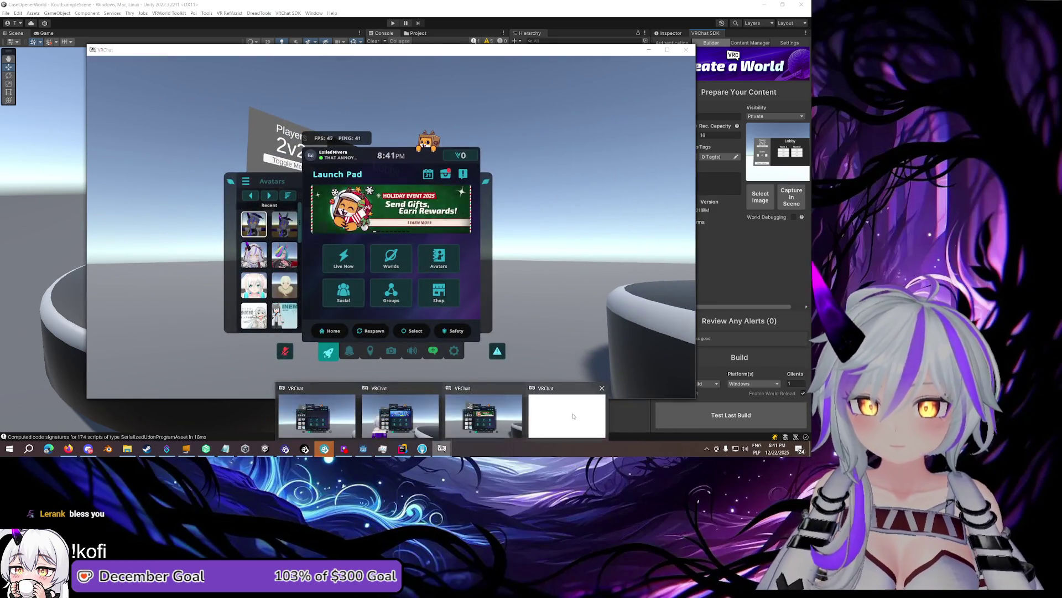
{"action": "left_click", "coordinate": [570, 416]}
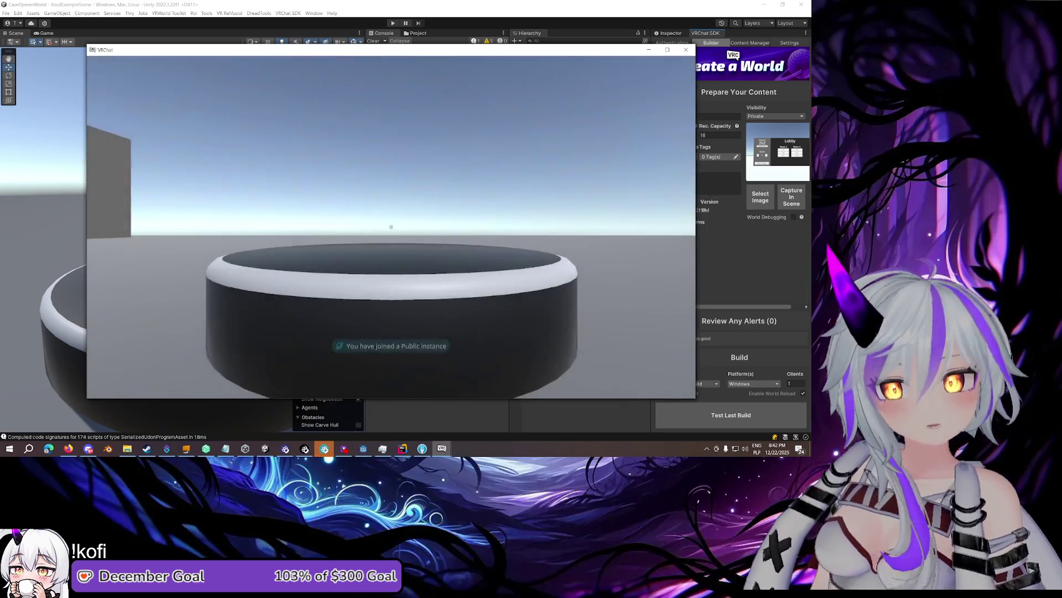
Unmute the world volume in this client's audio settings
{"action": "key", "text": "Escape"}
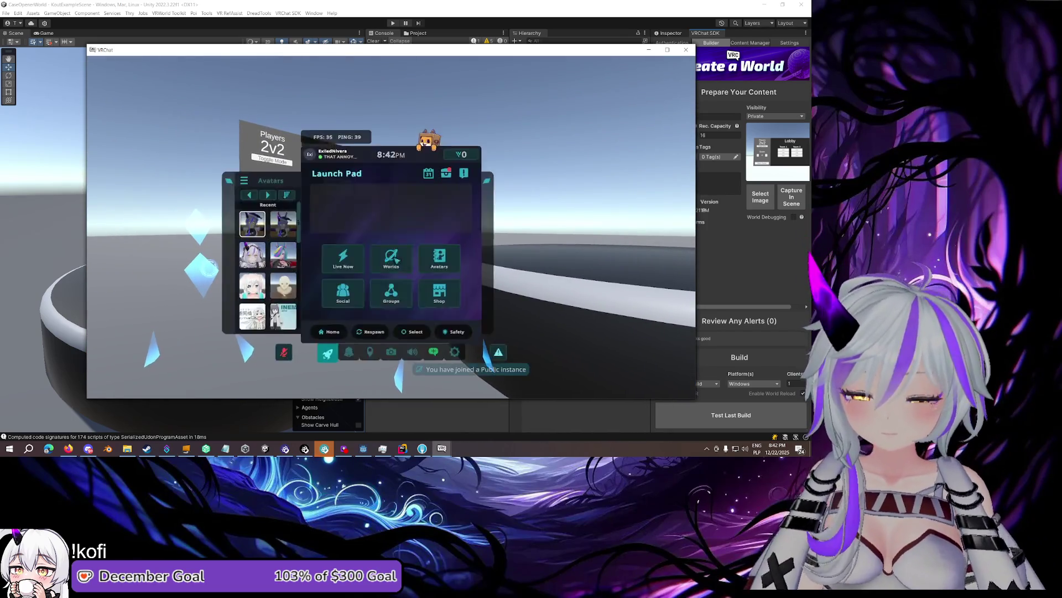
{"action": "left_click", "coordinate": [411, 351]}
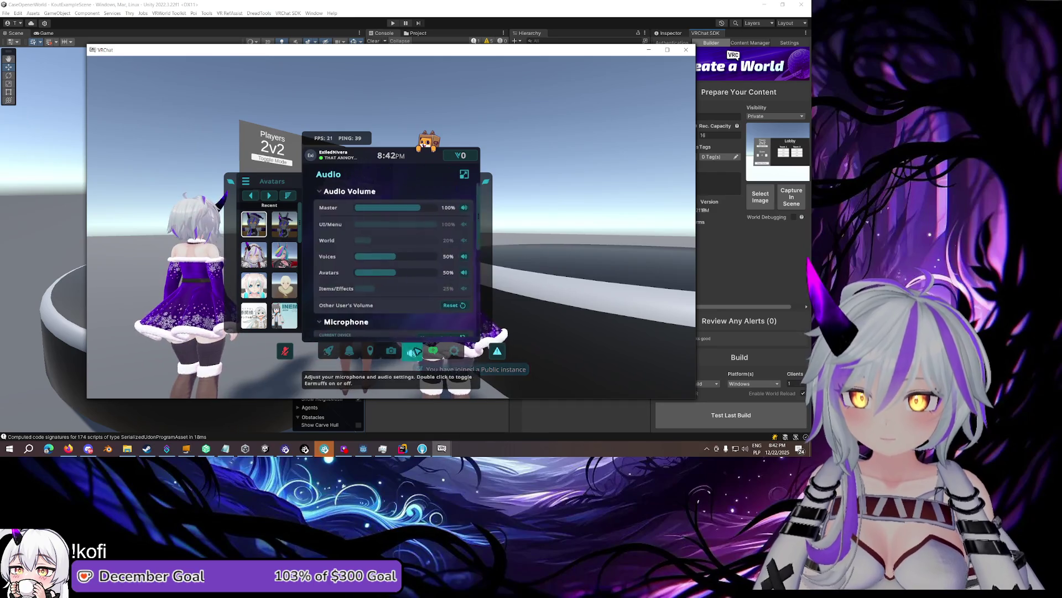
{"action": "left_click", "coordinate": [460, 240]}
Face the filled 2v2 lobby board and start the card game
{"action": "mouse_move", "coordinate": [441, 448]}
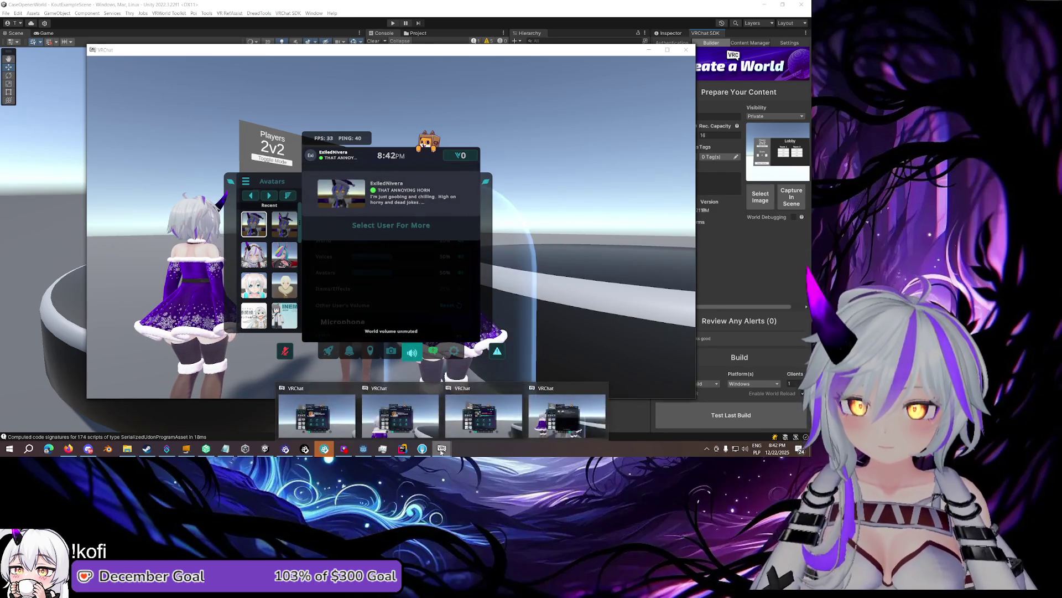
{"action": "mouse_move", "coordinate": [559, 403]}
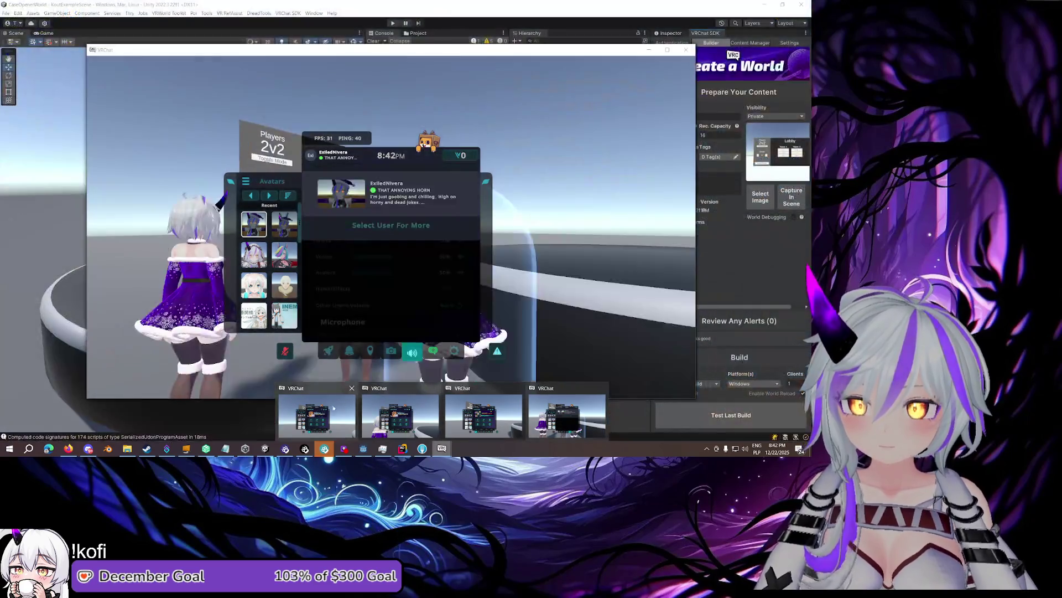
{"action": "key", "text": "Escape"}
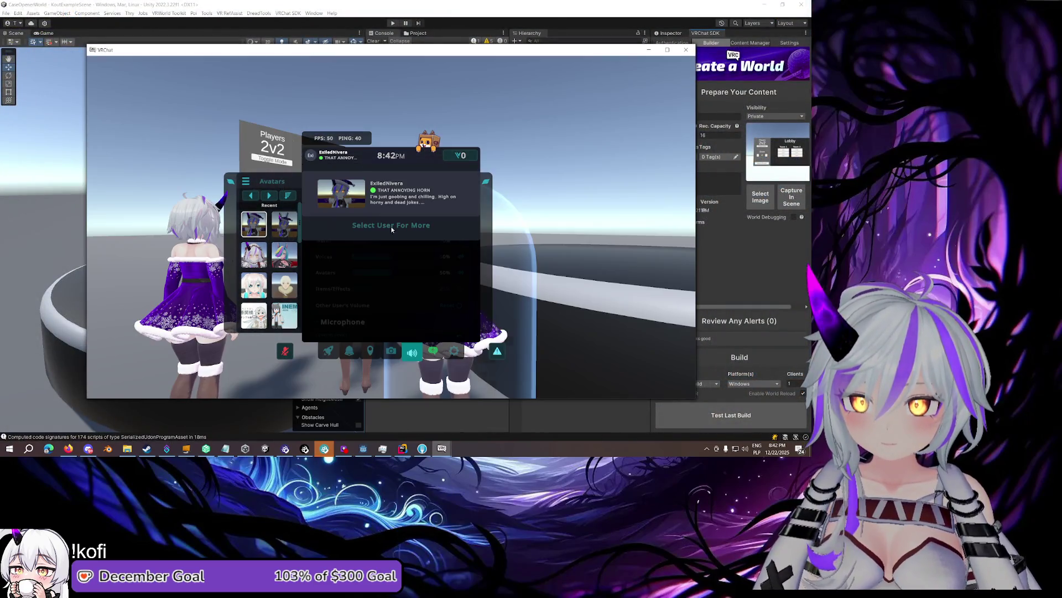
{"action": "key", "text": "Escape"}
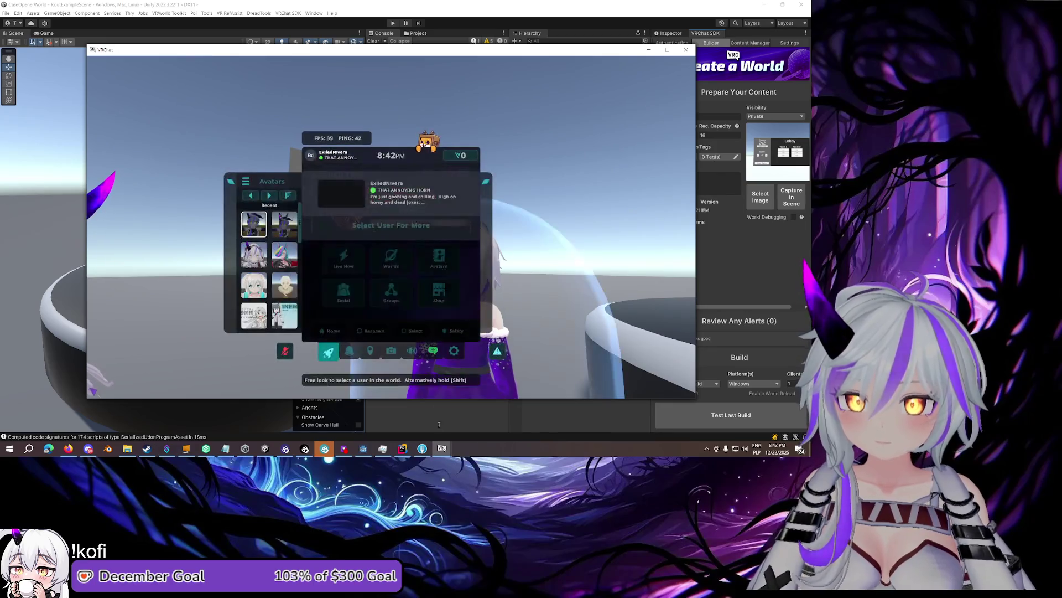
{"action": "key", "text": "Escape"}
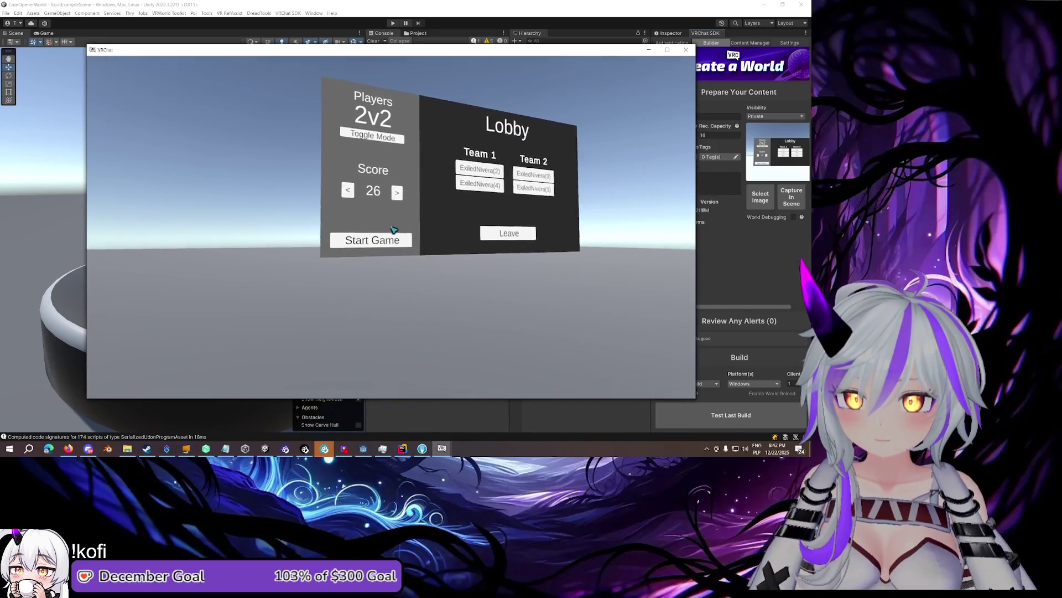
{"action": "left_click", "coordinate": [392, 227]}
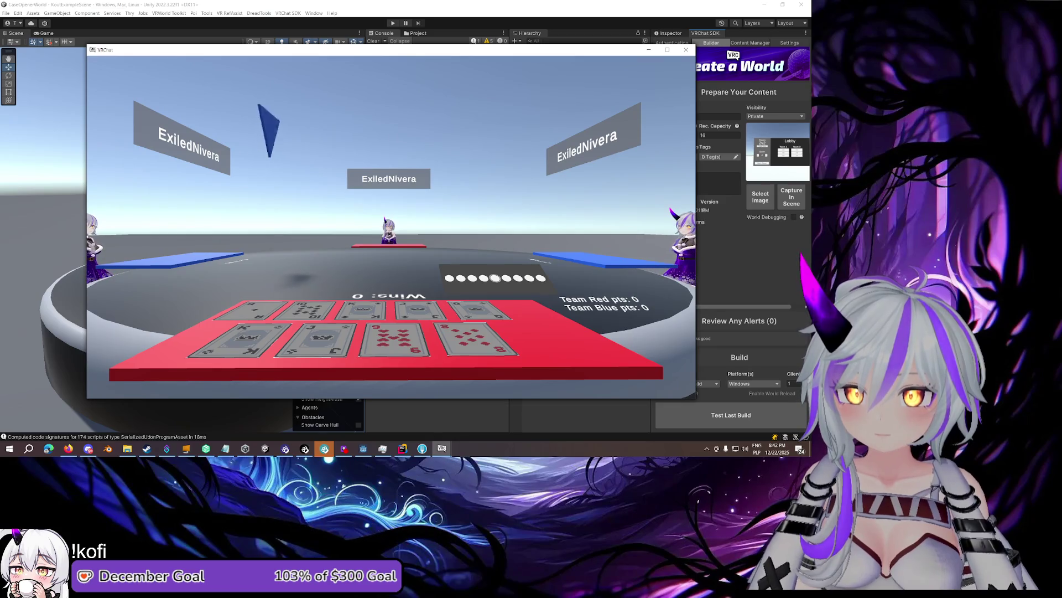
Check the card table from another test client and then the fourth client
{"action": "key", "text": "Escape"}
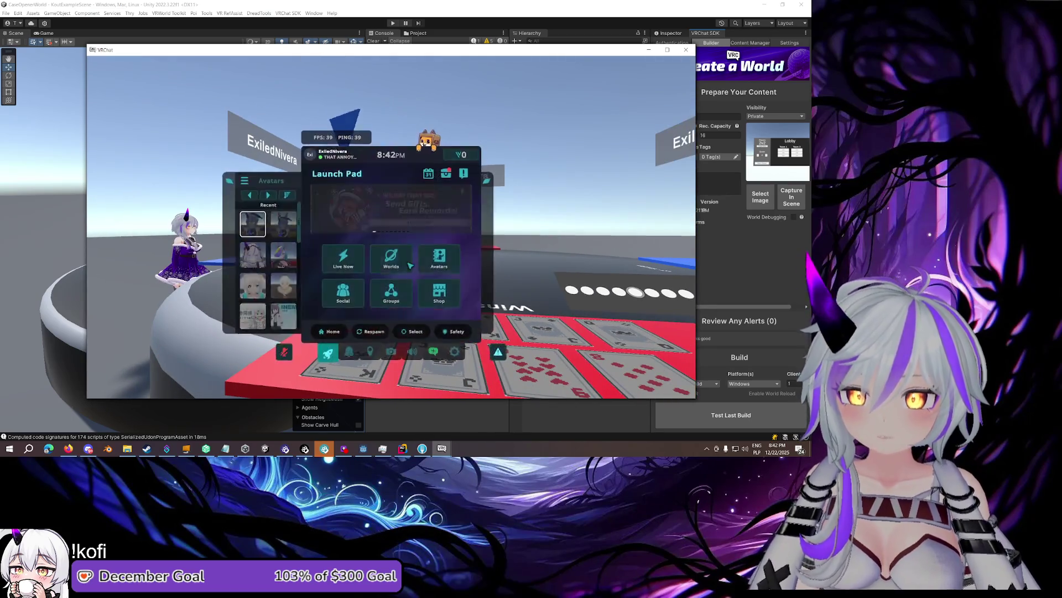
{"action": "left_click", "coordinate": [400, 414]}
{"action": "key", "text": "Escape"}
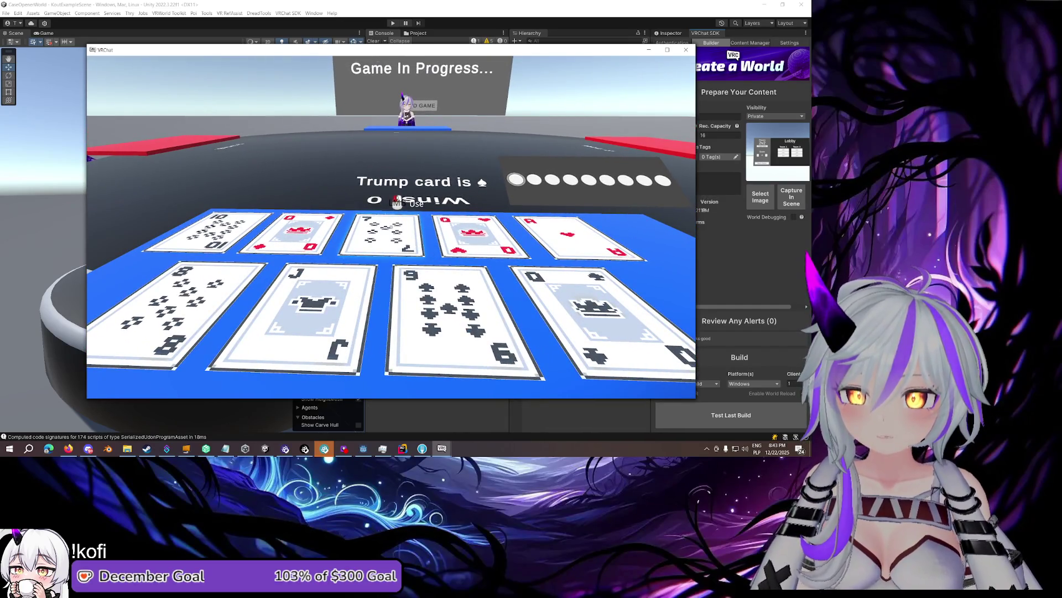
{"action": "key", "text": "Escape"}
{"action": "left_click", "coordinate": [442, 447]}
{"action": "left_click", "coordinate": [569, 412]}
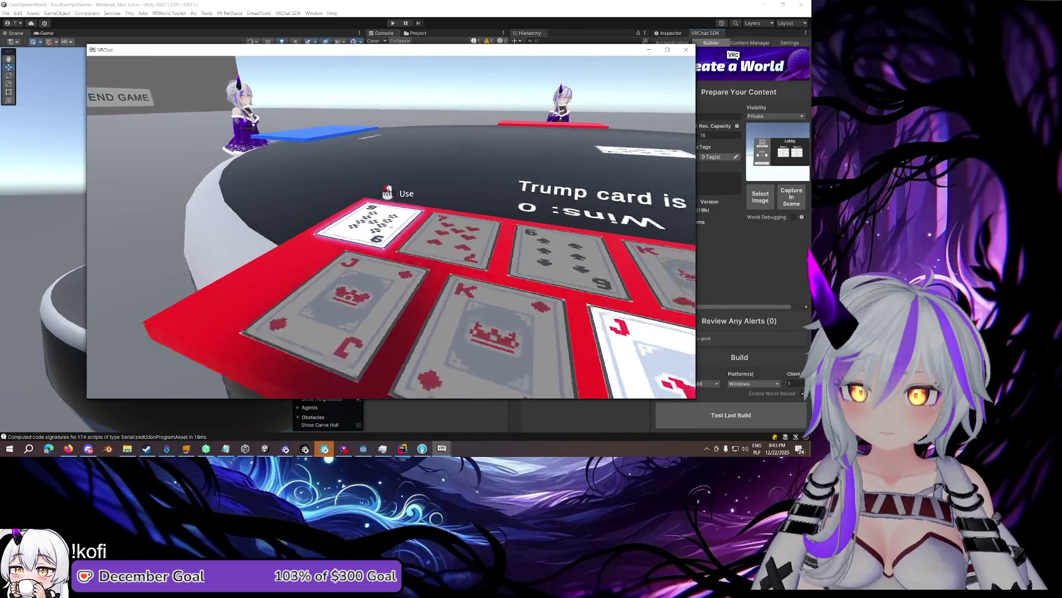
Check the third and first clients, stepping back to see the whole table
{"action": "key", "text": "Escape"}
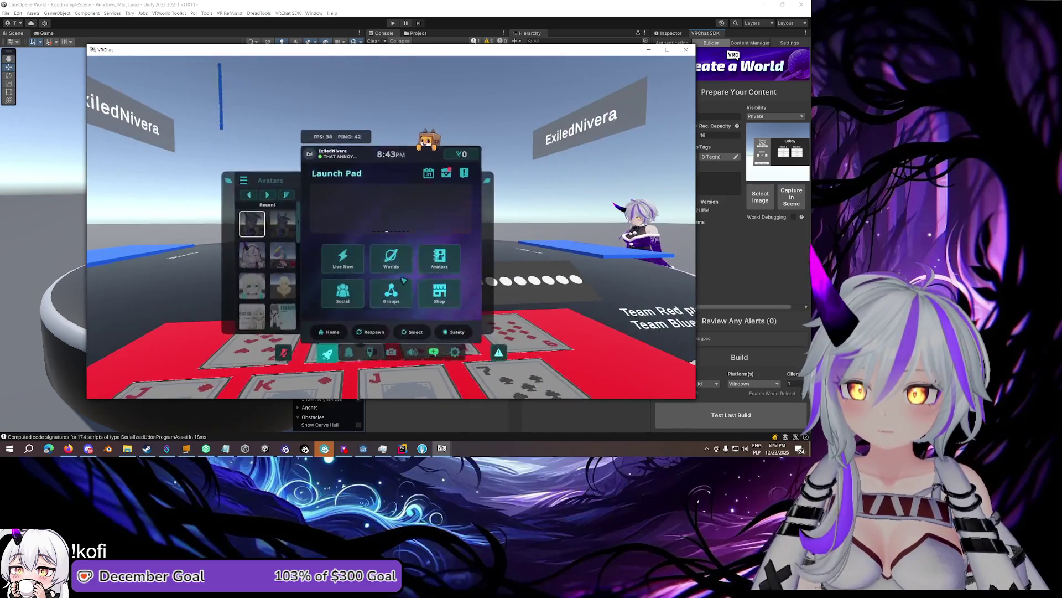
{"action": "mouse_move", "coordinate": [441, 449]}
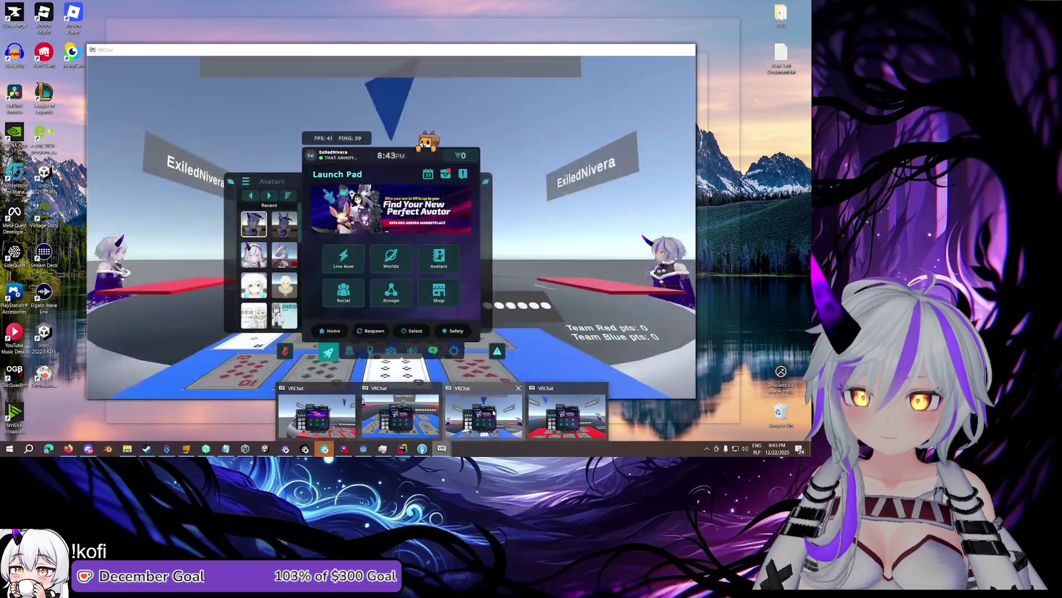
{"action": "left_click", "coordinate": [400, 418]}
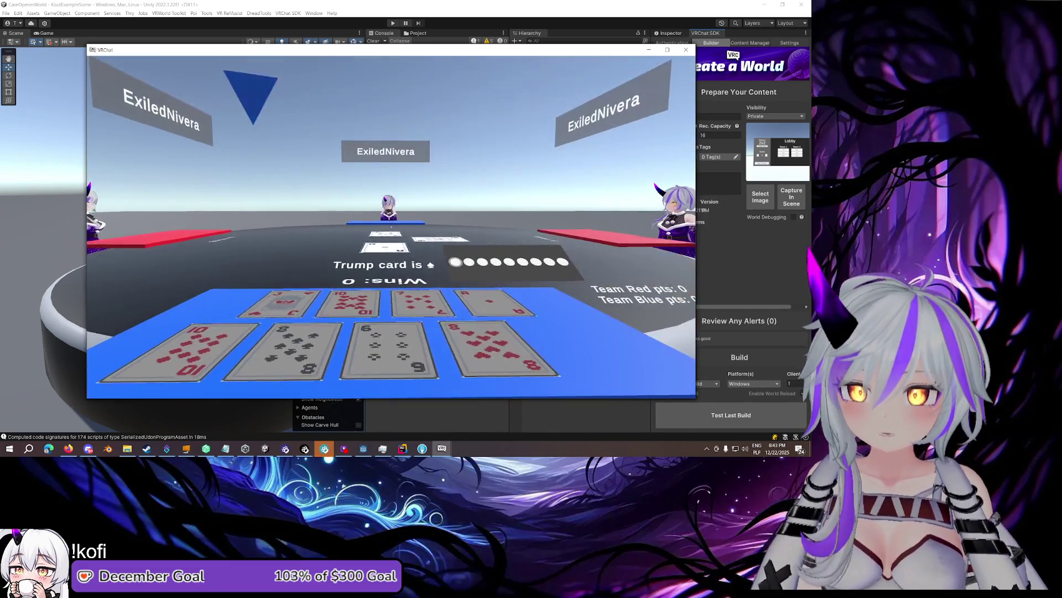
{"action": "key", "text": "Escape"}
{"action": "mouse_move", "coordinate": [446, 454]}
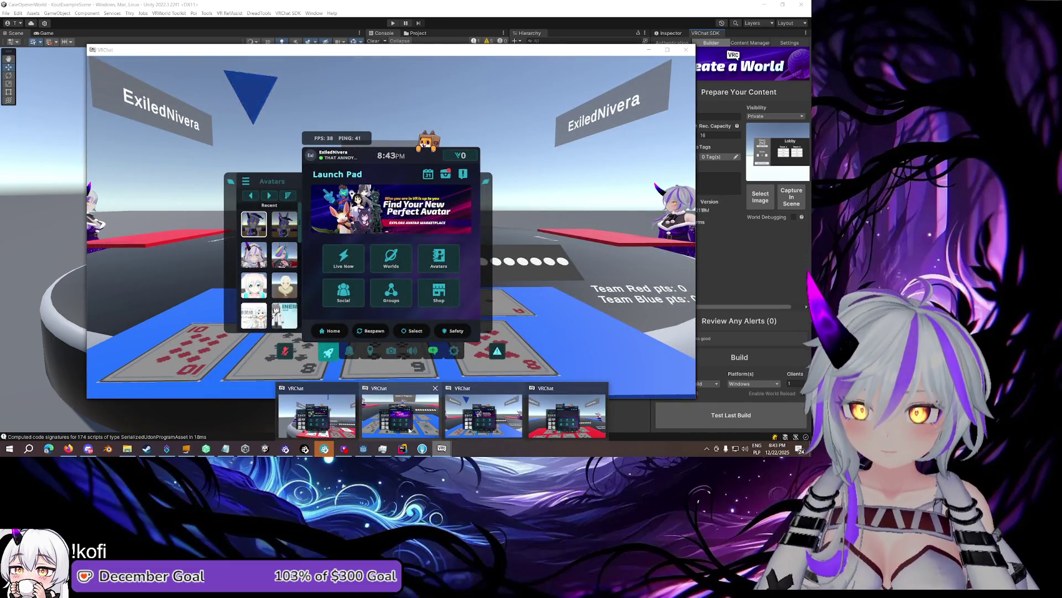
{"action": "left_click", "coordinate": [477, 414]}
{"action": "left_click", "coordinate": [442, 447]}
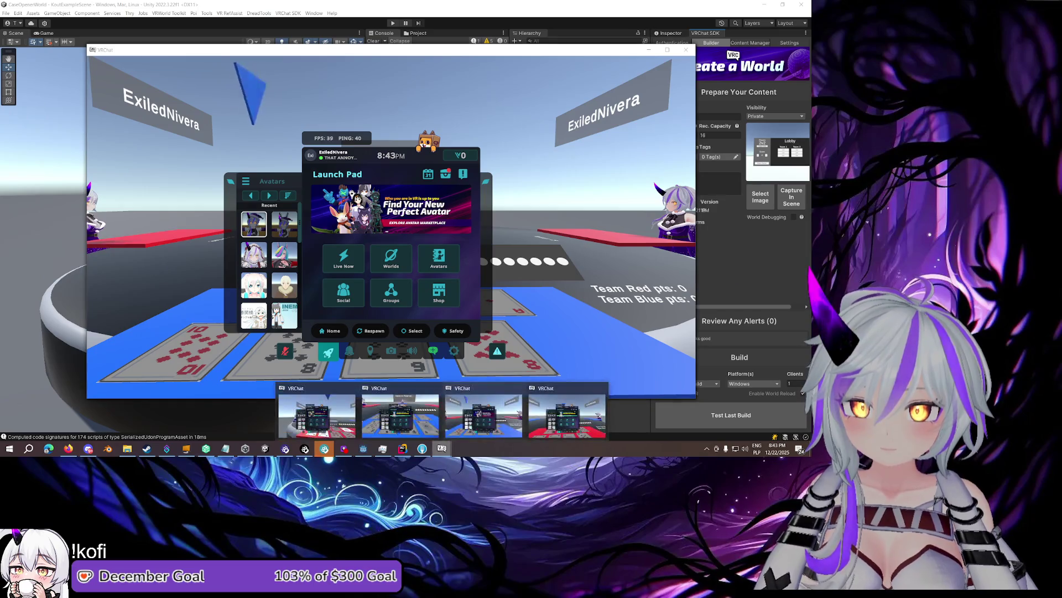
{"action": "left_click", "coordinate": [349, 417]}
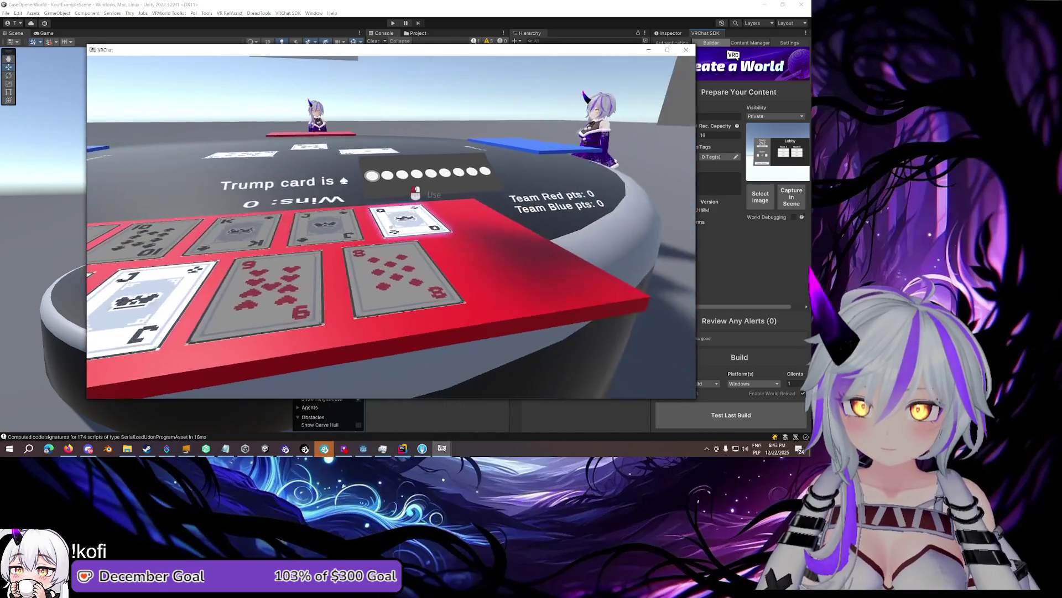
{"action": "key", "text": "s"}
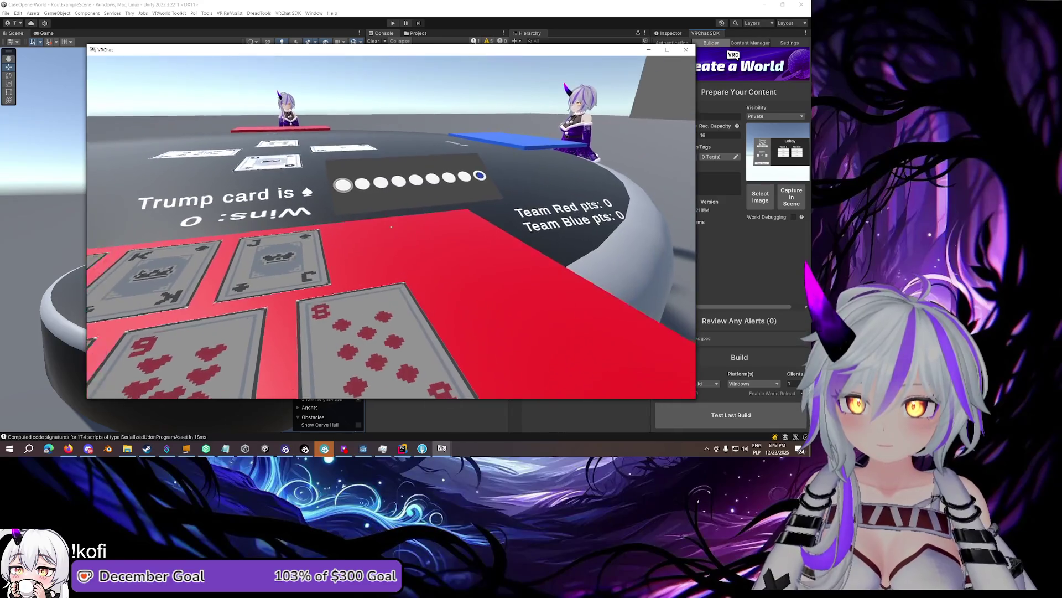
{"action": "key", "text": "d"}
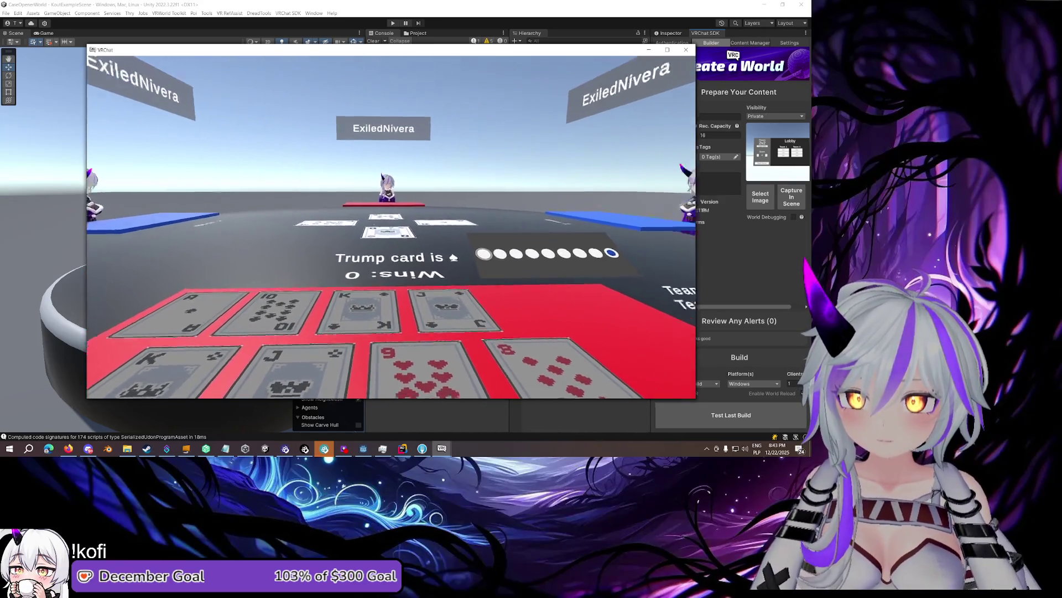
{"action": "key", "text": "alt+Tab"}
From the blue-side client, walk up and play the Ace to the table centre
{"action": "key", "text": "Escape"}
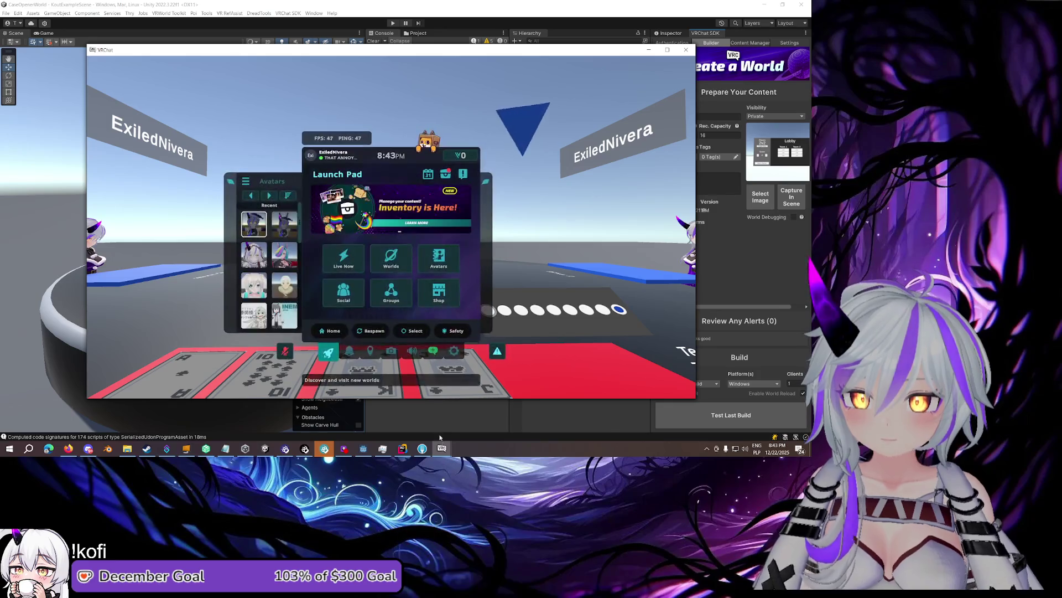
{"action": "mouse_move", "coordinate": [442, 449]}
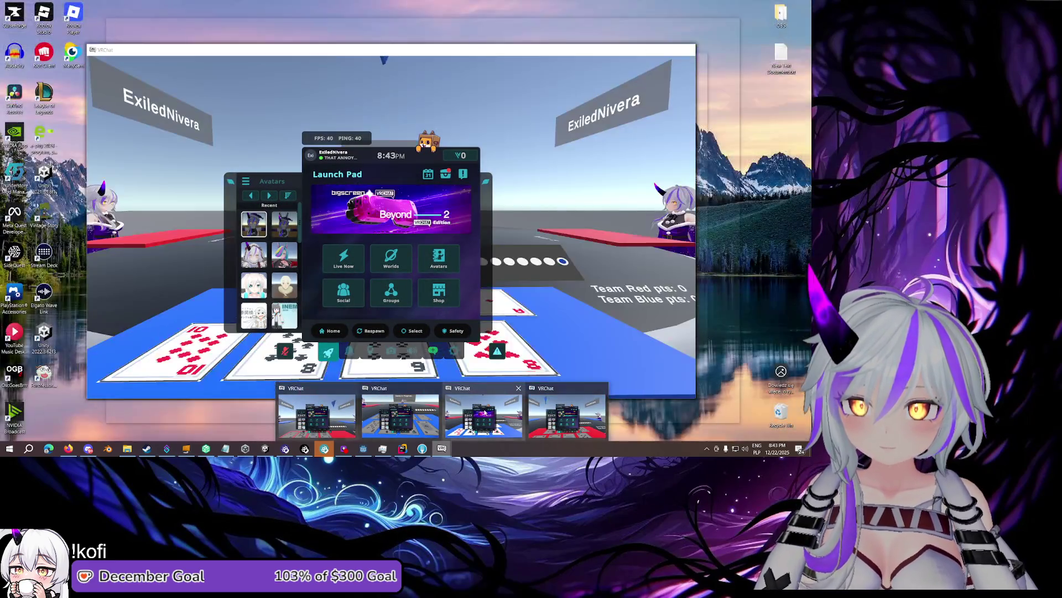
{"action": "left_click", "coordinate": [484, 412]}
{"action": "key", "text": "Escape"}
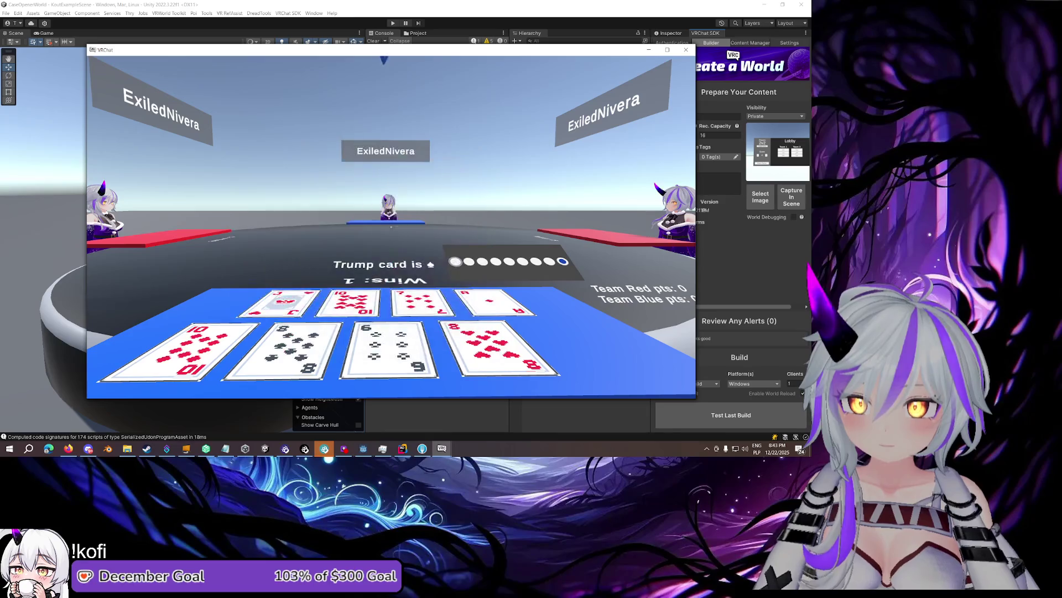
{"action": "key", "text": "w"}
{"action": "mouse_move", "coordinate": [391, 227]}
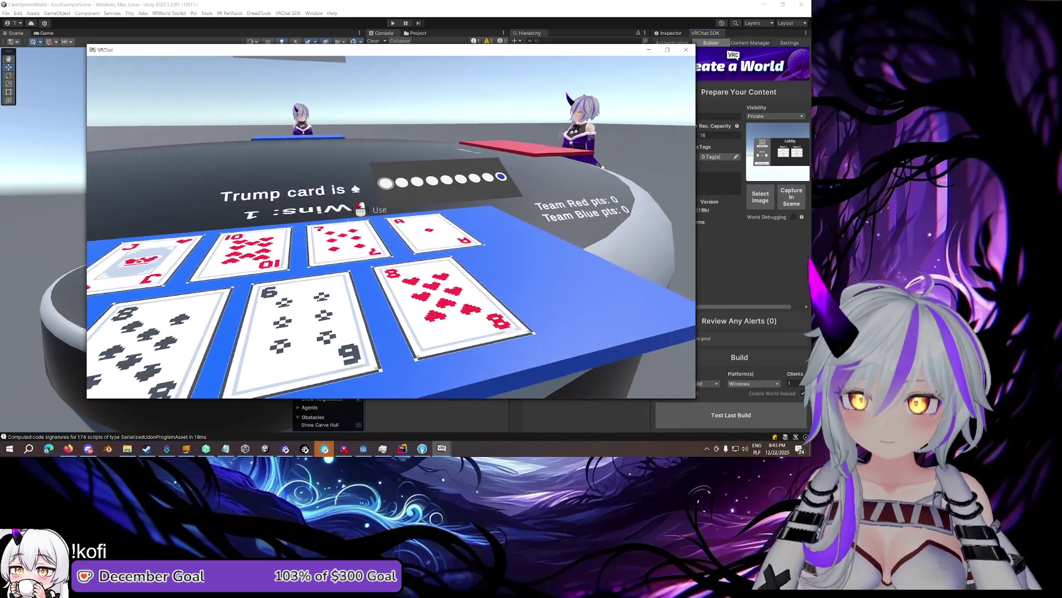
{"action": "left_click", "coordinate": [391, 226]}
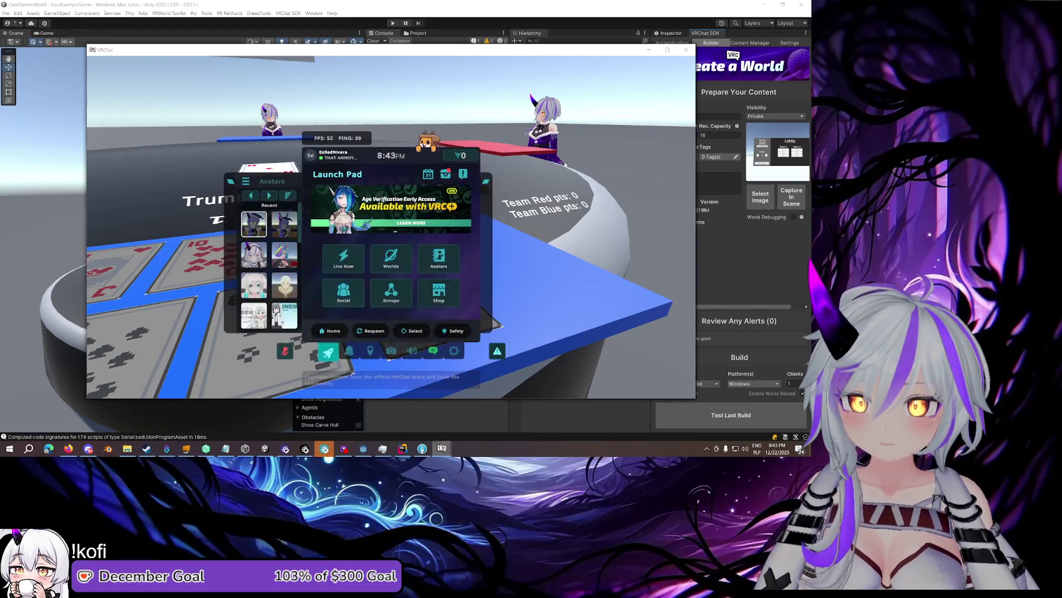
Check the played Ace from the first client and another client's view
{"action": "mouse_move", "coordinate": [442, 449]}
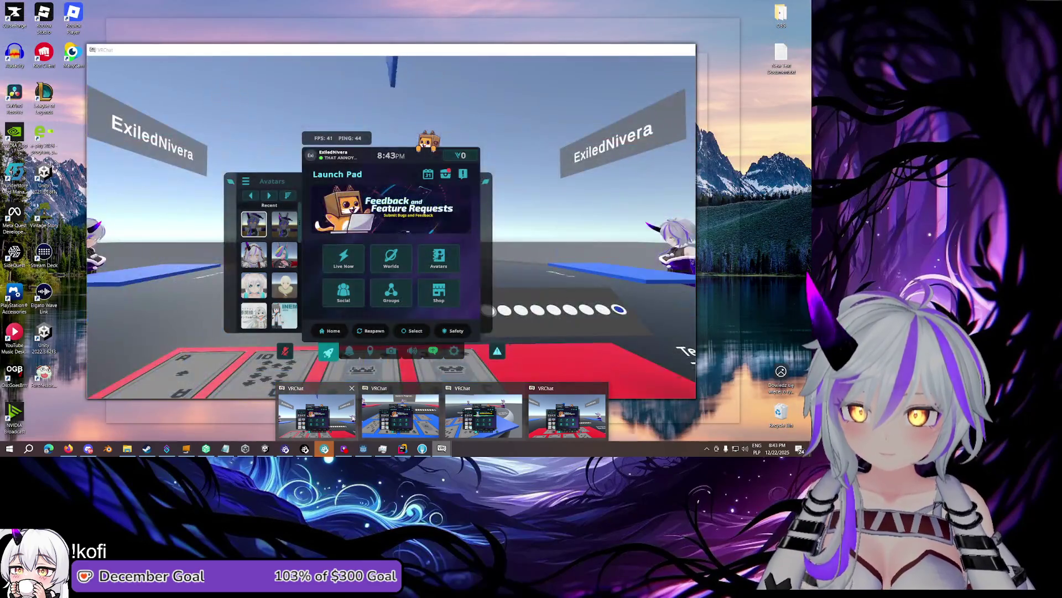
{"action": "left_click", "coordinate": [352, 419]}
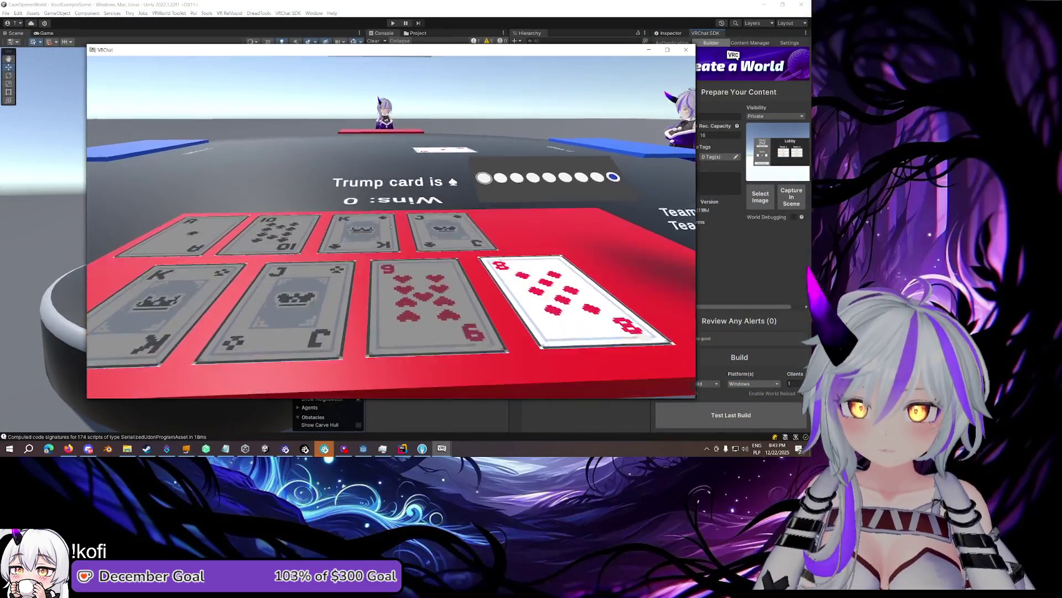
{"action": "key", "text": "Escape"}
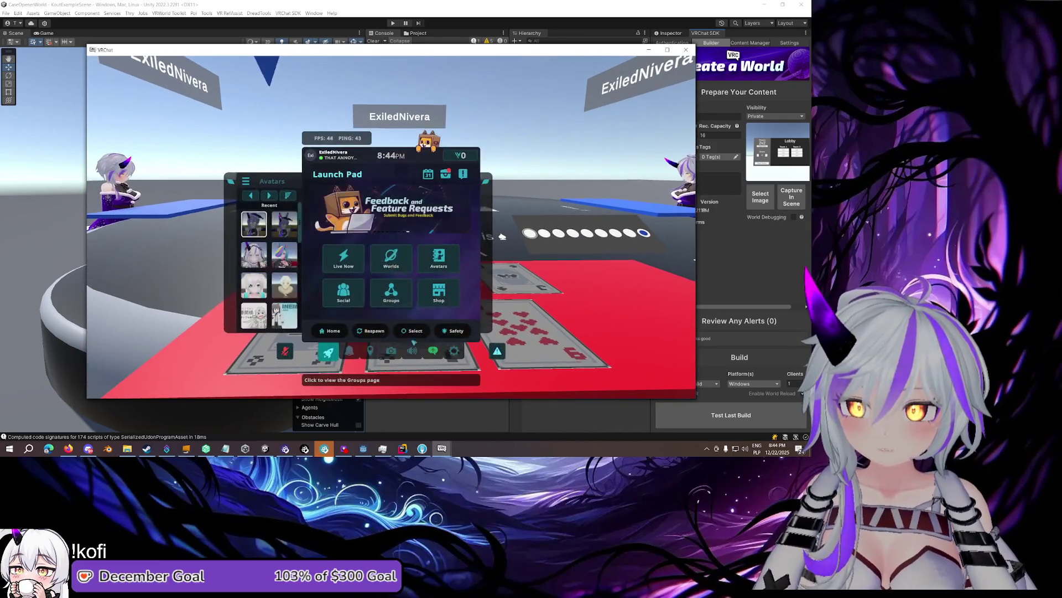
{"action": "mouse_move", "coordinate": [442, 449]}
{"action": "left_click", "coordinate": [431, 419]}
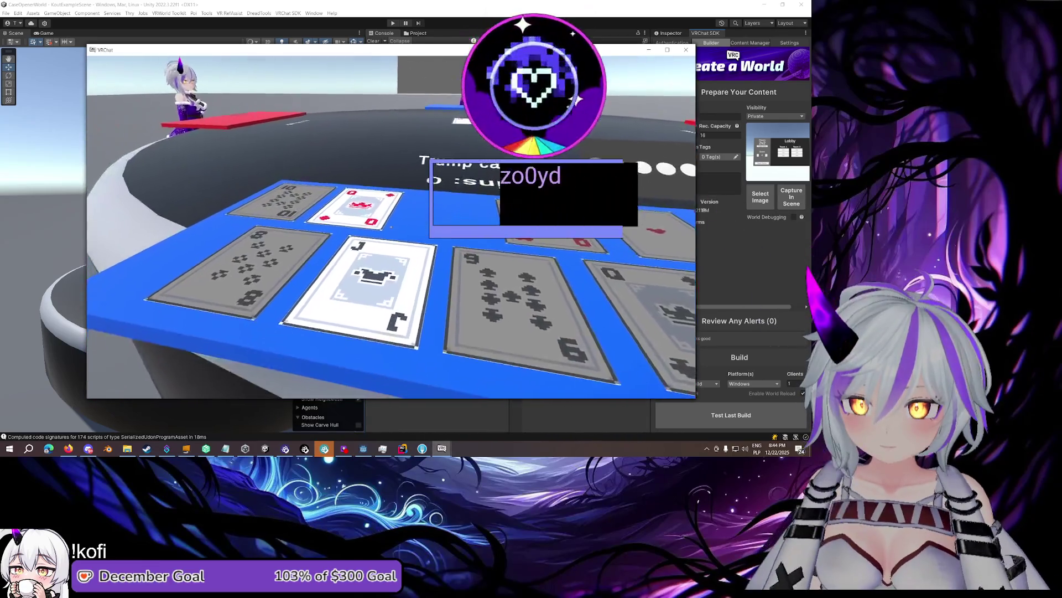
{"action": "key", "text": "s"}
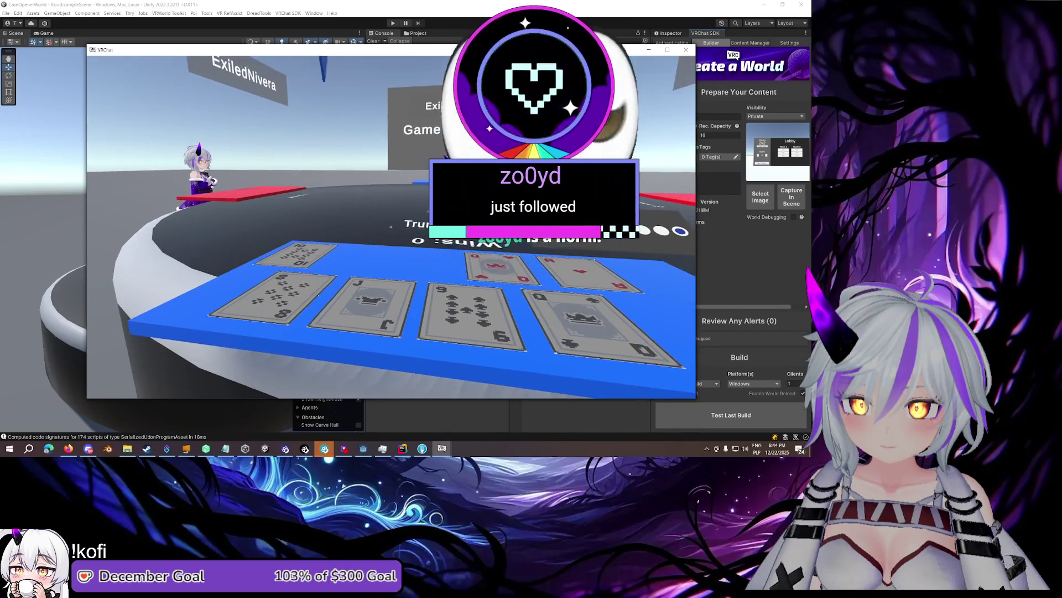
{"action": "key", "text": "Escape"}
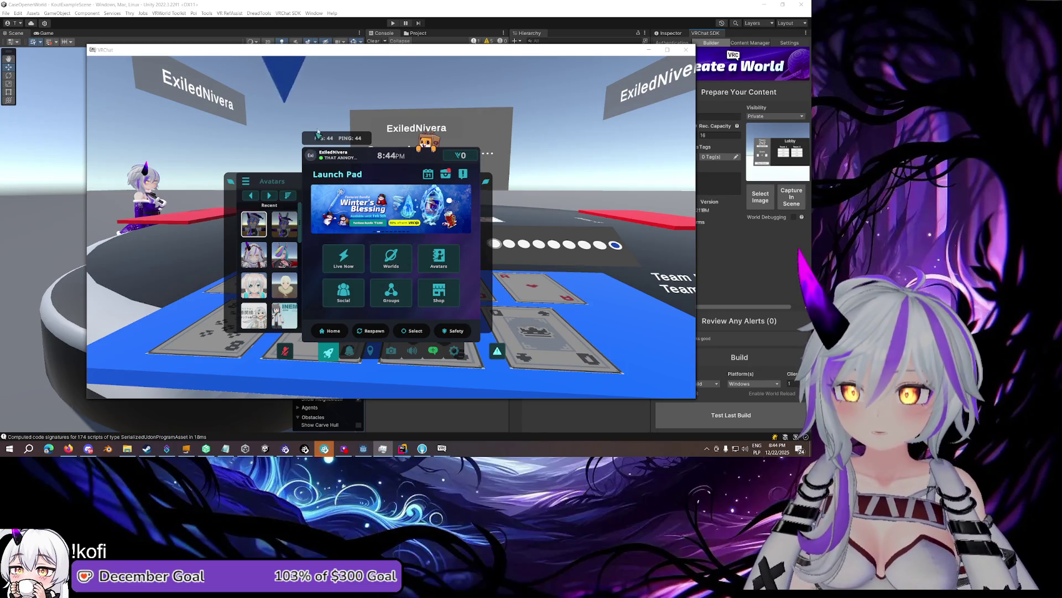
Bring the fourth client forward and walk across the table to view its hand
{"action": "mouse_move", "coordinate": [442, 448]}
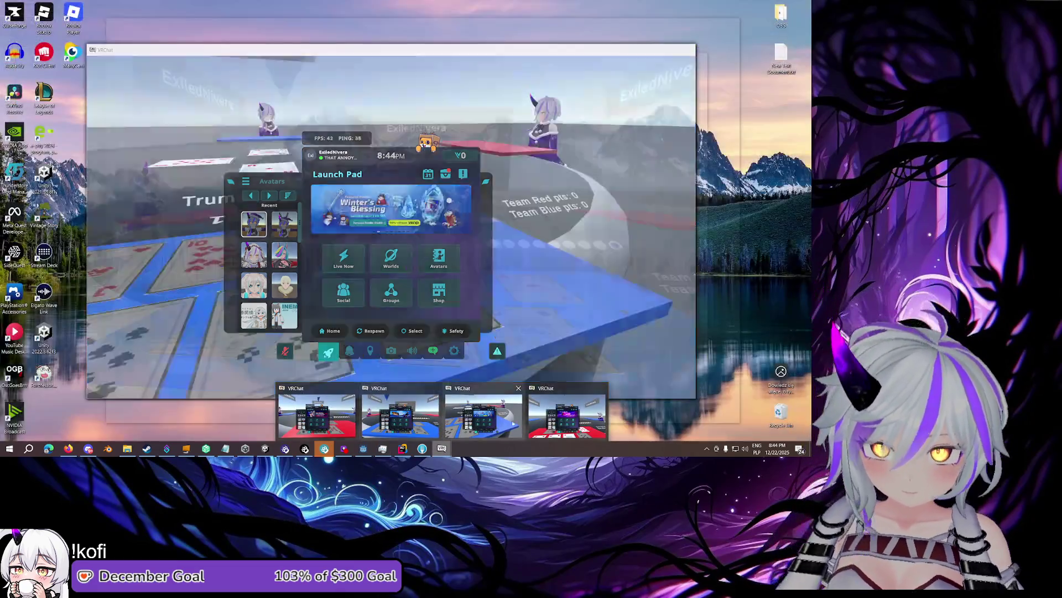
{"action": "left_click", "coordinate": [549, 412]}
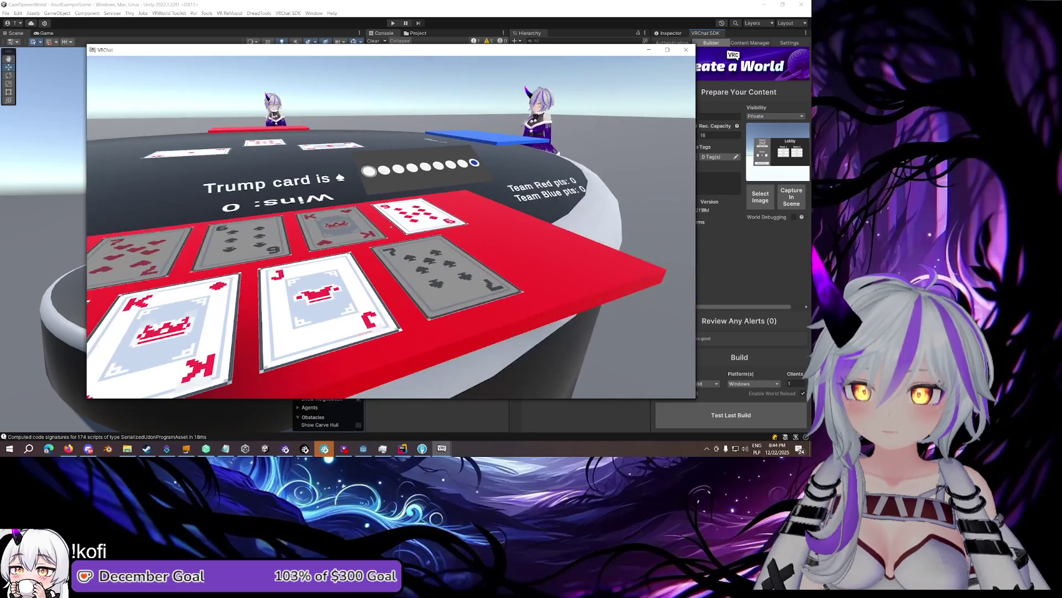
{"action": "mouse_move", "coordinate": [399, 219]}
{"action": "key", "text": "w"}
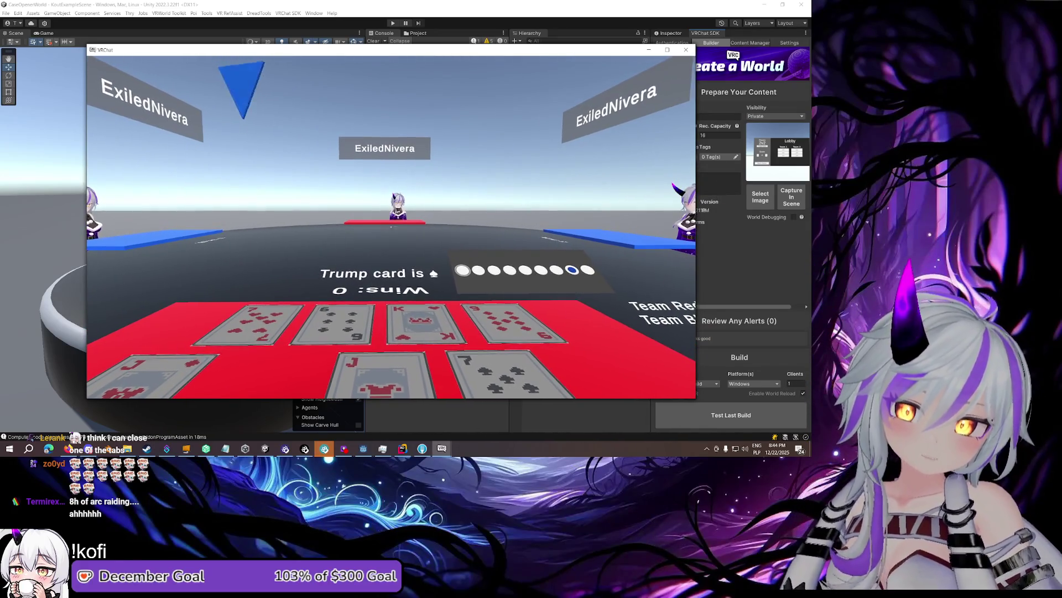
In another client, check the name signs and move in on that player's hand
{"action": "key", "text": "Escape"}
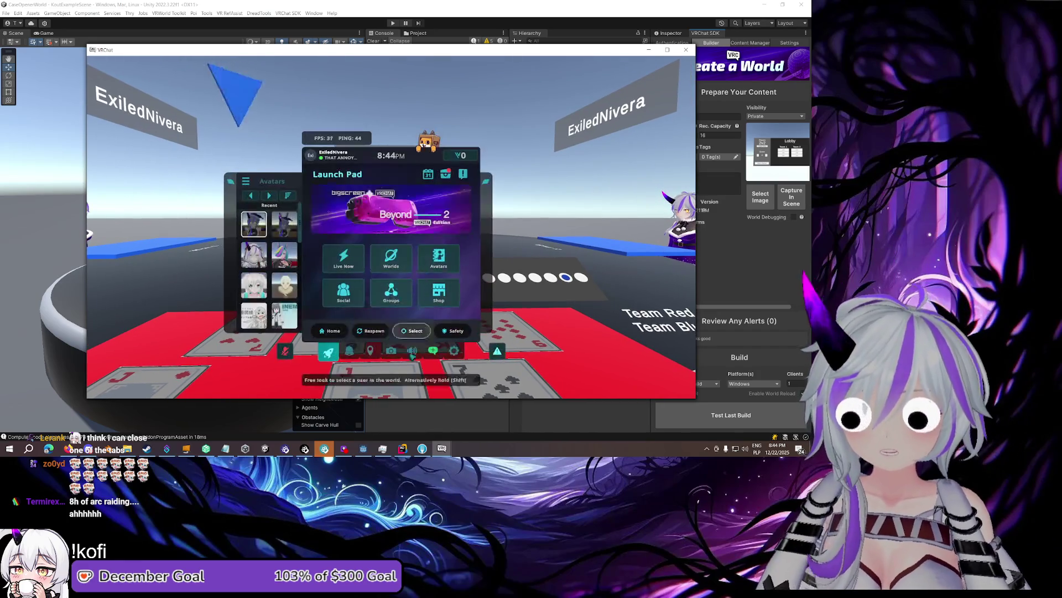
{"action": "mouse_move", "coordinate": [442, 448]}
{"action": "left_click", "coordinate": [488, 417]}
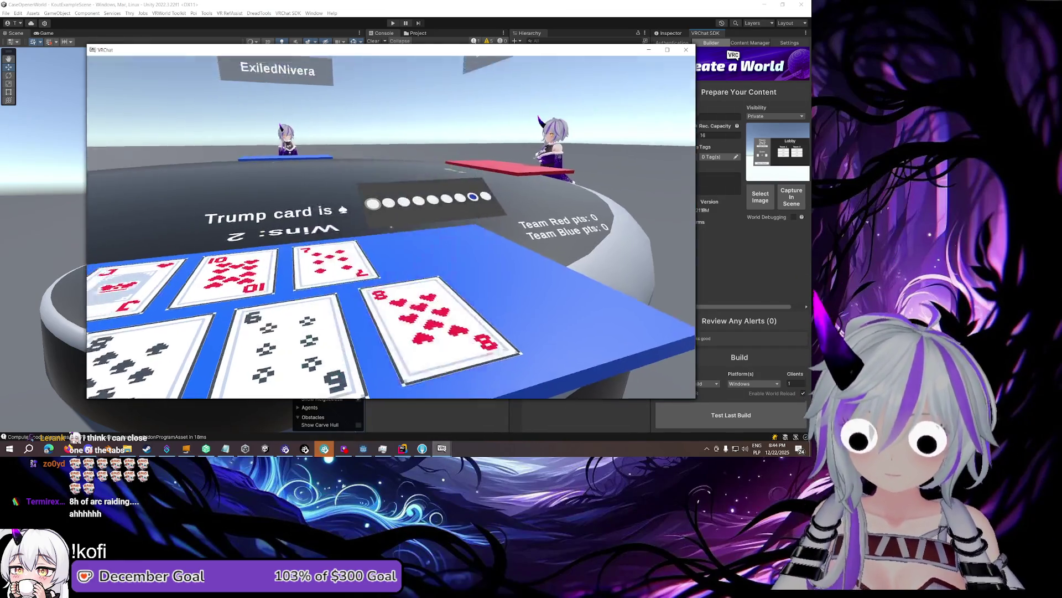
{"action": "key", "text": "Escape"}
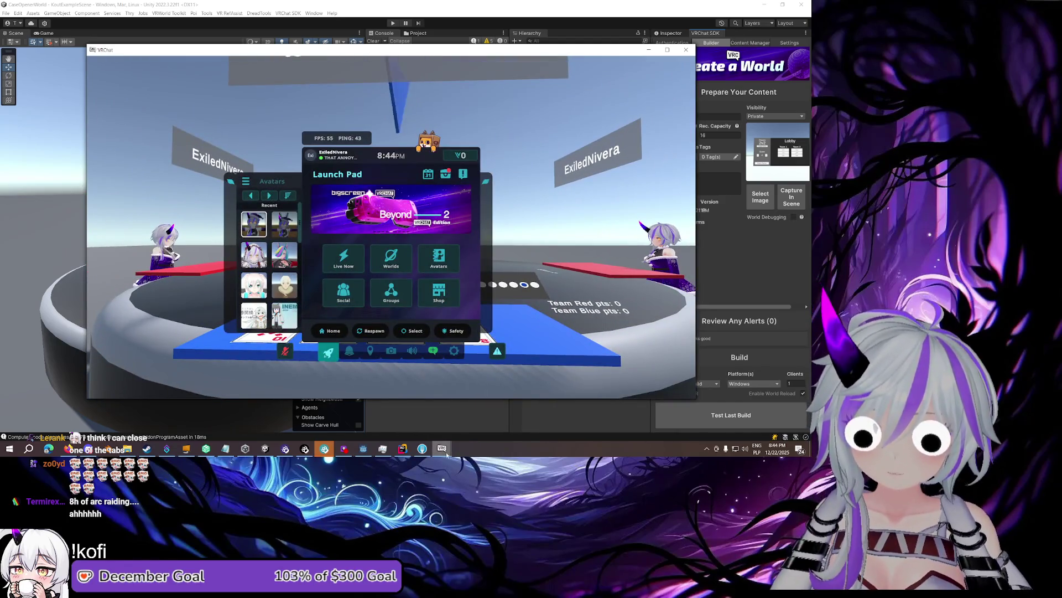
{"action": "mouse_move", "coordinate": [446, 453]}
{"action": "left_click", "coordinate": [488, 412]}
{"action": "key", "text": "Escape"}
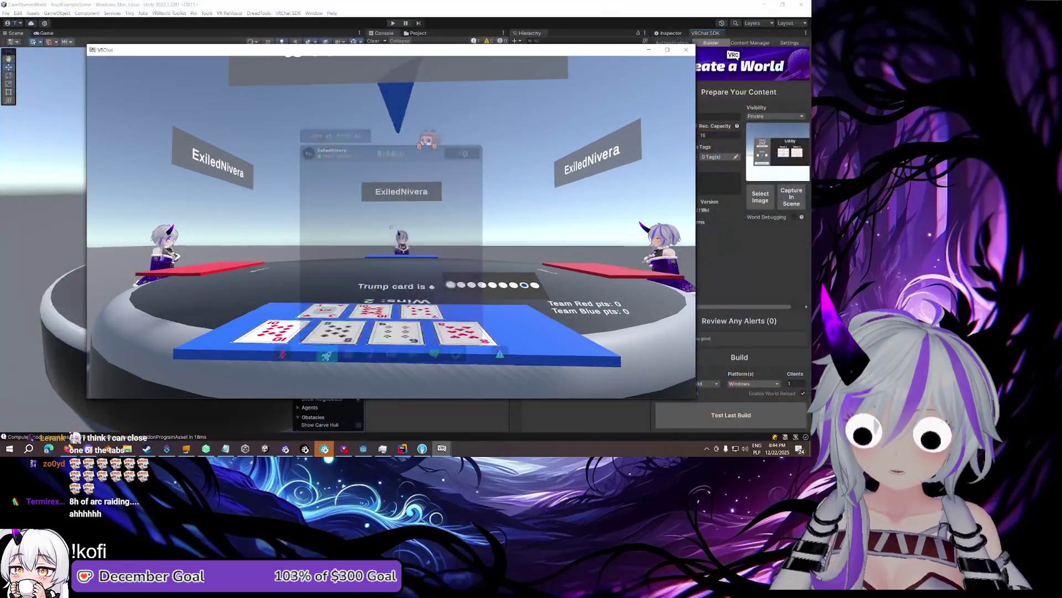
{"action": "key", "text": "w"}
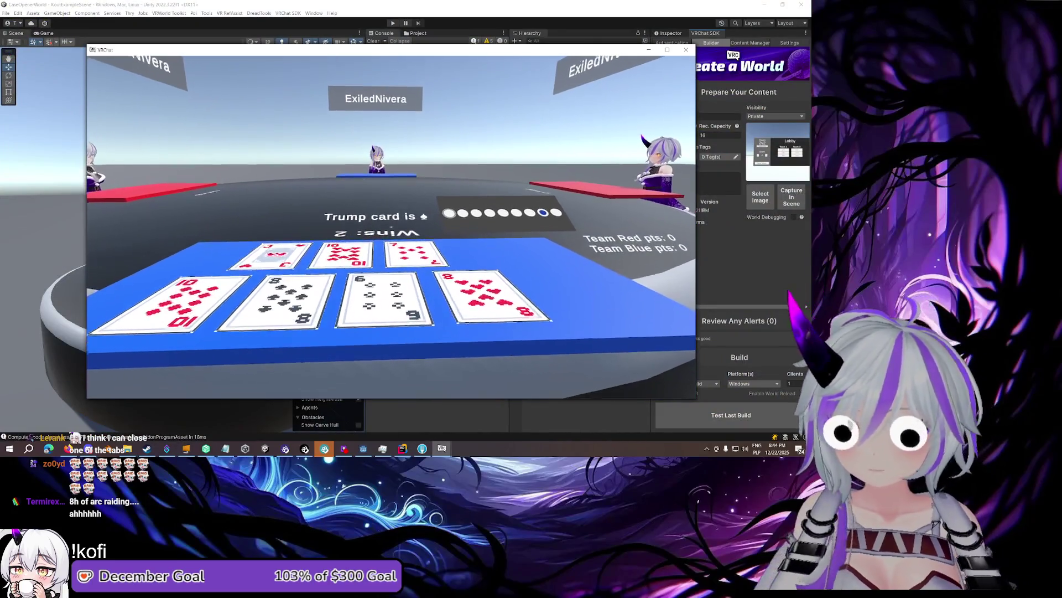
{"action": "key", "text": "s"}
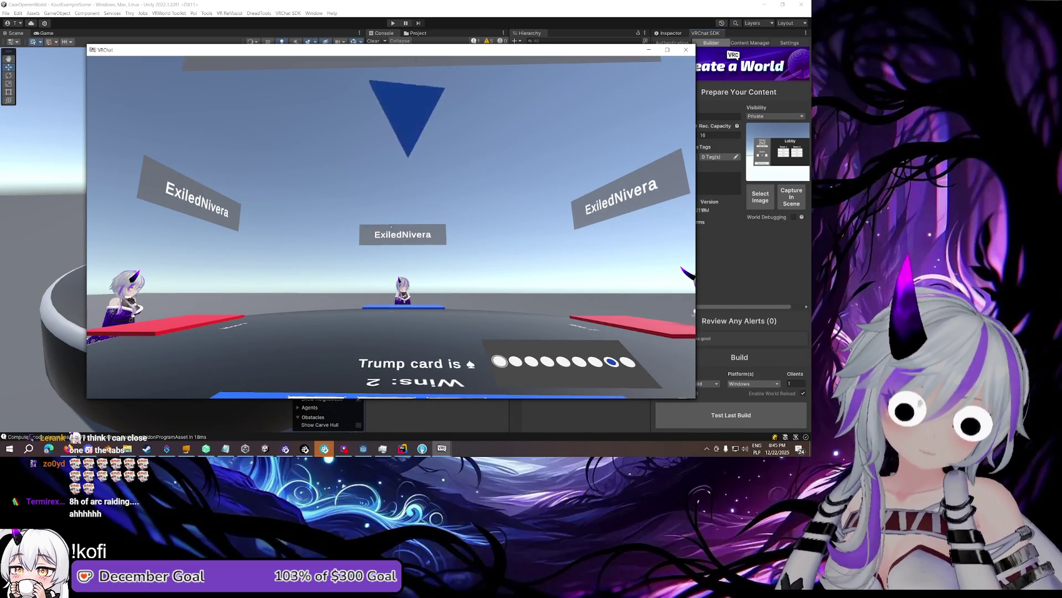
{"action": "key", "text": "w"}
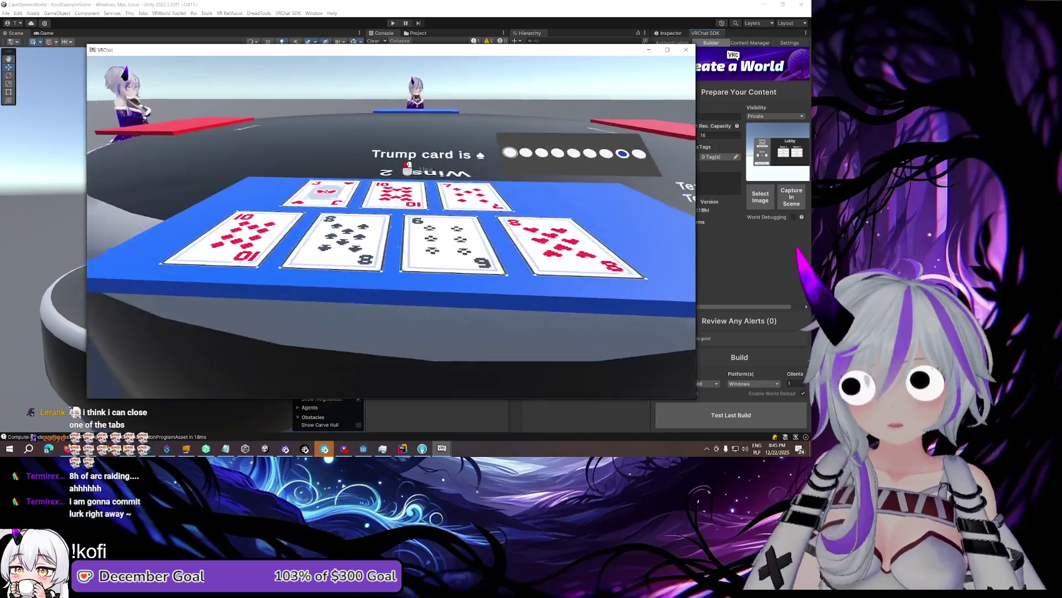
{"action": "mouse_move", "coordinate": [429, 197]}
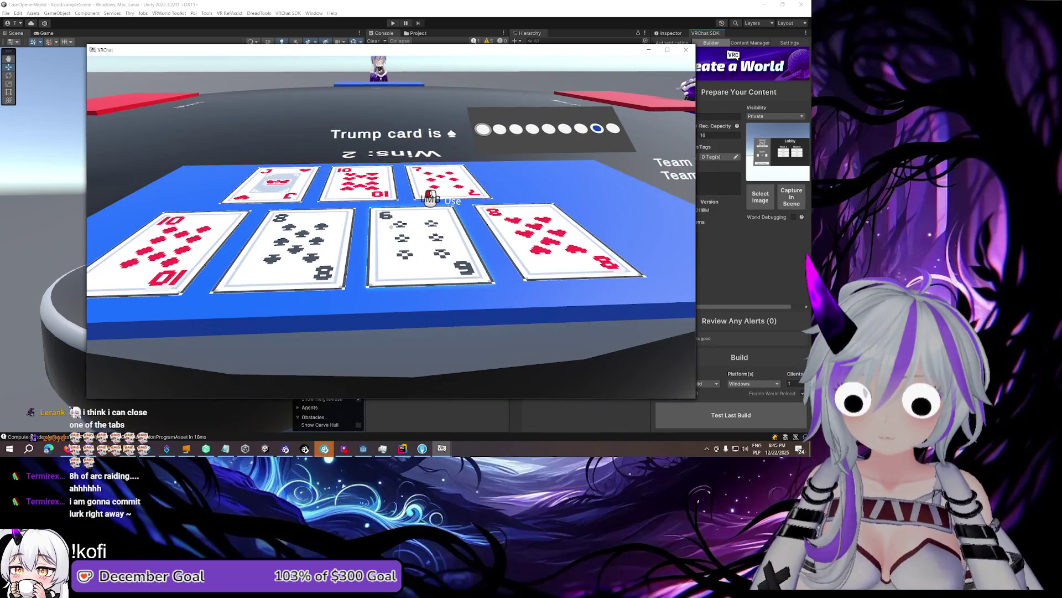
Bring another test client forward to see its table view
{"action": "key", "text": "Escape"}
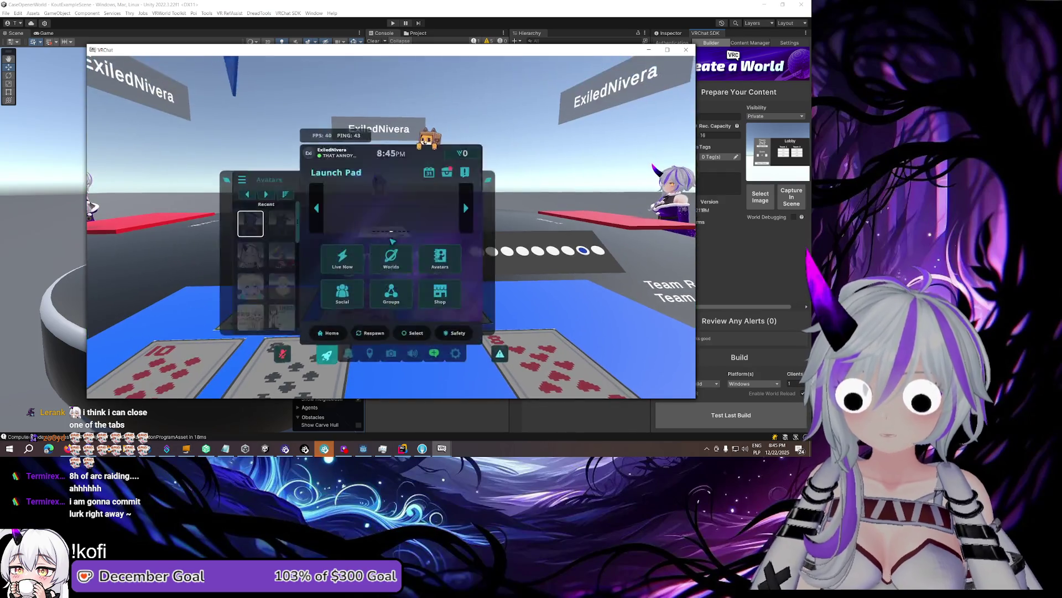
{"action": "mouse_move", "coordinate": [441, 449]}
{"action": "left_click", "coordinate": [449, 419]}
{"action": "key", "text": "Escape"}
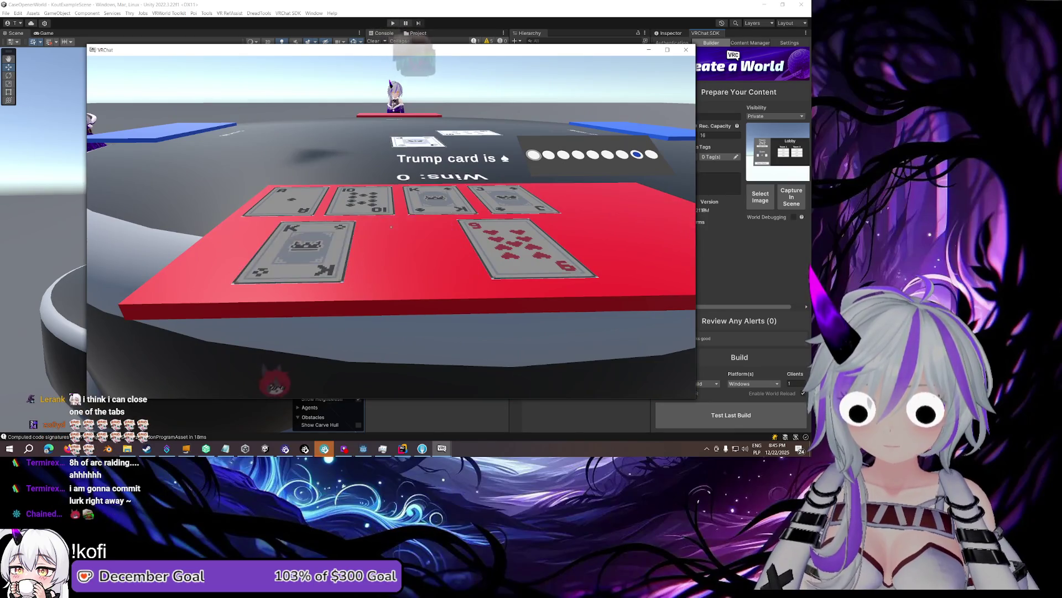
Check the blue-table and red-table clients, then view a blue-team player's hand
{"action": "key", "text": "Escape"}
{"action": "mouse_move", "coordinate": [445, 449]}
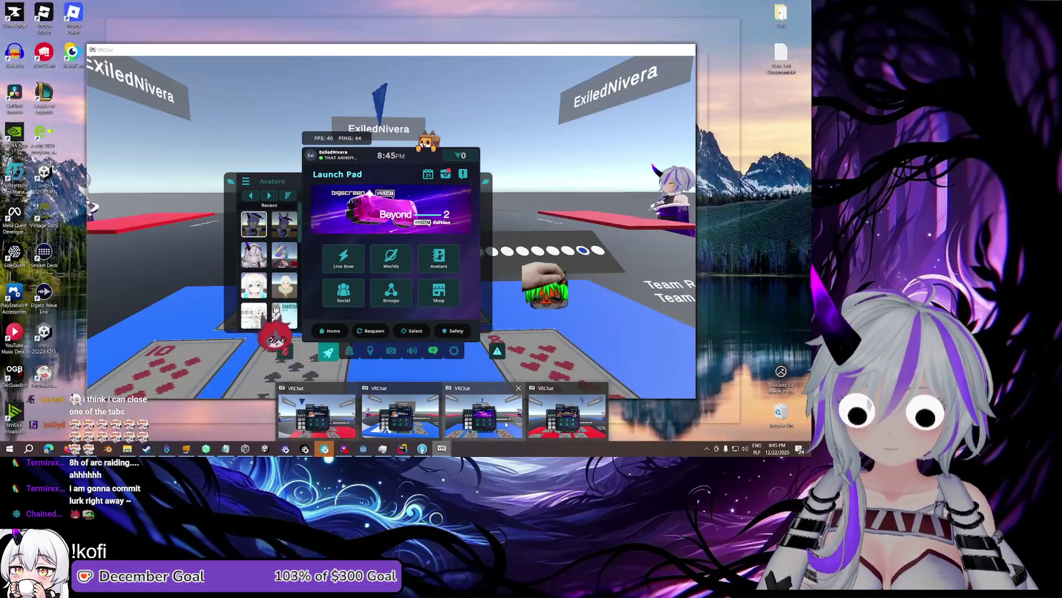
{"action": "left_click", "coordinate": [507, 423]}
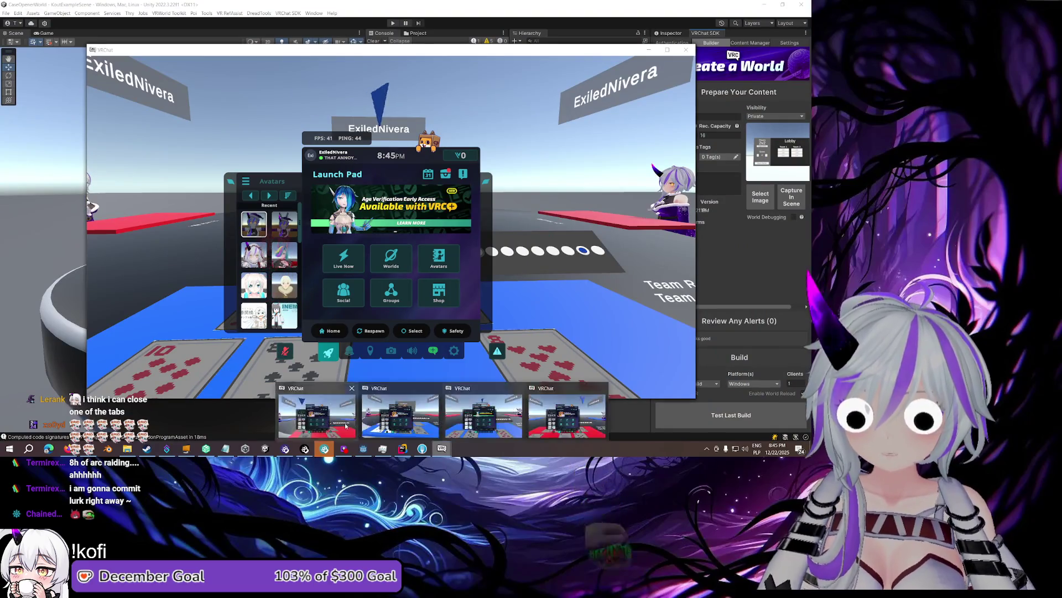
{"action": "left_click", "coordinate": [410, 426]}
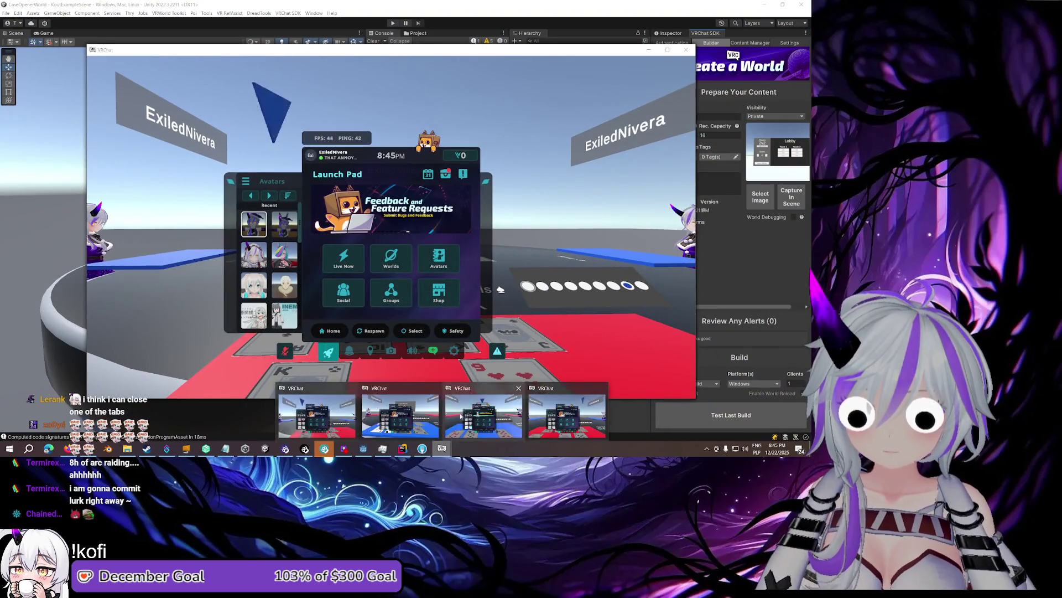
{"action": "left_click", "coordinate": [553, 420]}
{"action": "key", "text": "w"}
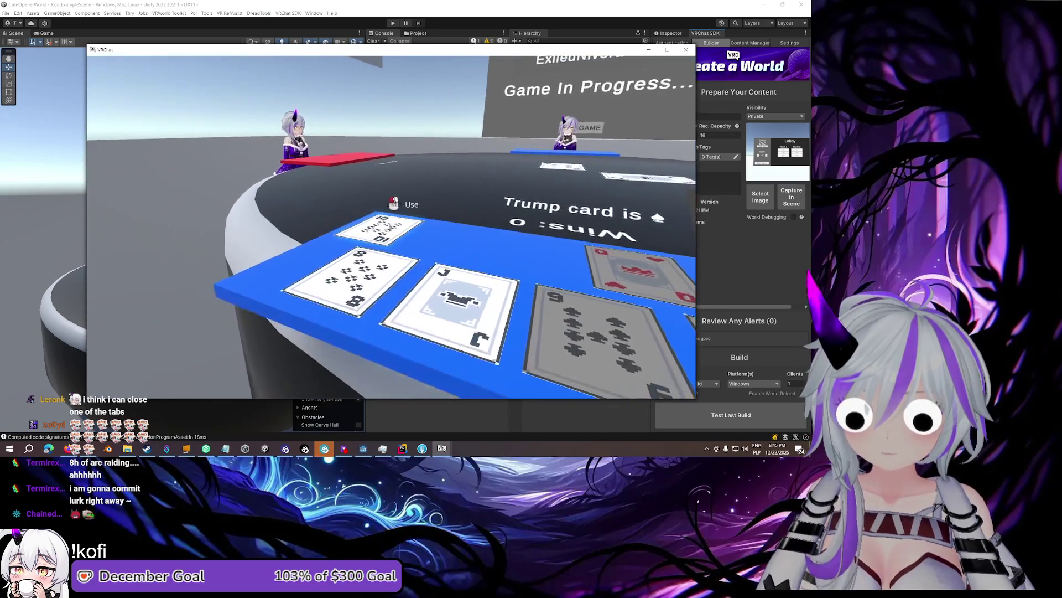
{"action": "key", "text": "Escape"}
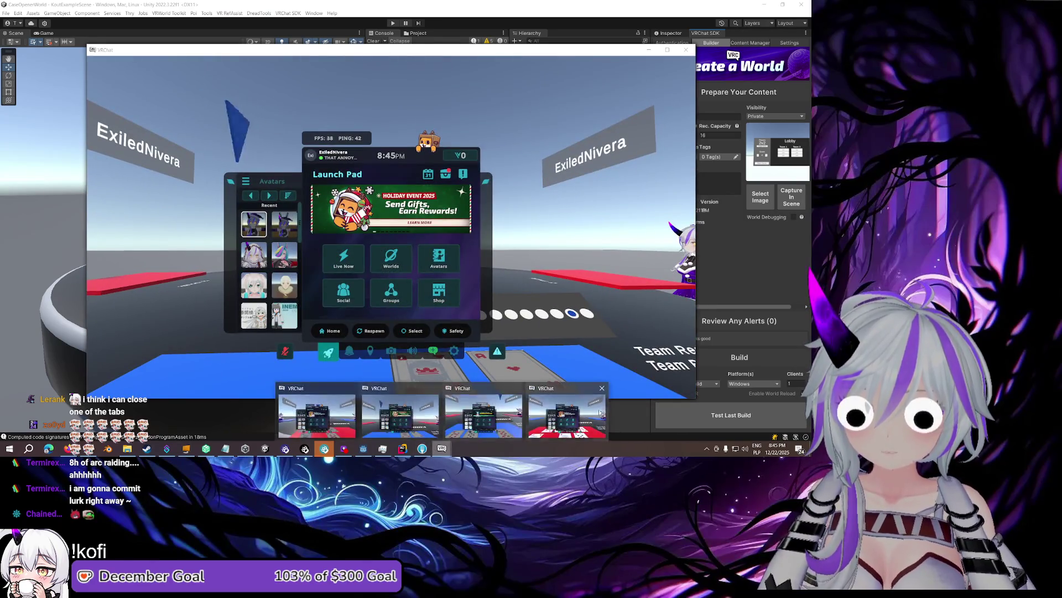
{"action": "key", "text": "Escape"}
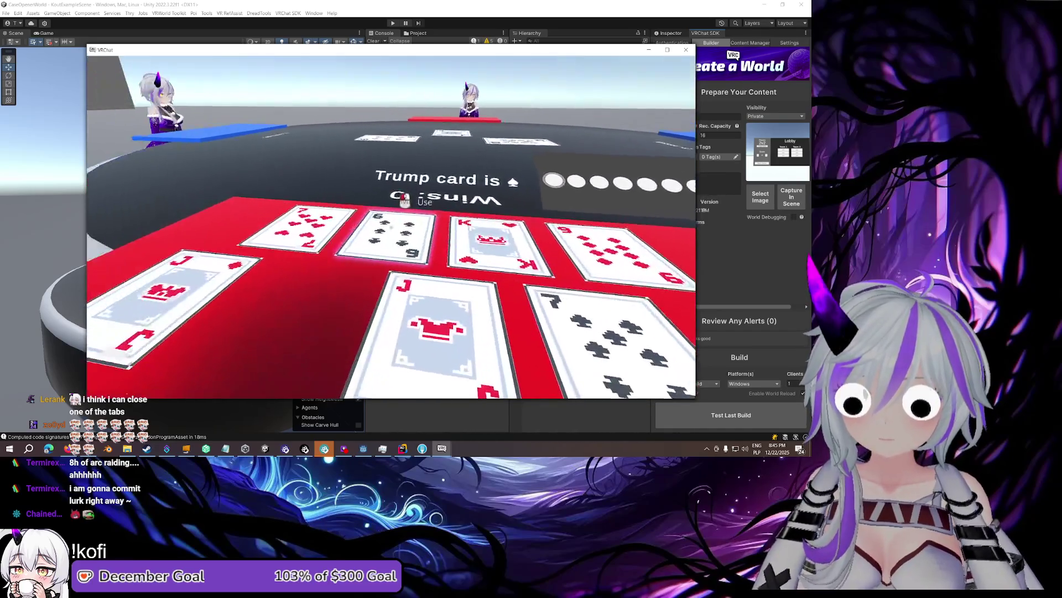
Play the 6 to the centre, then end the bid-board client's game back to the Lobby
{"action": "left_click", "coordinate": [391, 226]}
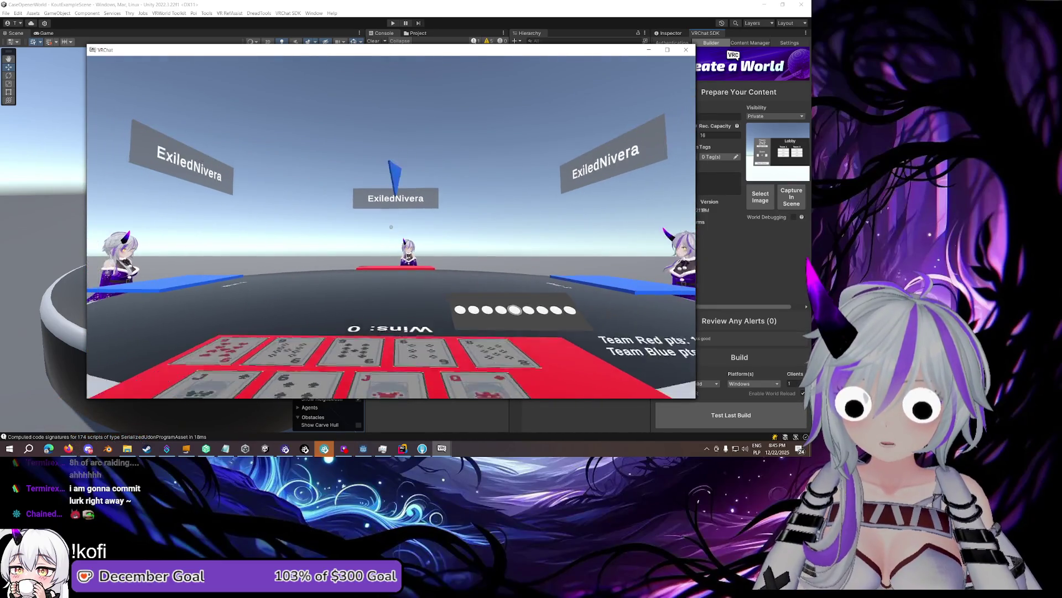
{"action": "key", "text": "Escape"}
{"action": "mouse_move", "coordinate": [442, 449]}
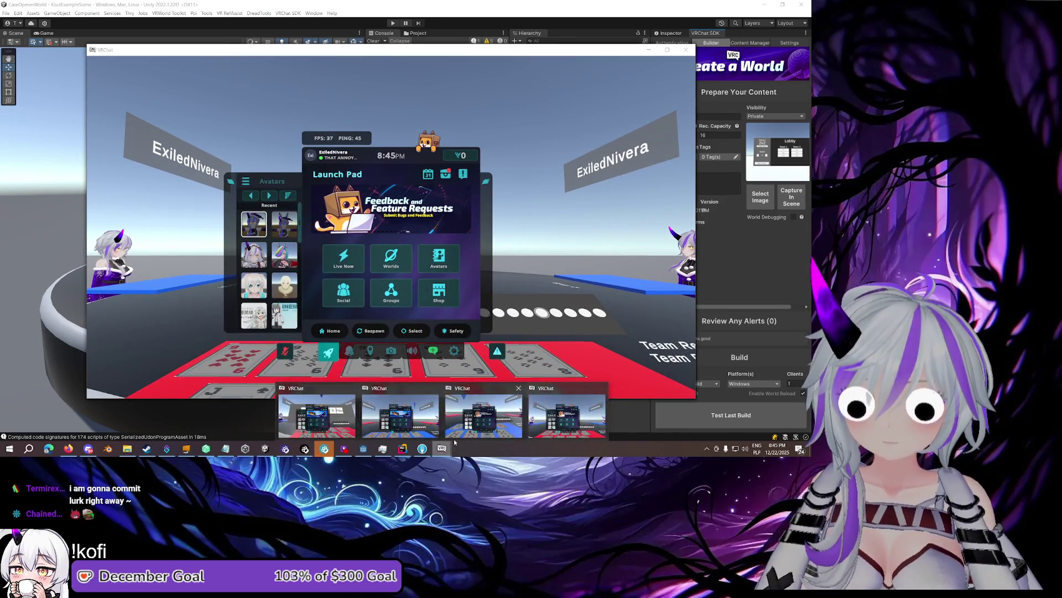
{"action": "left_click", "coordinate": [348, 414]}
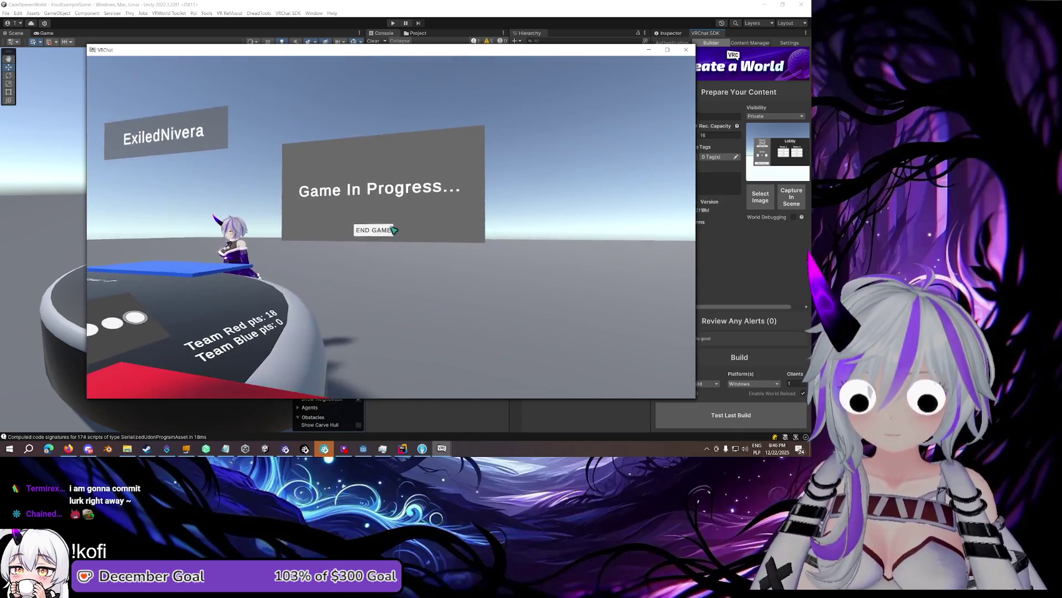
{"action": "left_click", "coordinate": [393, 230]}
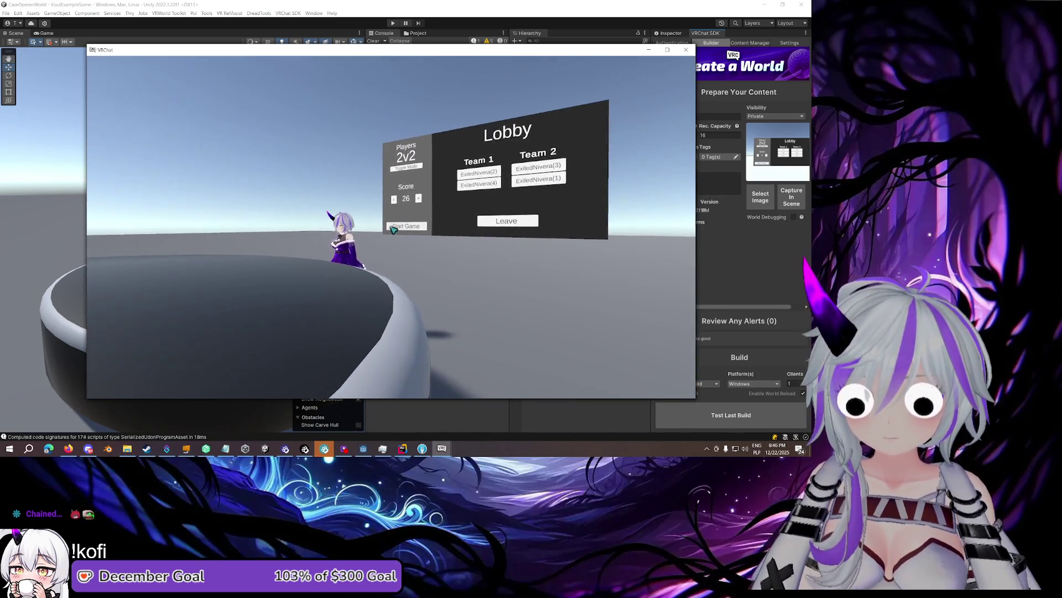
Start a new 2v2 game from the Lobby and bid on the 5–9/Pass board
{"action": "left_click", "coordinate": [393, 230]}
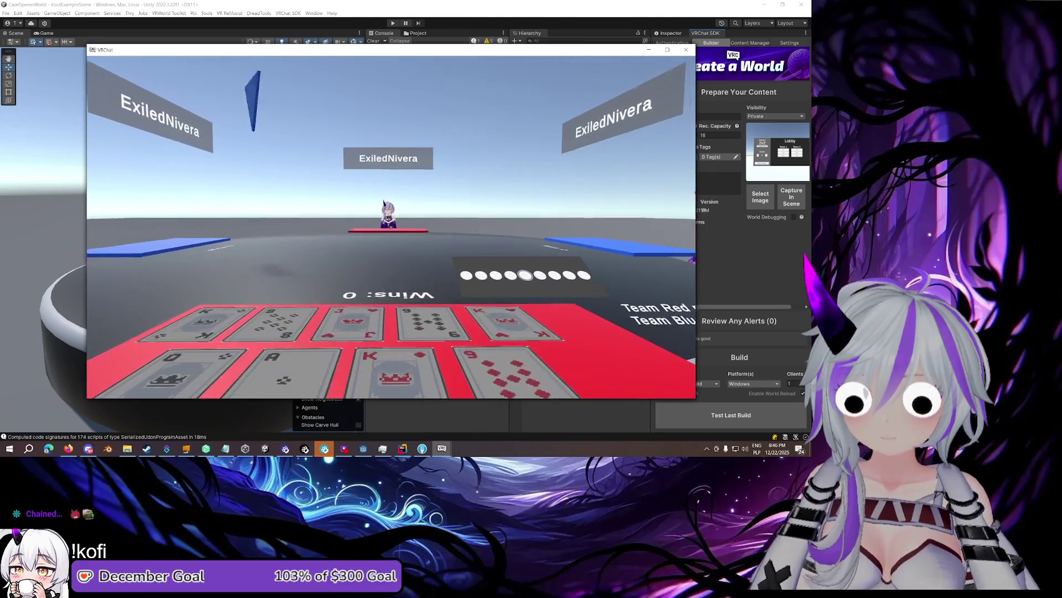
{"action": "key", "text": "Escape"}
{"action": "key", "text": "Escape"}
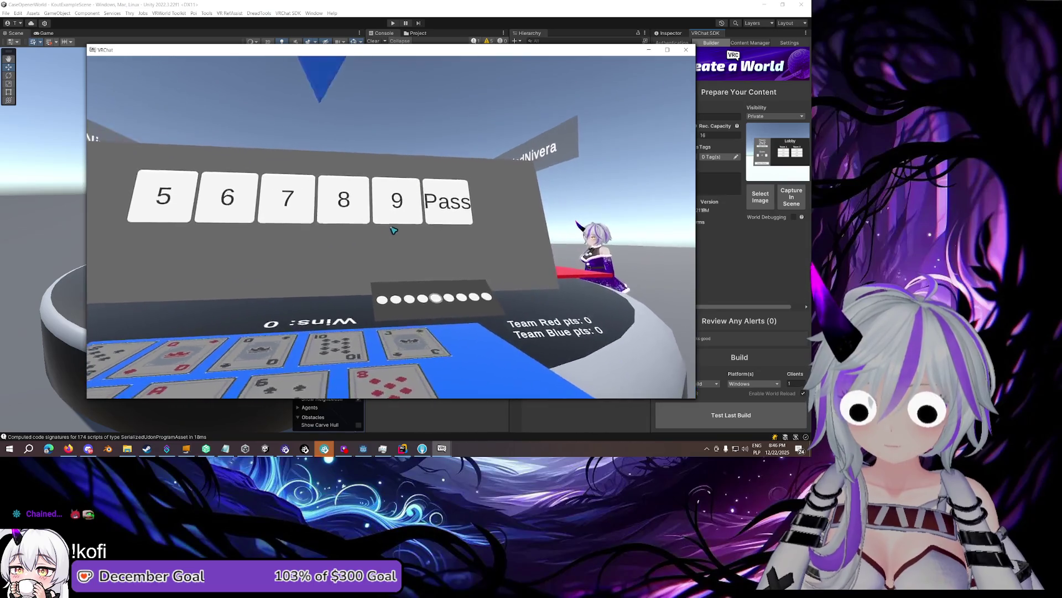
{"action": "left_click", "coordinate": [392, 230]}
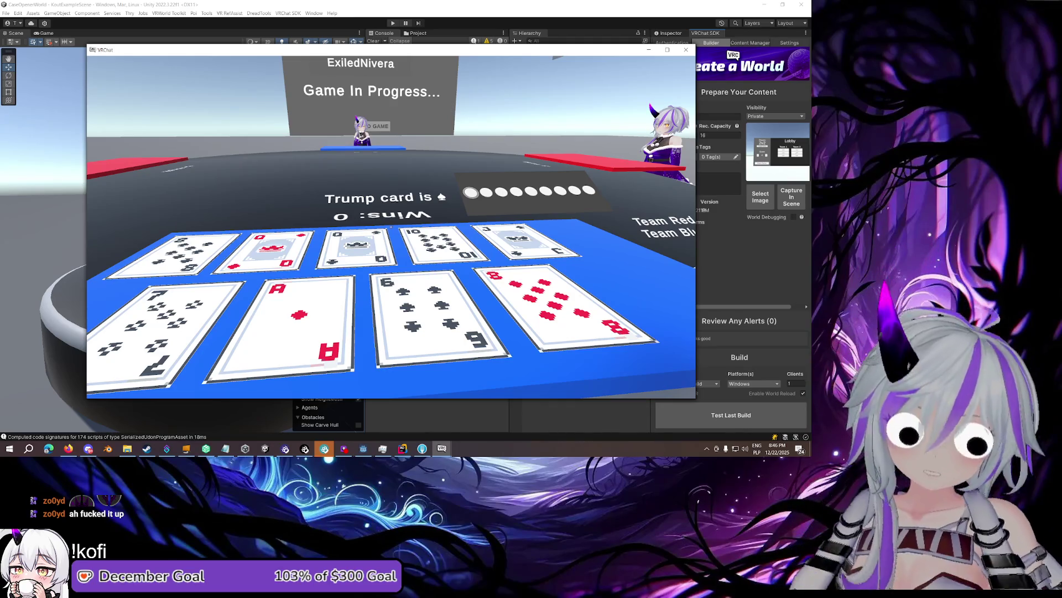
{"action": "key", "text": "Escape"}
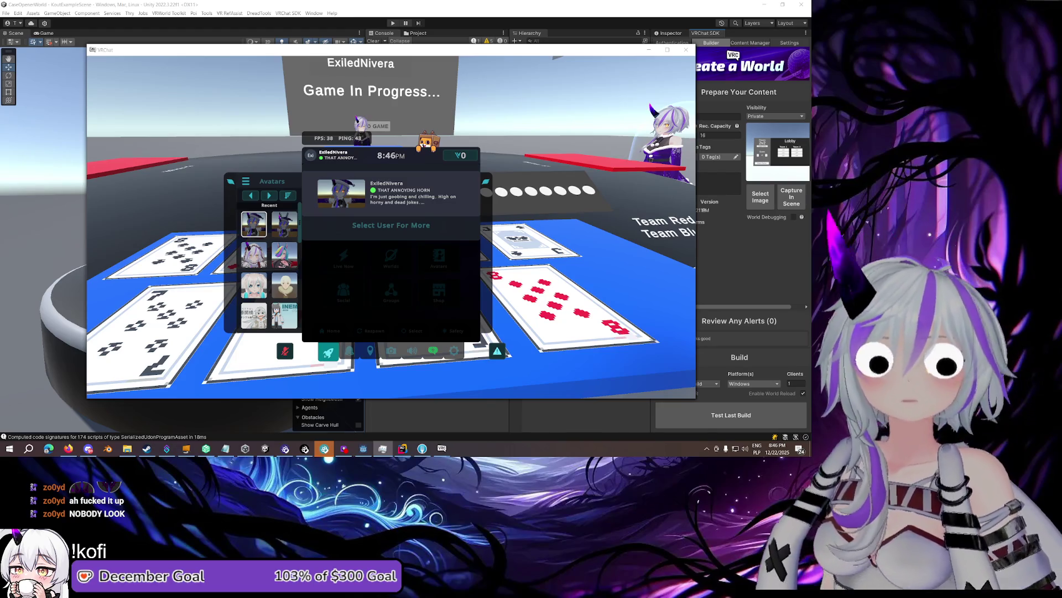
Leave the VRChat window and bring Notepad's list of remaining Kout bugs to the front
{"action": "key", "text": "Escape"}
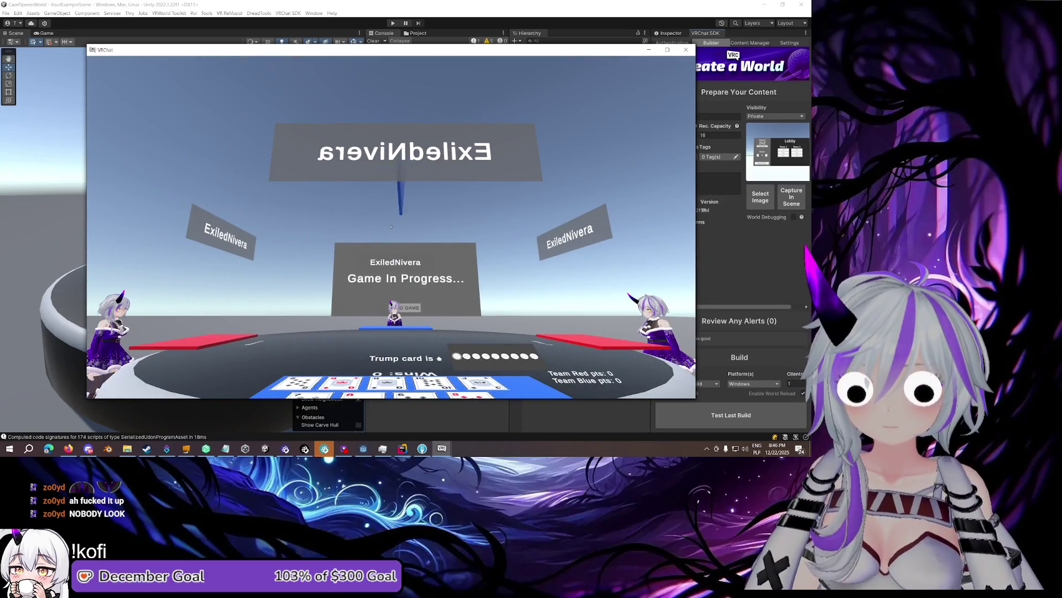
{"action": "key", "text": "Escape"}
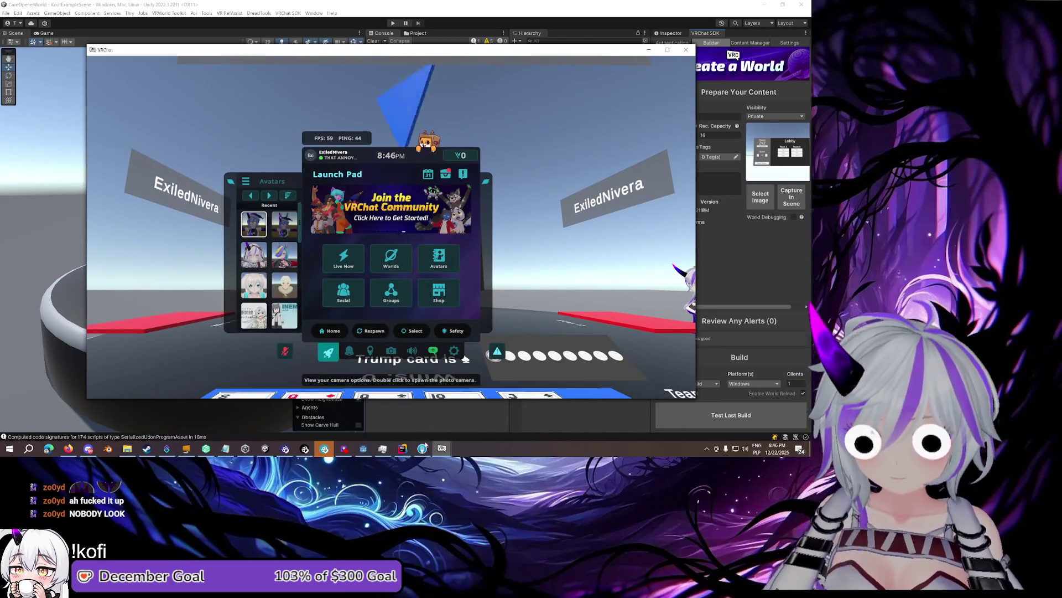
{"action": "left_click", "coordinate": [439, 443]}
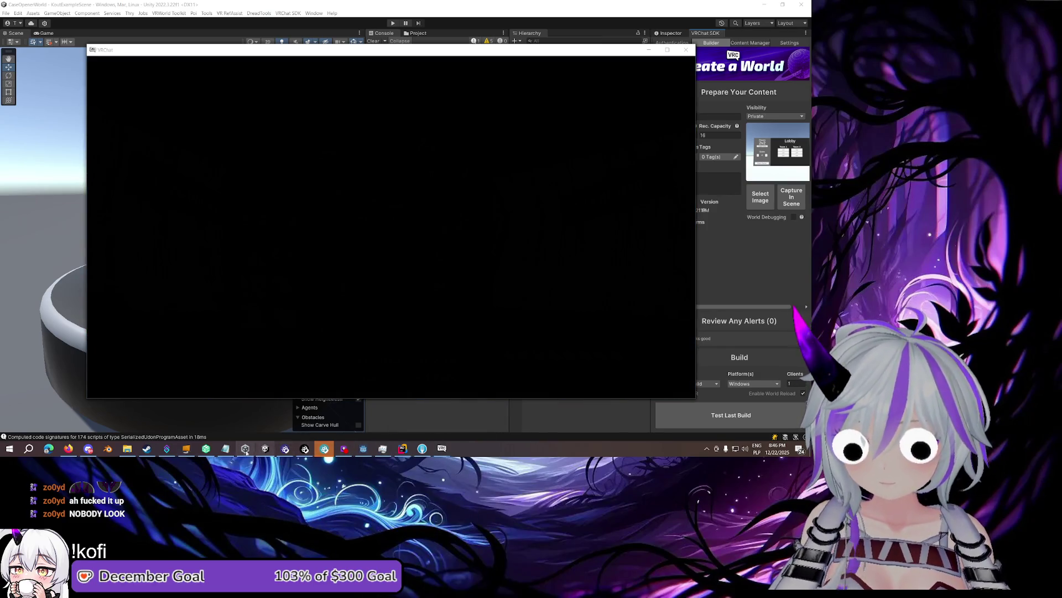
{"action": "left_click", "coordinate": [226, 450]}
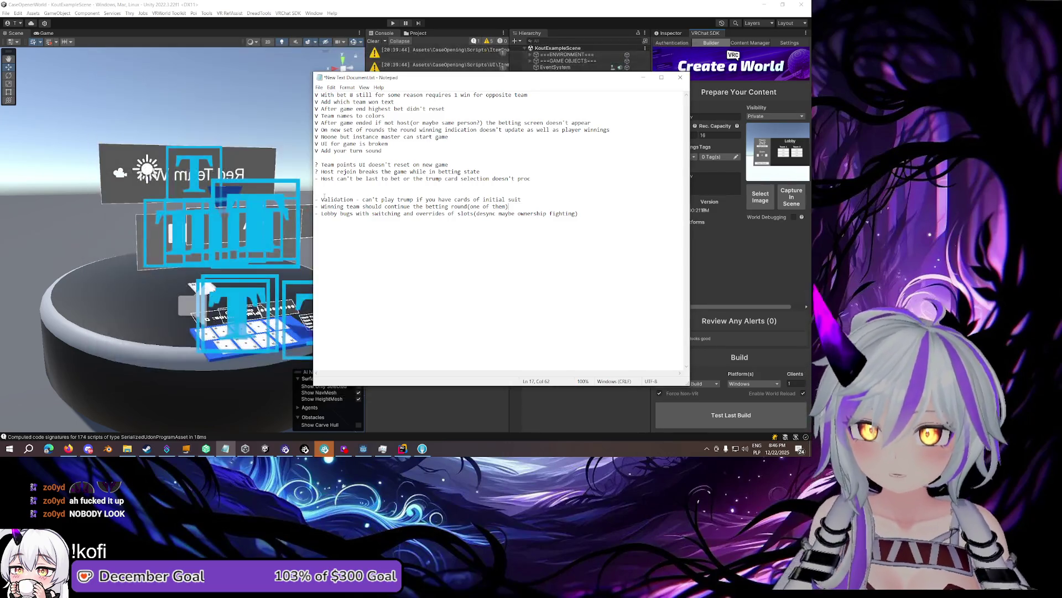